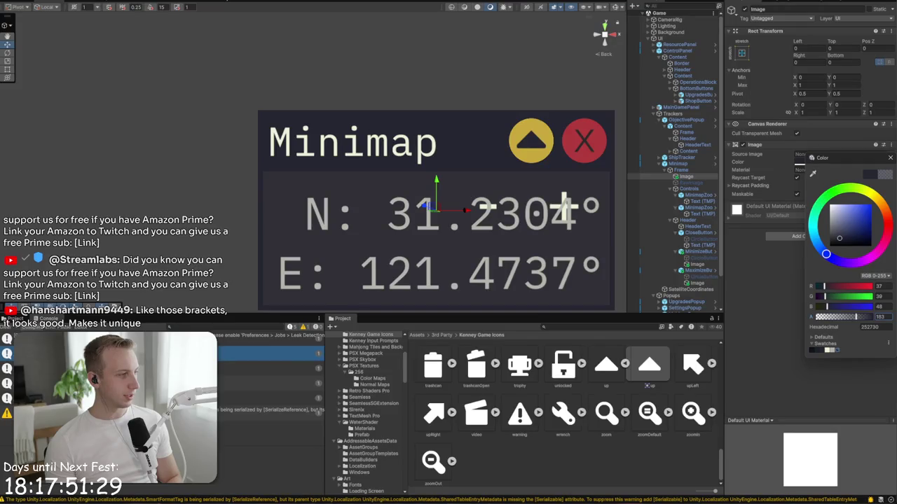
Step: Close the colour picker and select the minimap's Frame in the Hierarchy
left_click(890, 158)
left_click(313, 107)
scroll(313, 108, "down", 5)
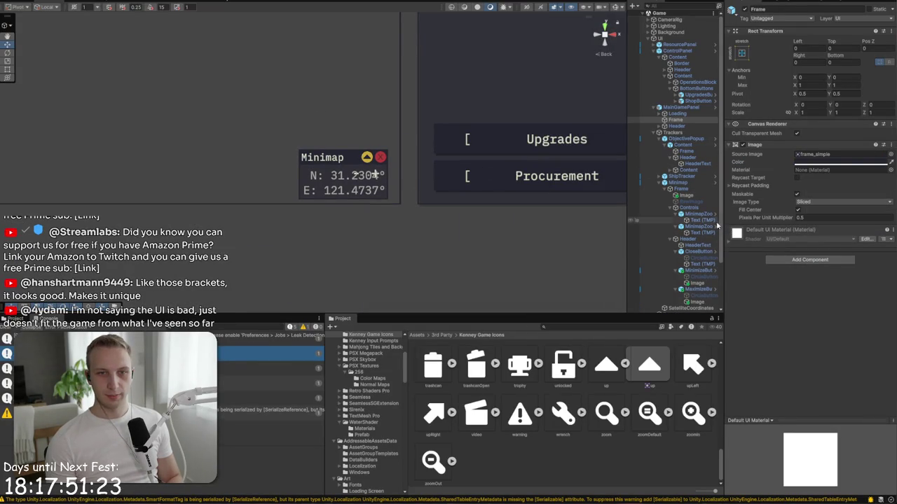
left_click(685, 202)
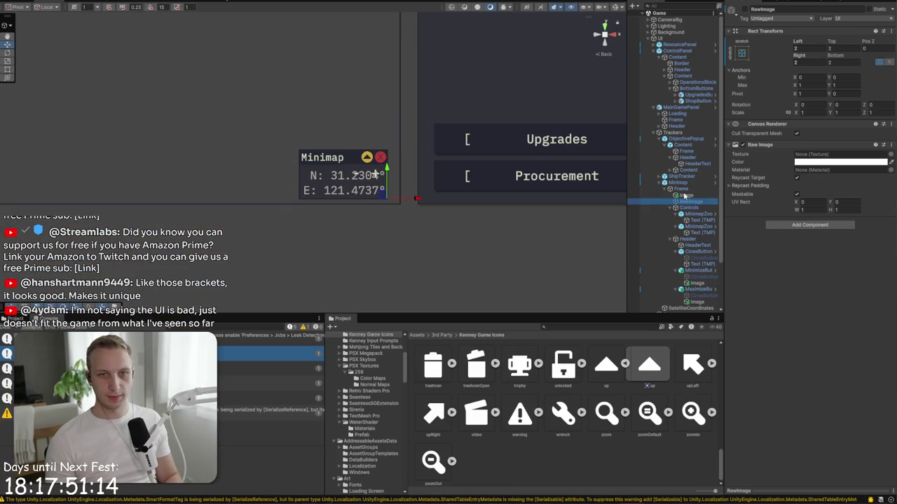
left_click(685, 191)
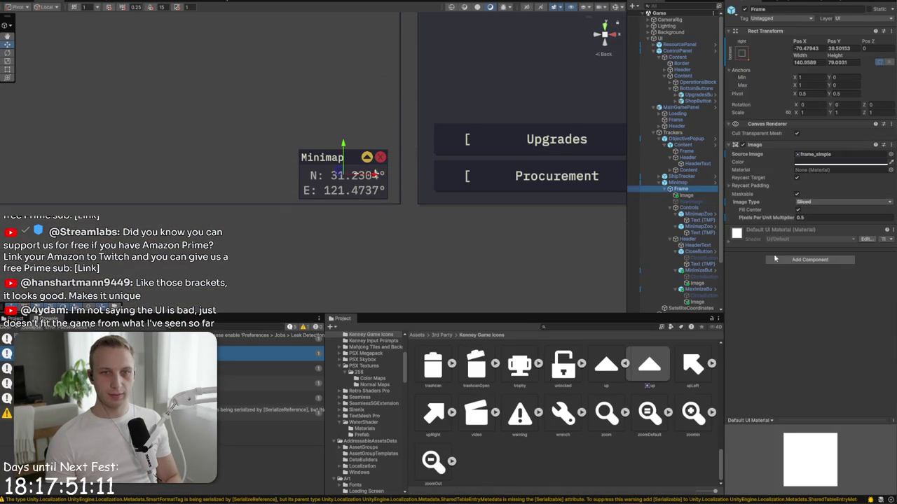
Step: Add a Shadow component to the minimap Frame with effect distance 2, -2
left_click(810, 260)
type("fram")
key("BackSpace")
key("BackSpace")
key("BackSpace")
type("shadow")
key("Return")
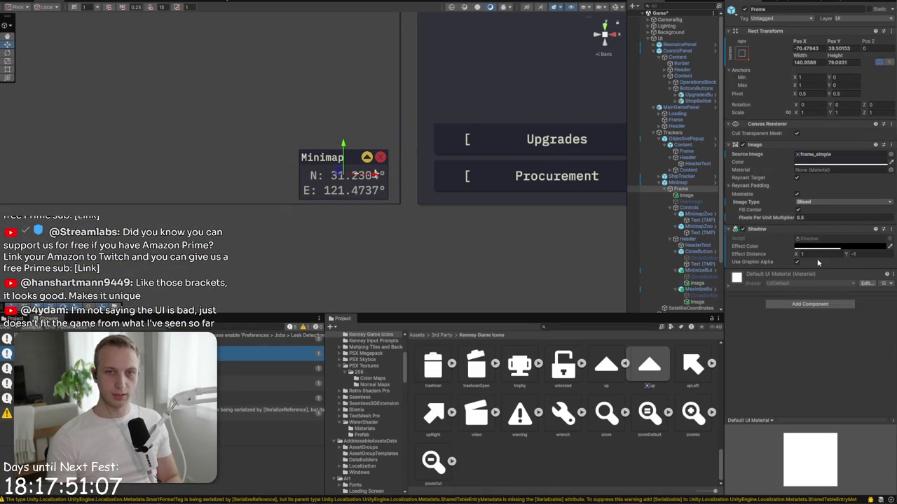
left_click(880, 254)
type("-2")
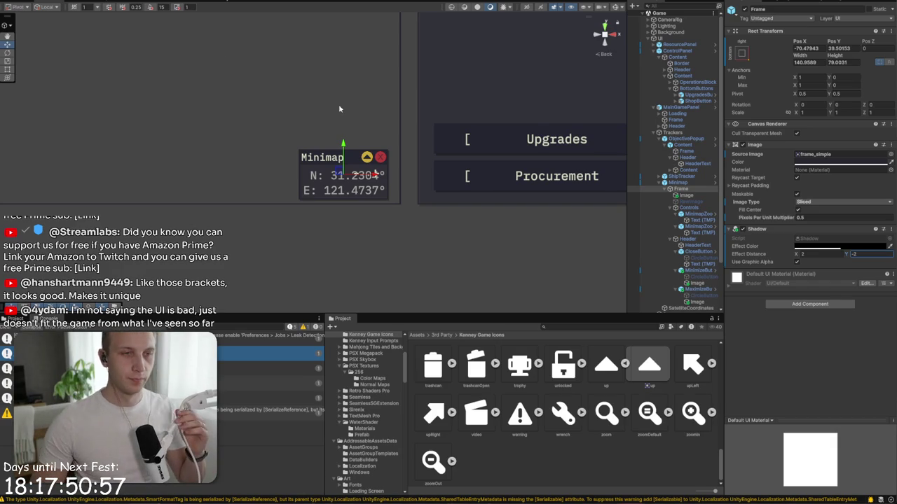
left_click(688, 207)
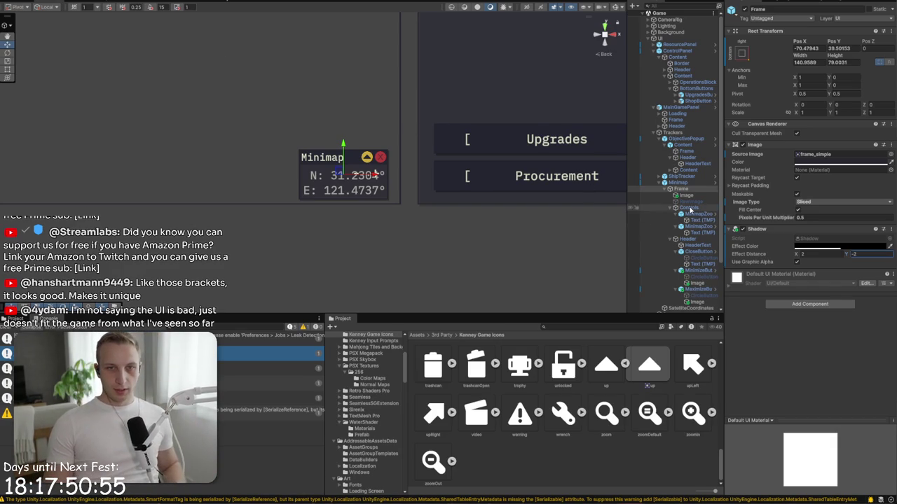
key("Up")
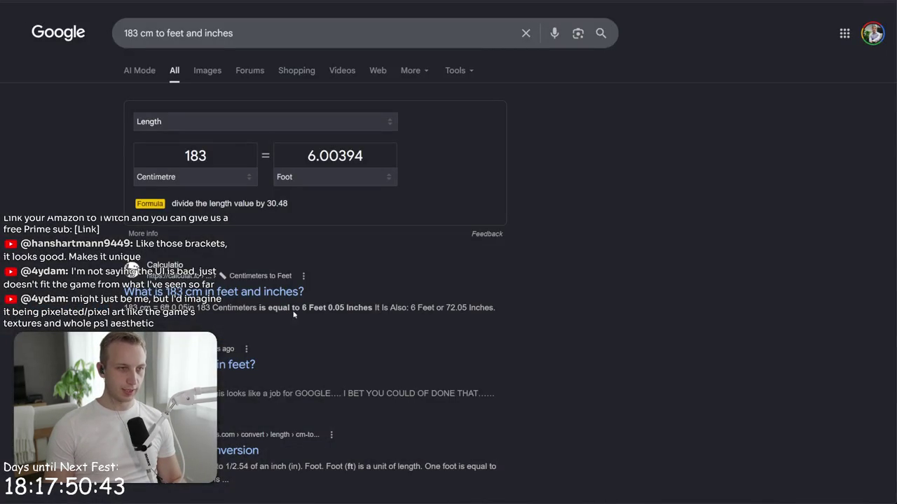
Step: In a new tab, search Google for 'north korean operating system' and view image results
key("ctrl+t")
type("north")
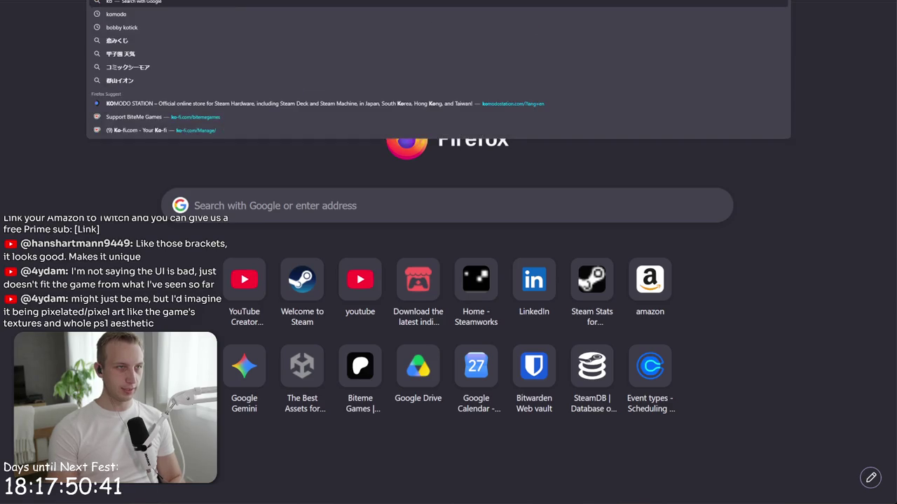
type("ernlion")
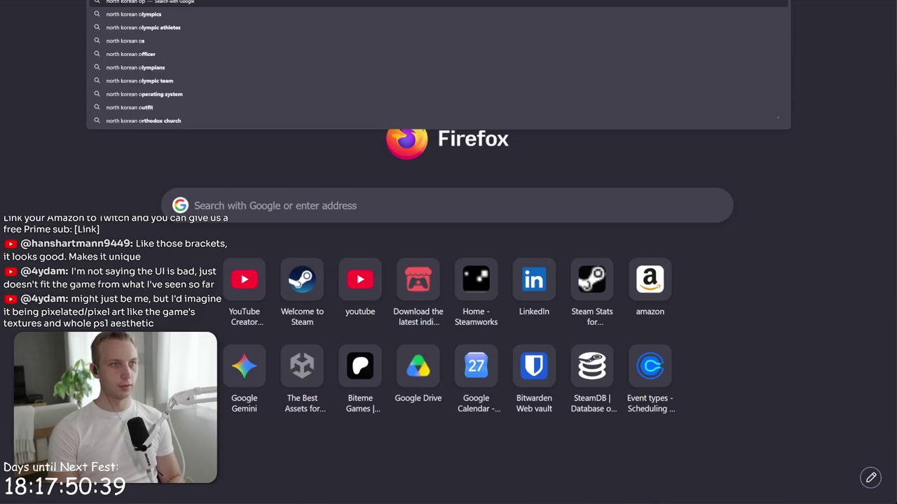
key("Return")
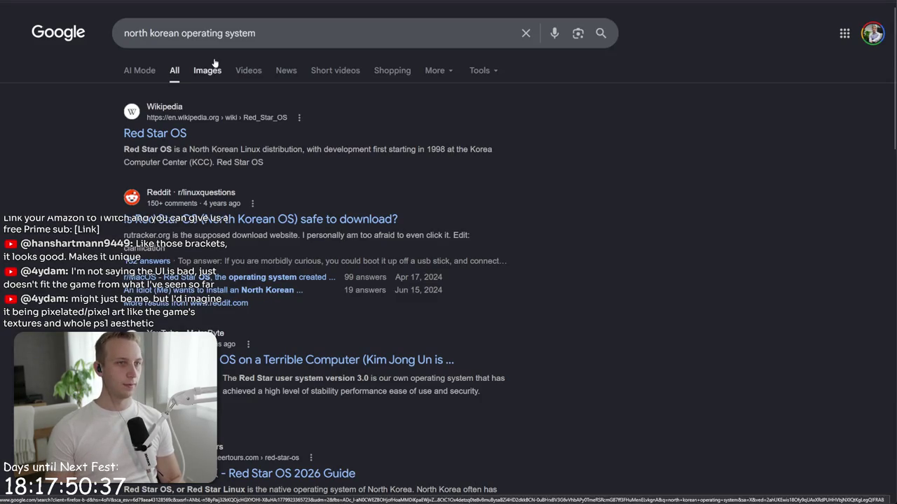
left_click(211, 76)
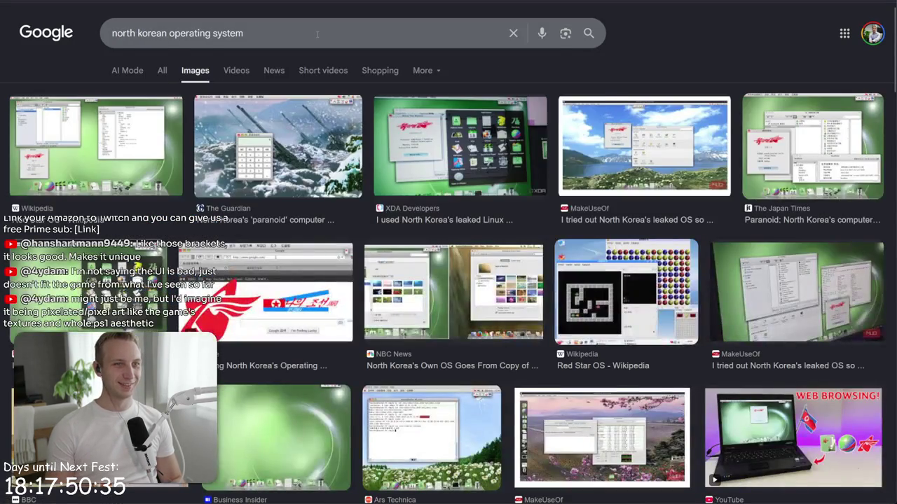
Step: Search images for 'red star oss' and preview the first result
left_click(394, 43)
key("ctrl+a")
type("red star ois")
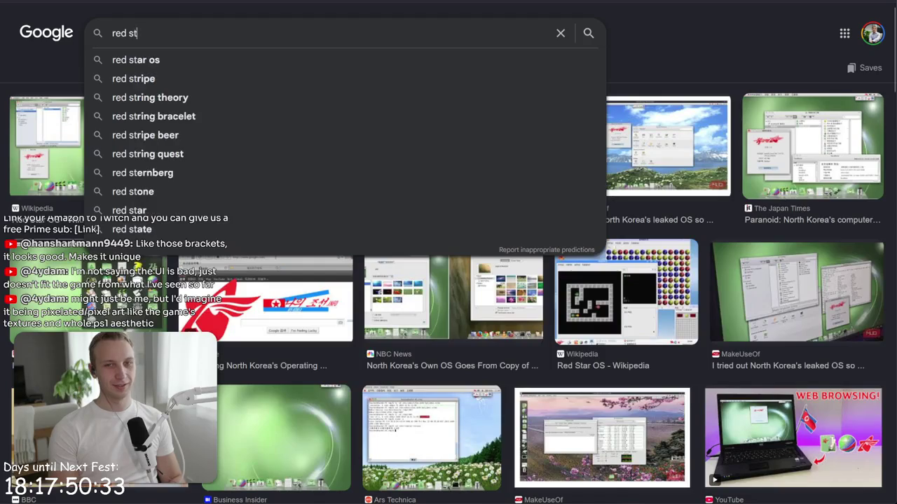
key("BackSpace")
key("BackSpace")
type("ss")
key("Return")
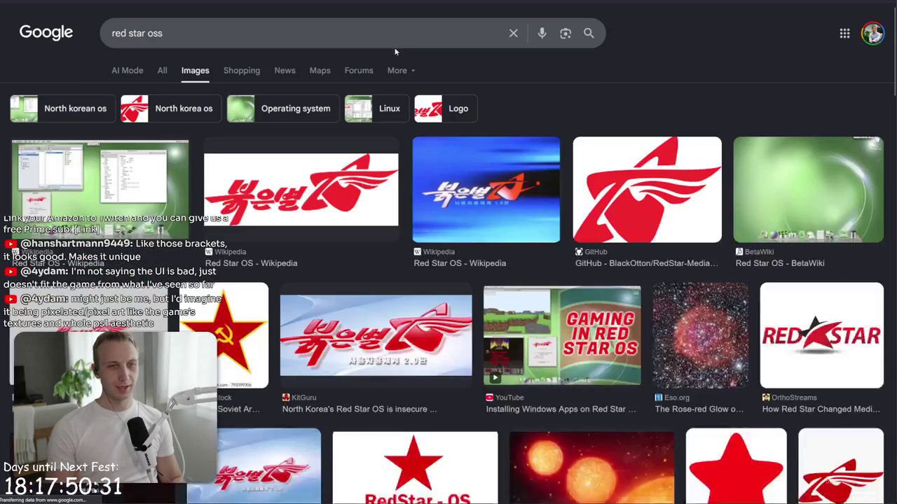
left_click(147, 203)
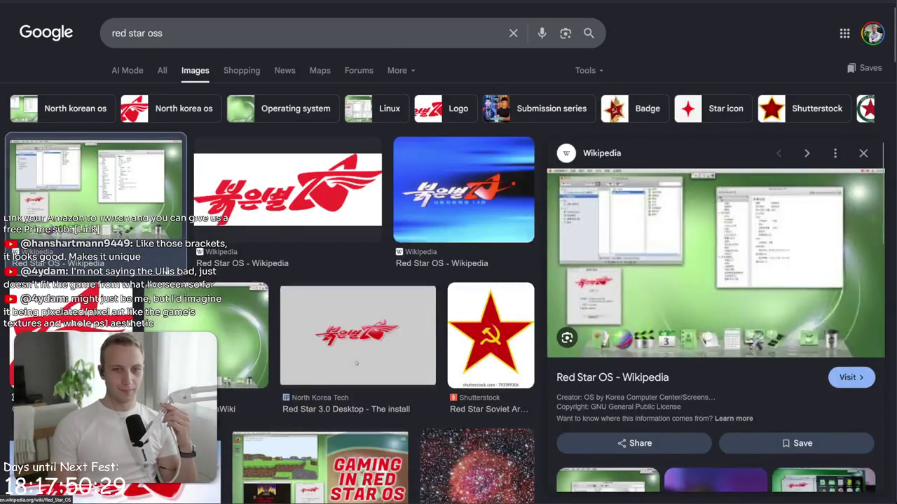
scroll(791, 293, "down", 2)
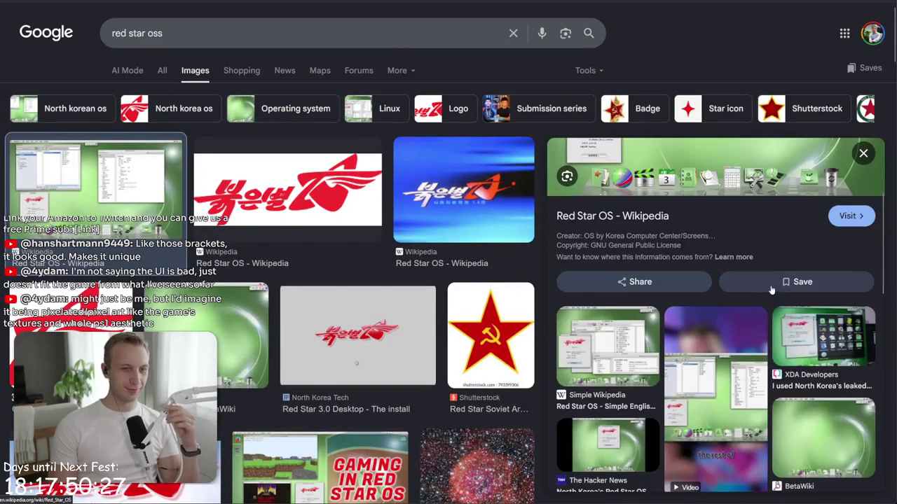
Step: Search '183 cm to feet and inches', then return to the Unity editor
left_click(328, 35)
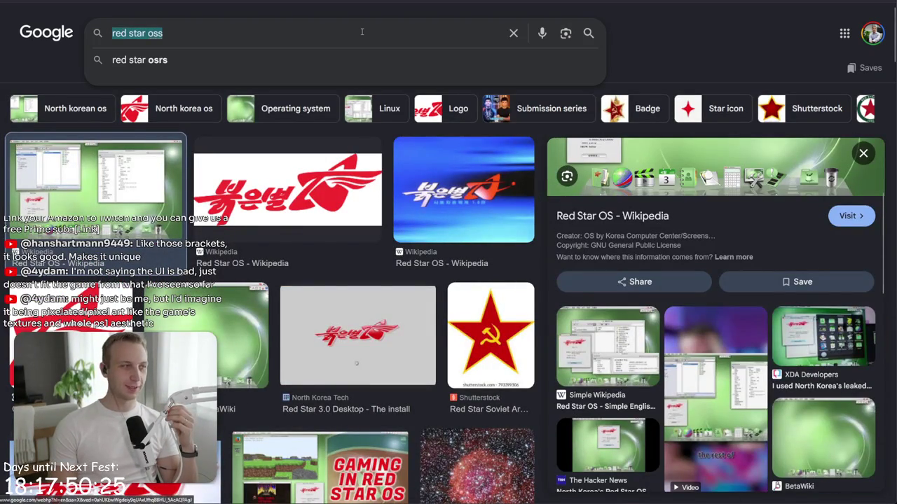
key("BackSpace")
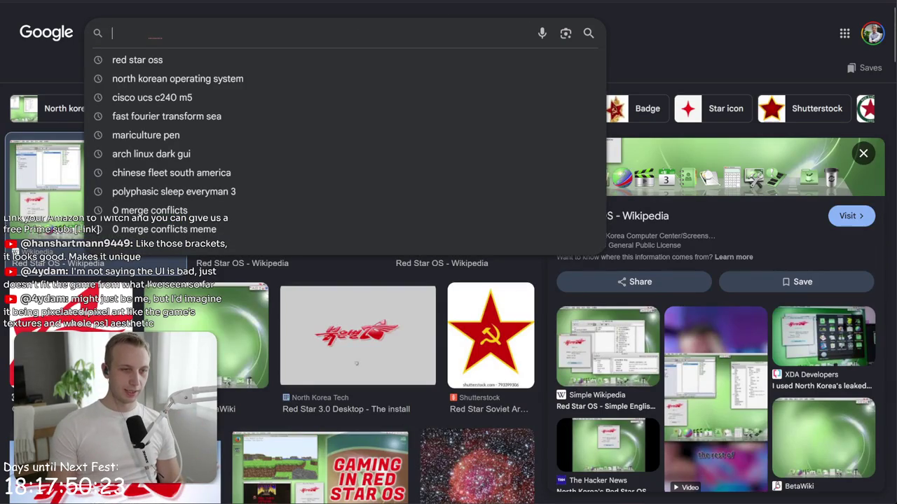
type("183 cm to feet and inches")
key("Return")
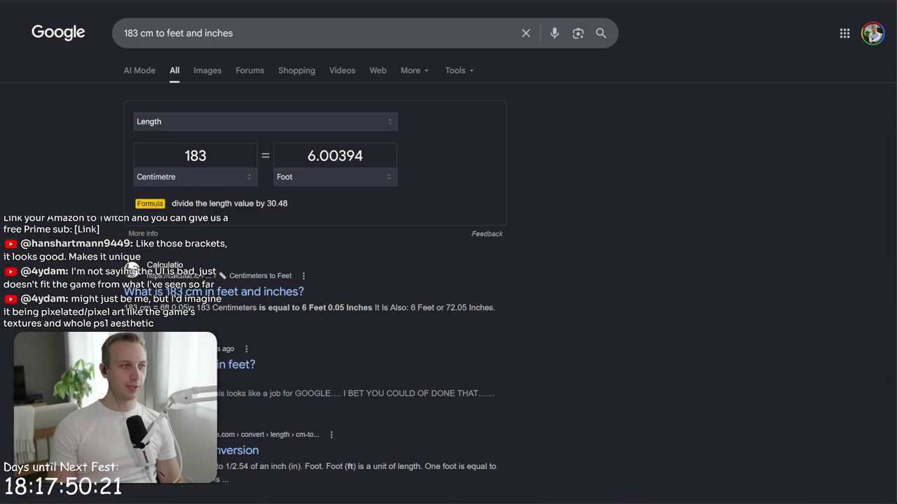
key("alt+Tab")
scroll(324, 165, "down", 5)
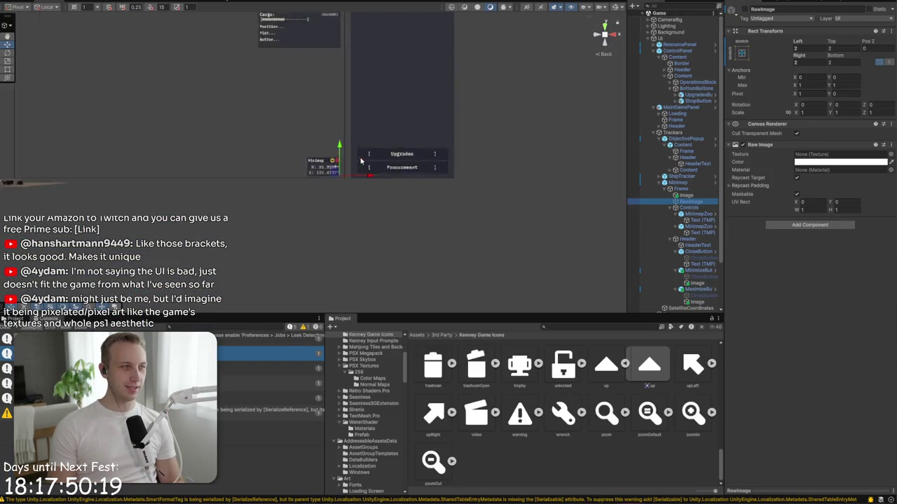
scroll(322, 165, "up", 5)
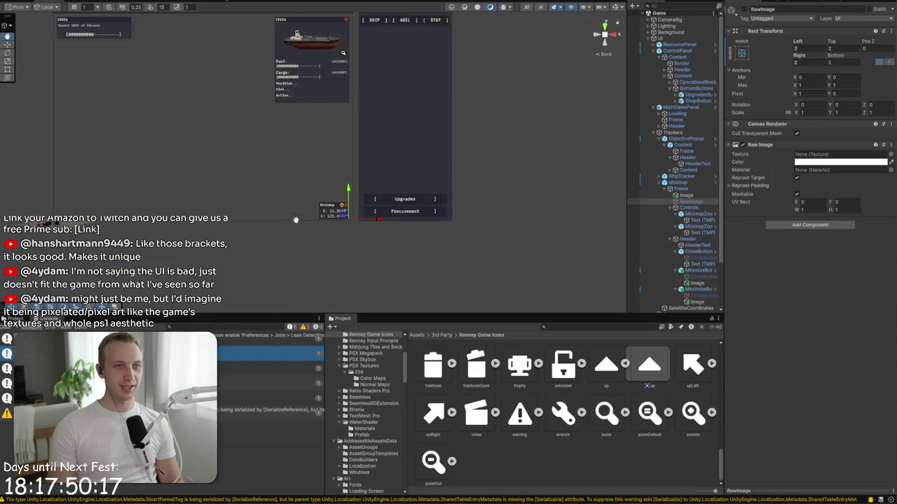
left_click_drag(301, 224, 332, 232)
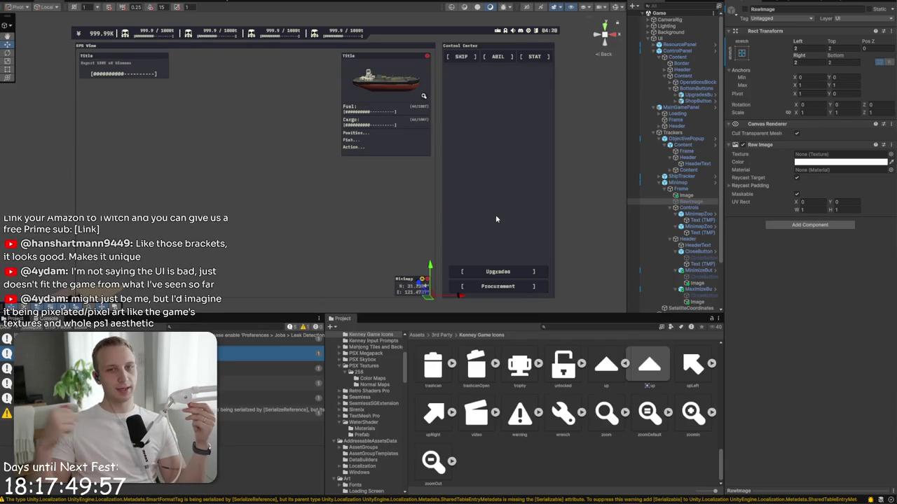
scroll(463, 241, "down", 2)
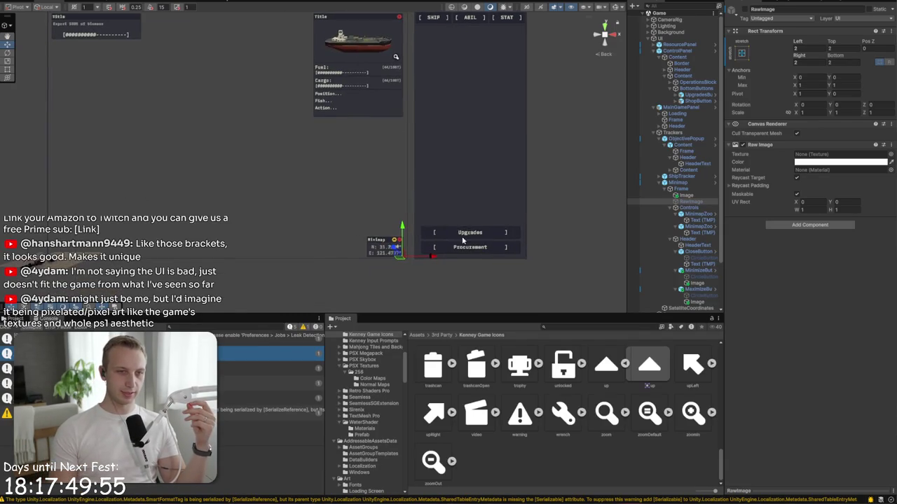
scroll(462, 240, "up", 2)
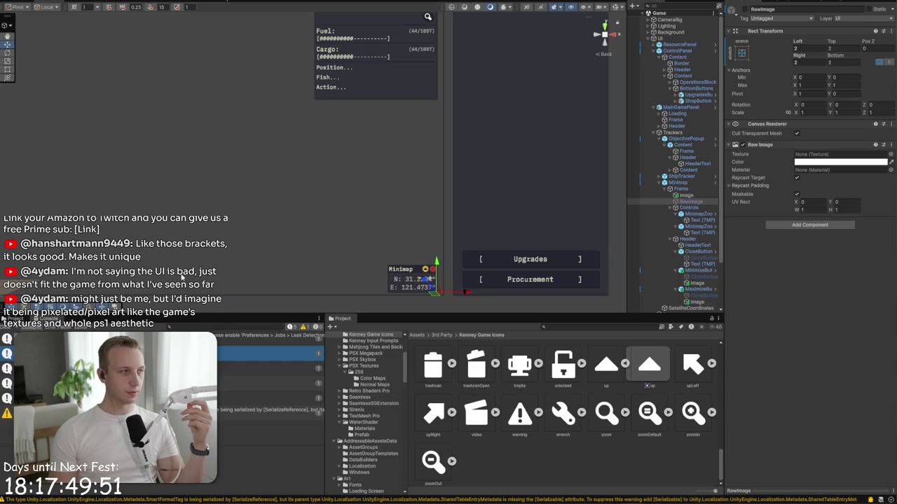
left_click_drag(474, 266, 260, 229)
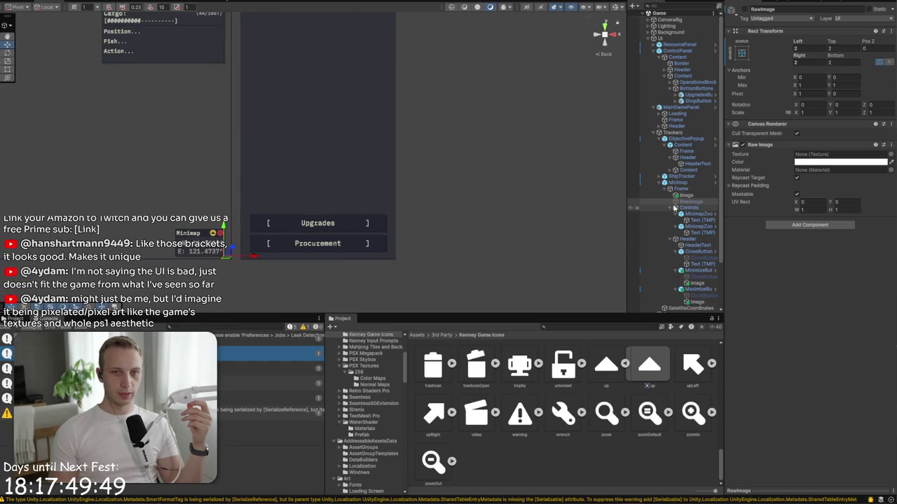
left_click(651, 189)
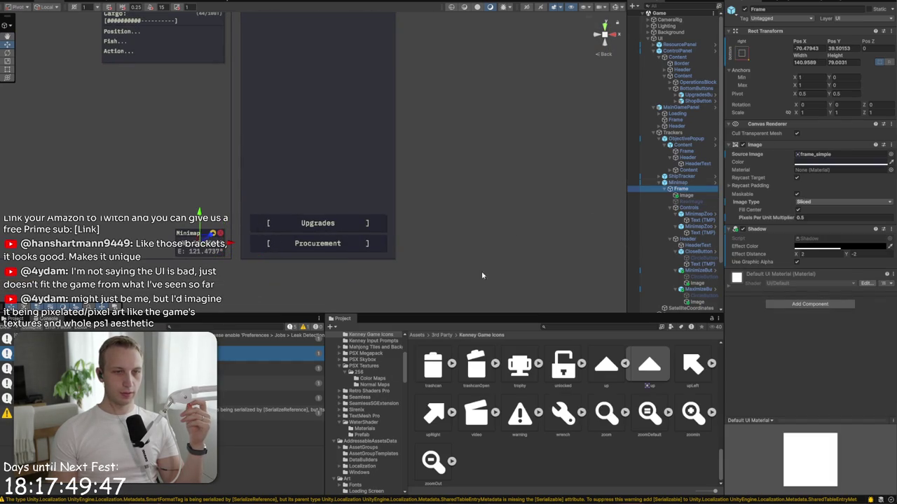
left_click(662, 182)
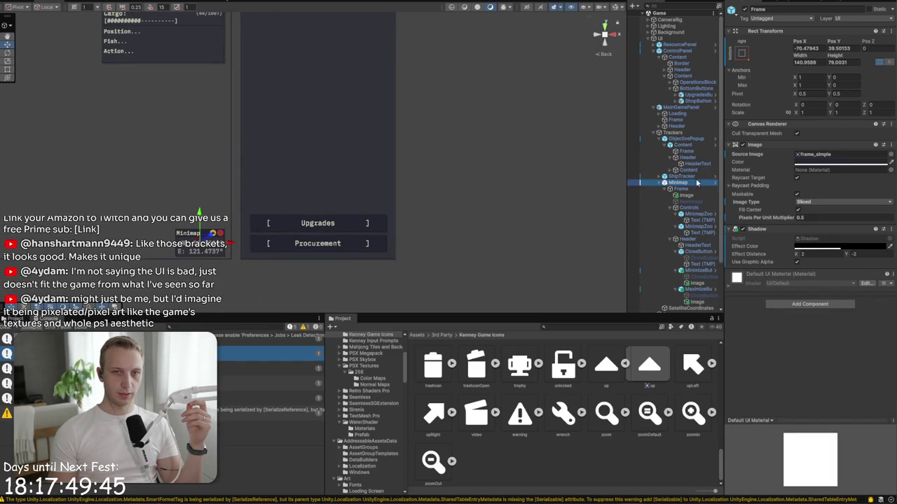
left_click(778, 40)
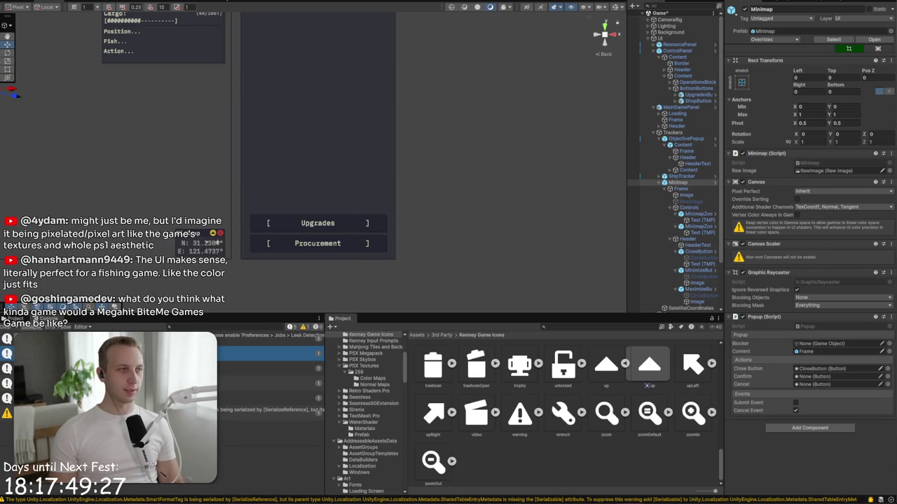
key("f")
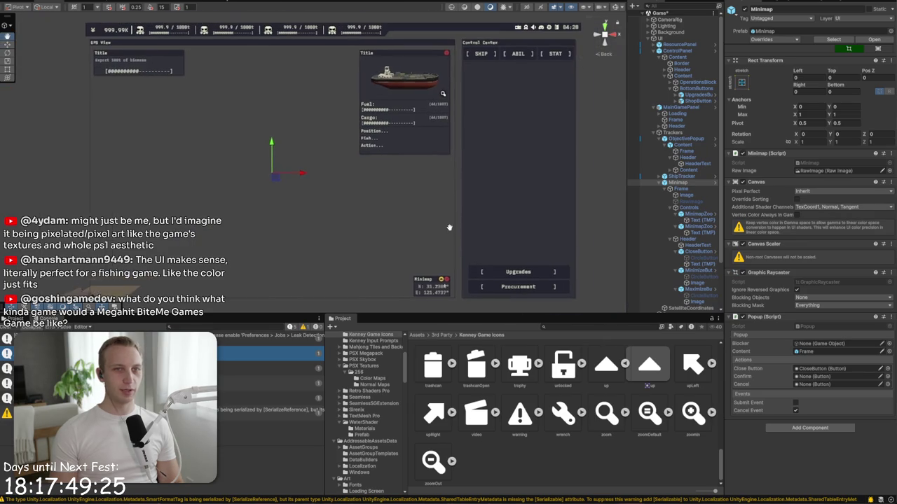
Step: In the Net Profits Todo notes, delete the 'Buttons for showing/hiding trackers' line
key("alt+Tab")
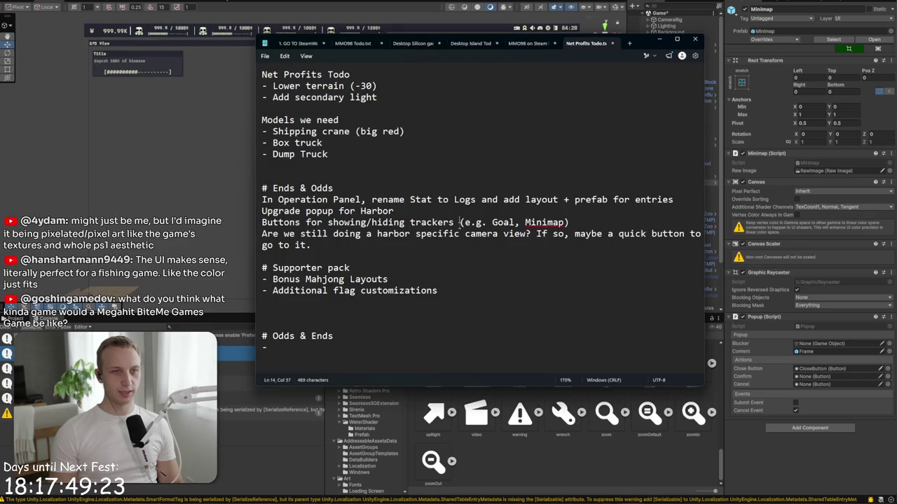
triple_click(459, 220)
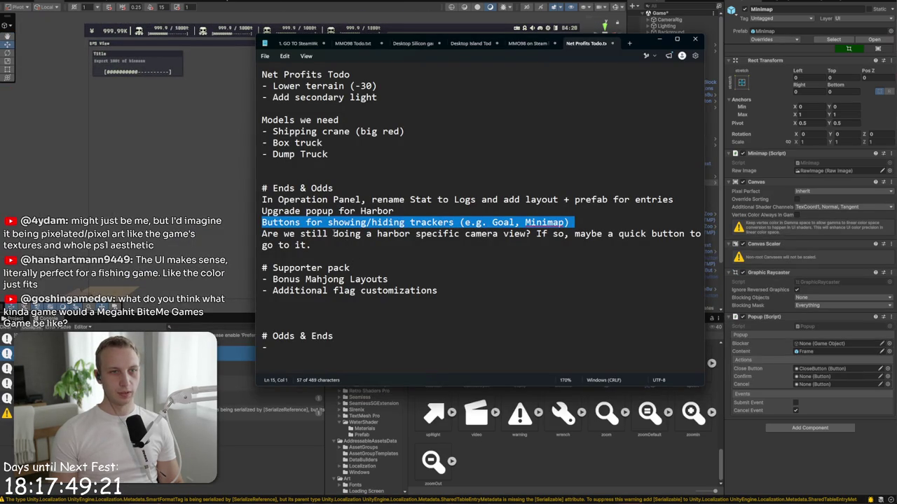
left_click_drag(569, 222, 266, 222)
key("BackSpace")
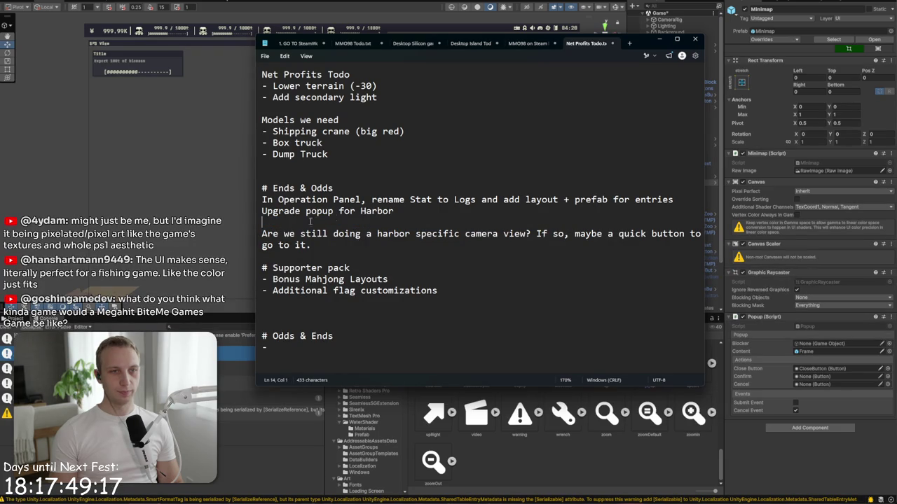
key("BackSpace")
Step: Select the camera view, Operation Panel and Harbor upgrade popup lines, then return to Unity
left_click(371, 232)
left_click_drag(371, 231, 260, 222)
triple_click(301, 200)
mouse_move(429, 203)
left_mouse_down()
mouse_move(446, 209)
mouse_move(429, 213)
mouse_move(425, 188)
mouse_move(283, 210)
mouse_move(241, 202)
left_mouse_up()
left_click(424, 187)
left_click(385, 232)
triple_click(385, 231)
double_click(377, 211)
left_click_drag(393, 211, 261, 211)
key("alt+Tab")
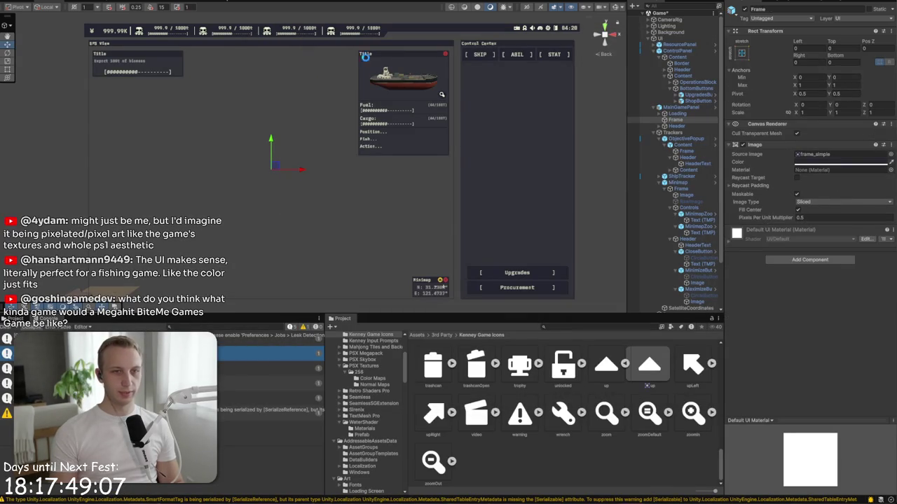
Step: Toggle the minimap Frame's visibility off and on, then select its SatelliteCoordinates text
left_click(665, 188)
left_click(679, 188)
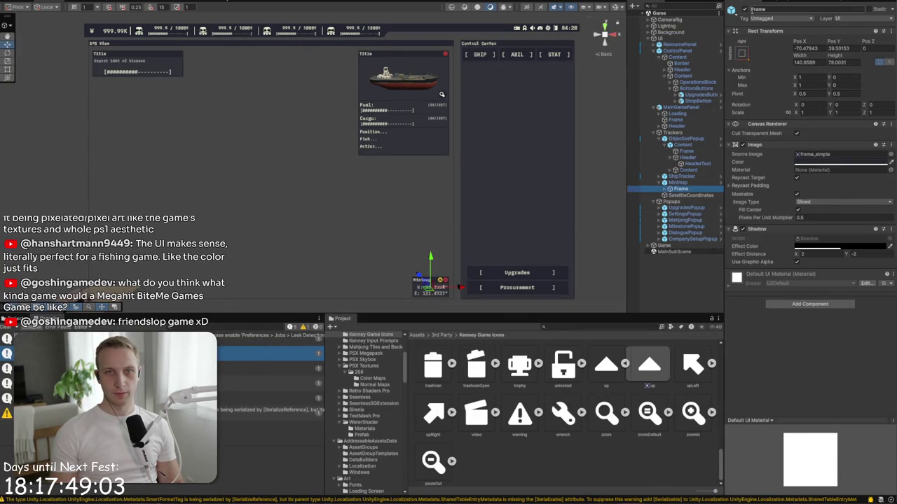
left_click(744, 9)
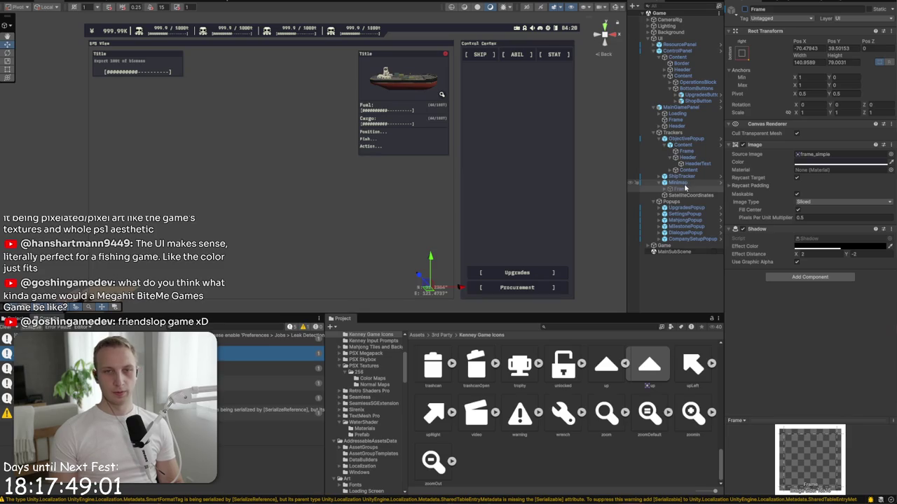
left_click(745, 9)
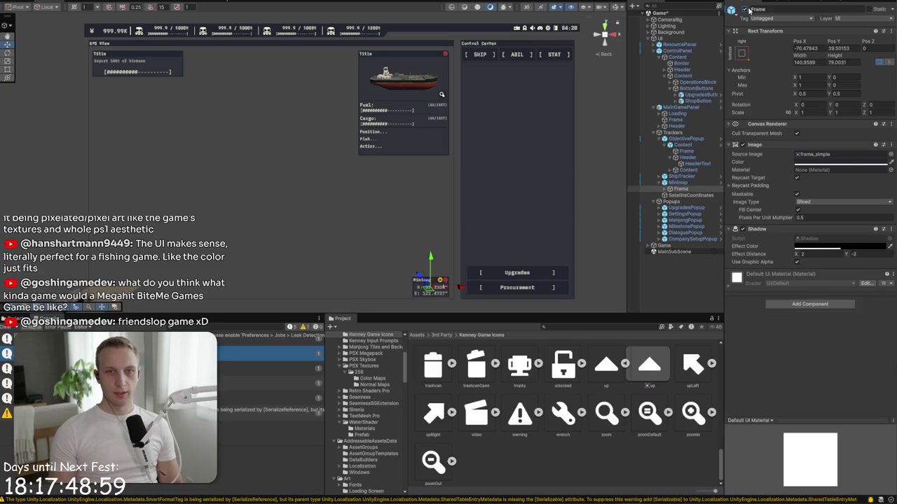
left_click(666, 190)
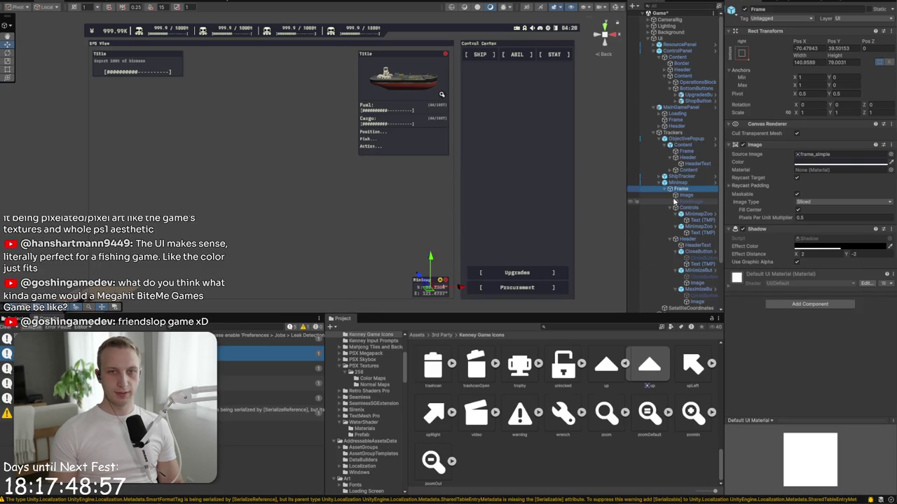
left_click(690, 309)
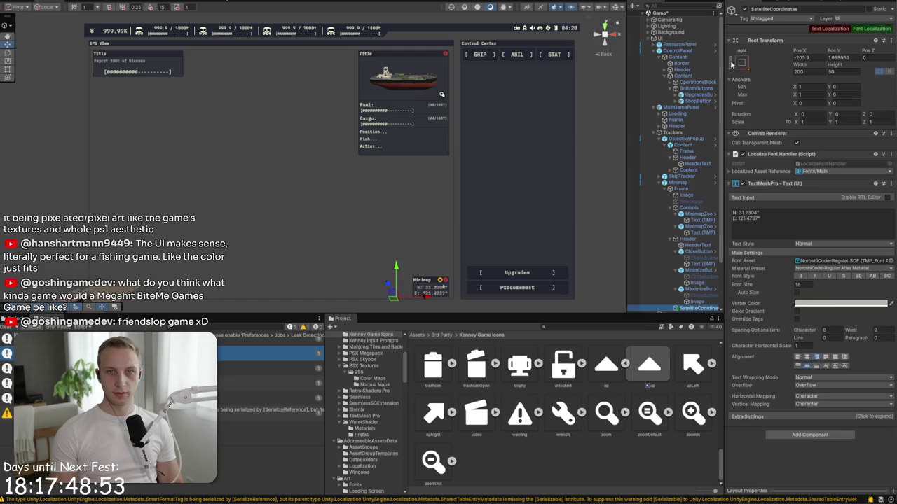
Step: Set the SatelliteCoordinates anchor preset and nudge it left to Pos X -202.8
left_click_drag(579, 225, 300, 150)
scroll(320, 210, "up", 3)
scroll(427, 174, "up", 3)
scroll(447, 194, "down", 3)
left_click_drag(446, 193, 434, 160)
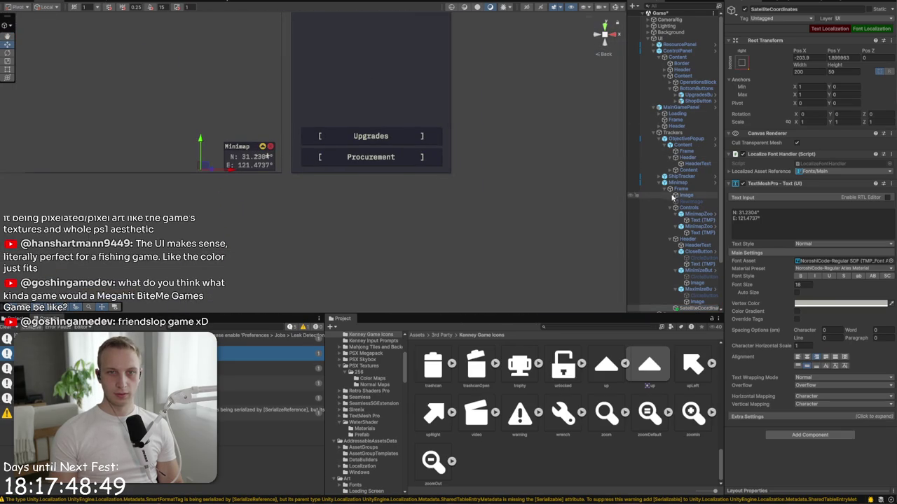
left_click(666, 189)
left_click(666, 189, "alt")
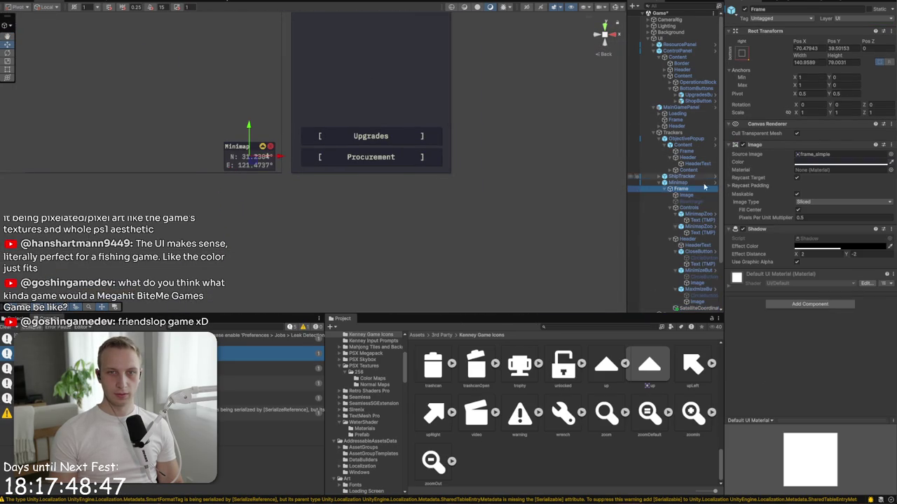
left_click(741, 62)
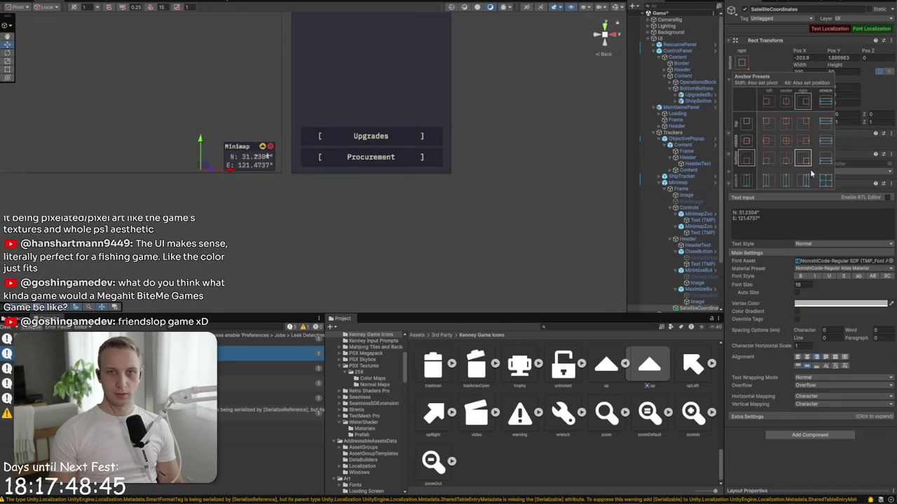
scroll(302, 176, "up", 5)
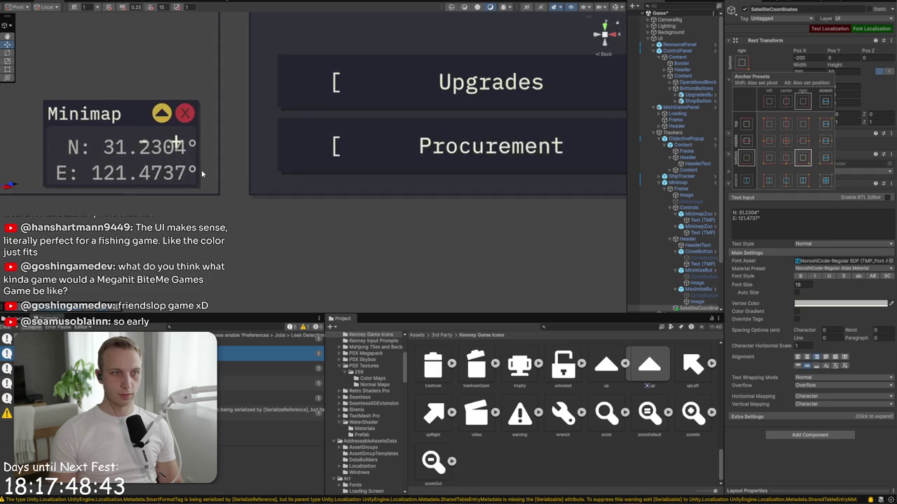
left_click_drag(99, 186, 96, 186)
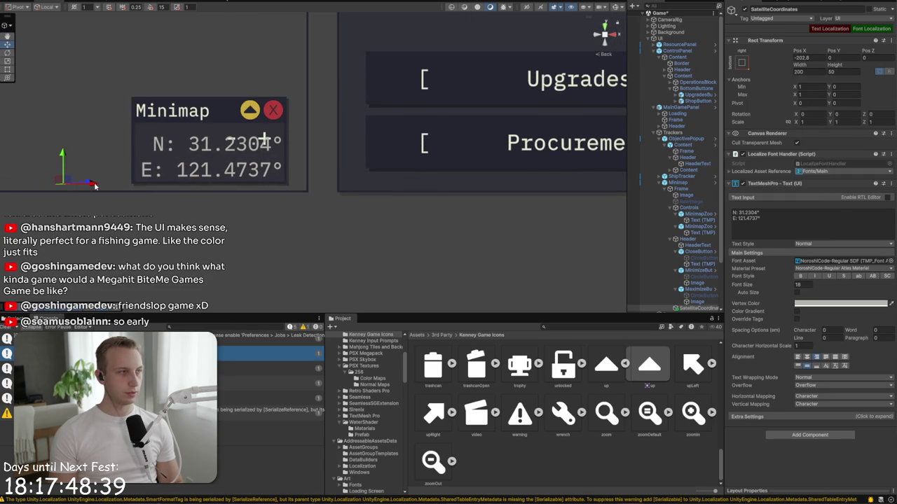
Step: Clear the selection and zoom out to show the whole game UI, including Fuel/Cargo and Upgrades panels
left_click(96, 188)
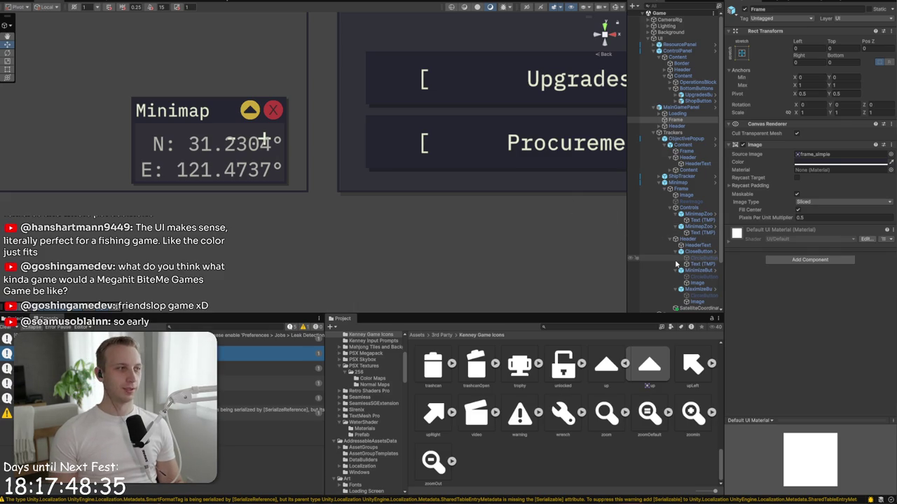
scroll(676, 264, "down", 1)
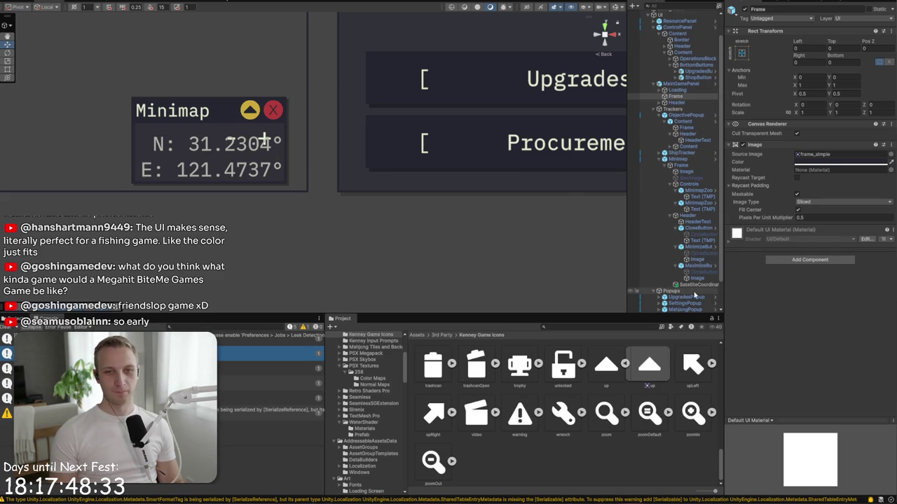
left_click(694, 284)
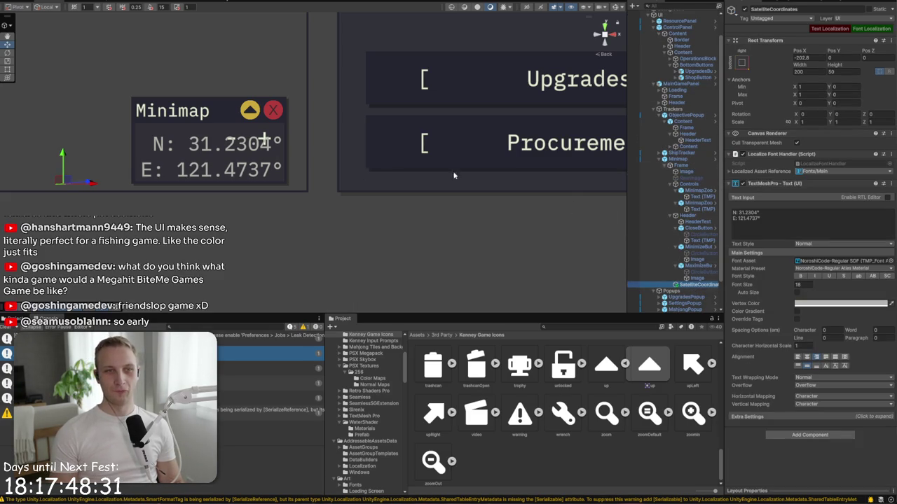
scroll(271, 168, "down", 3)
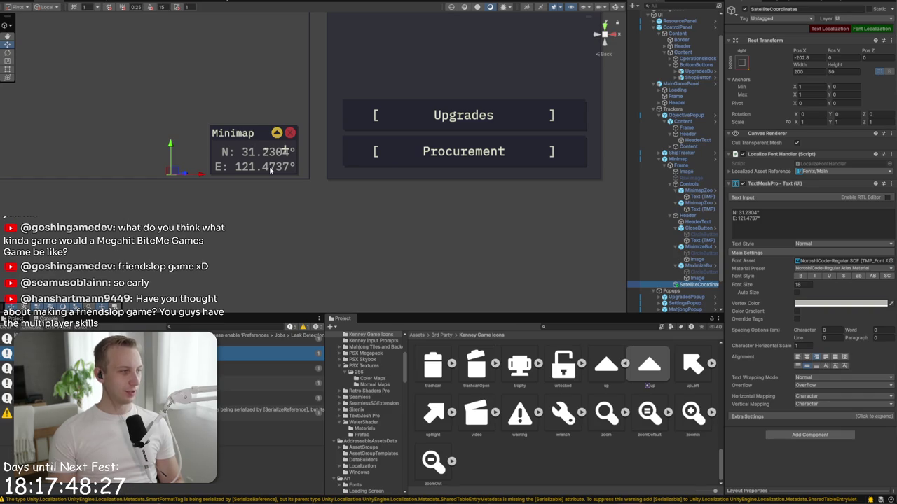
scroll(272, 192, "down", 3)
mouse_move(273, 192)
left_mouse_down()
mouse_move(528, 247)
mouse_move(426, 237)
left_mouse_up()
scroll(426, 237, "down", 1)
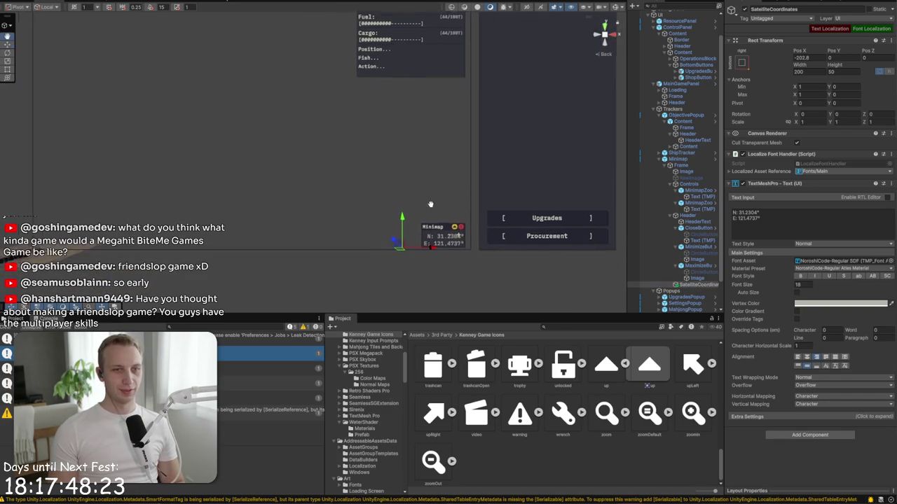
left_click_drag(462, 198, 376, 208)
left_click(391, 198)
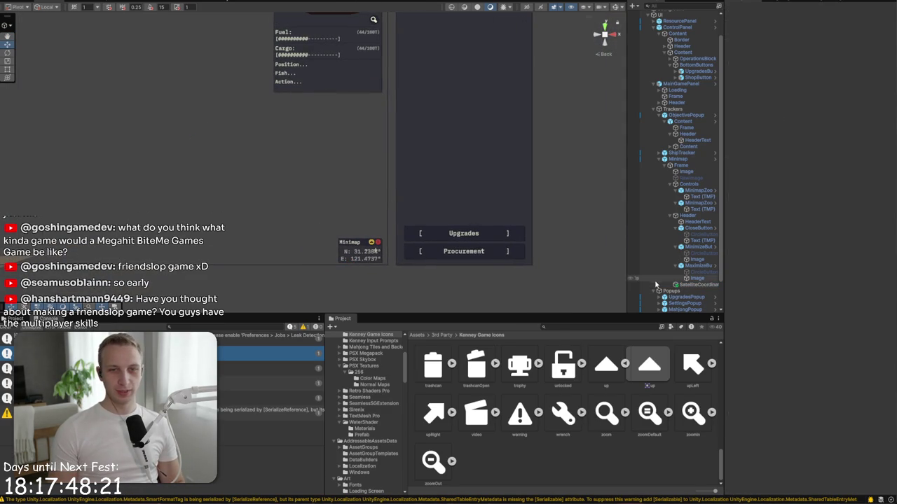
scroll(375, 248, "down", 2)
left_click_drag(495, 222, 513, 281)
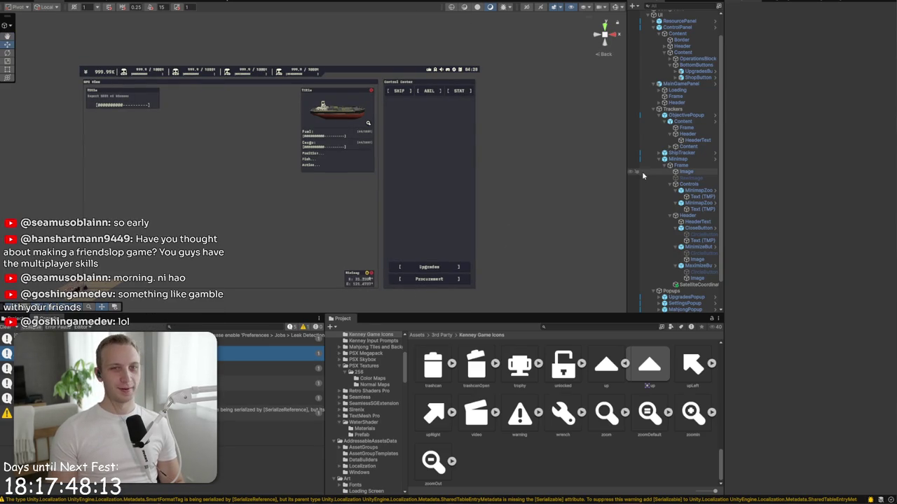
scroll(652, 216, "down", 2)
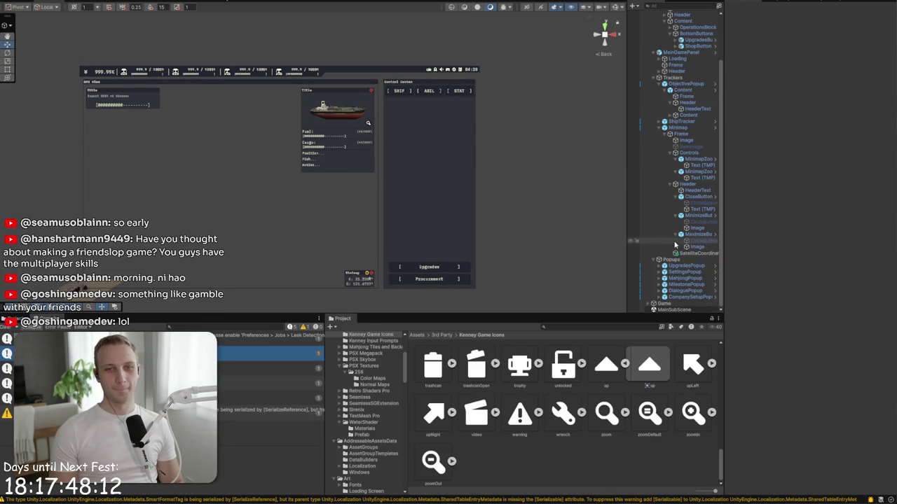
Step: Apply all Minimap prefab overrides and collapse Minimap and ObjectivePopup in the Hierarchy
left_click(677, 129)
left_click(840, 95)
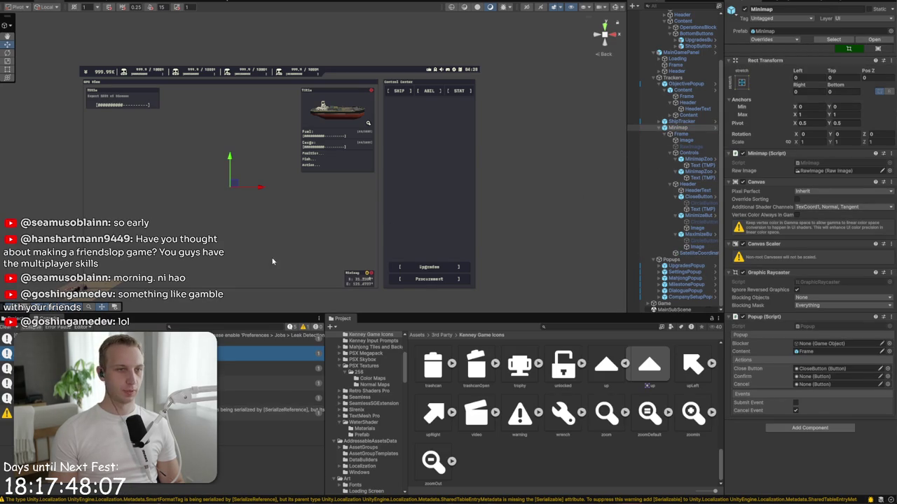
left_click(658, 127)
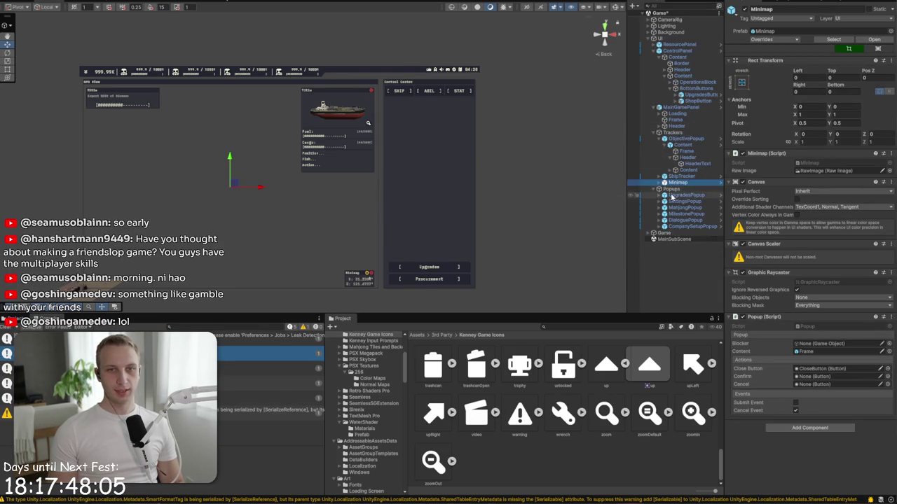
left_click(659, 138)
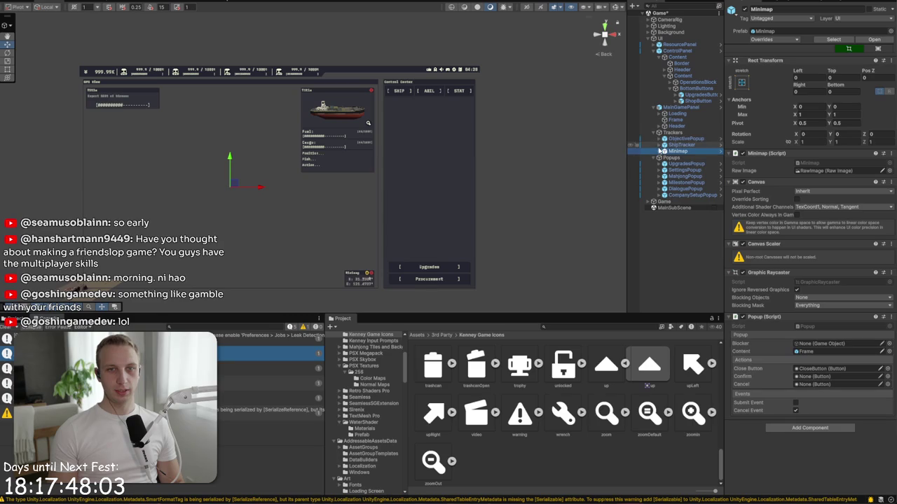
Step: Activate the UpgradesPopup's Content object
left_click(659, 165)
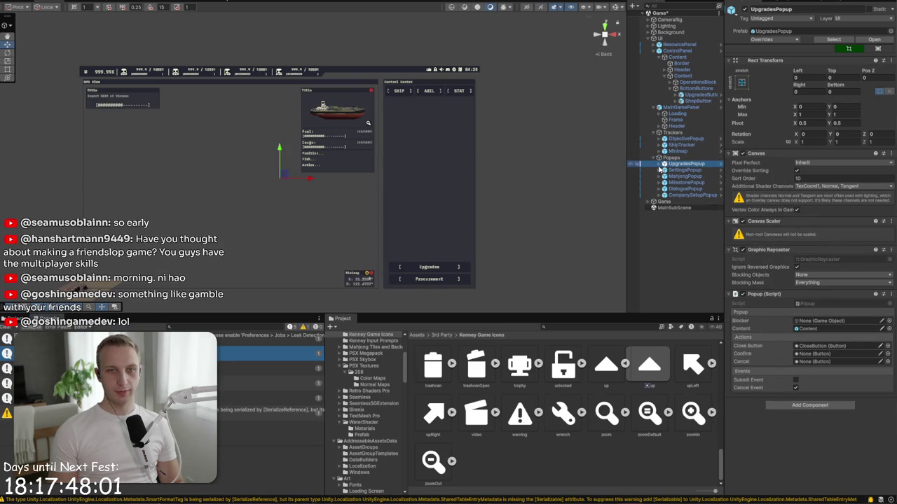
left_click(658, 164)
key("Down")
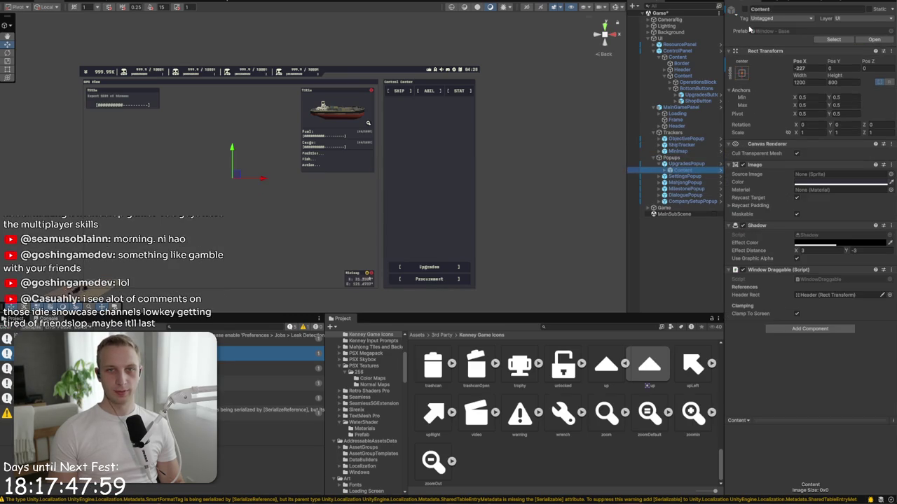
left_click(744, 9)
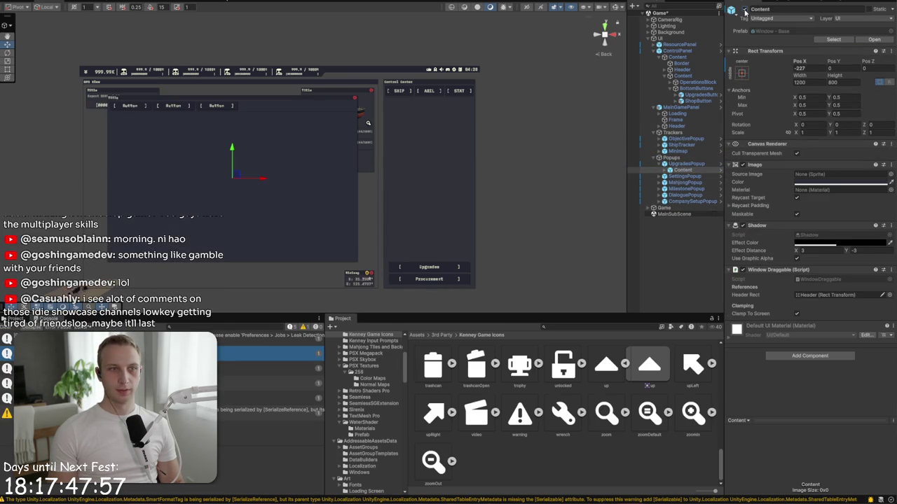
Step: Expand down to TabContent and activate the Ships tab content
left_click(665, 170)
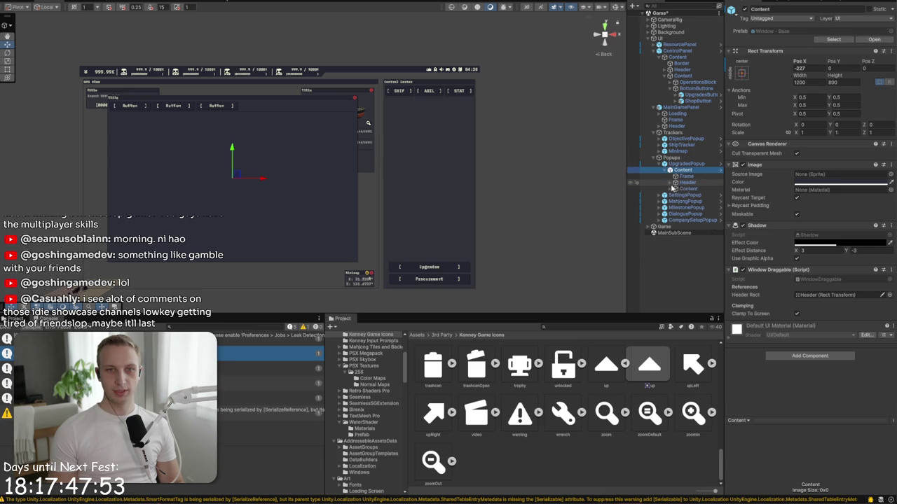
left_click(670, 189)
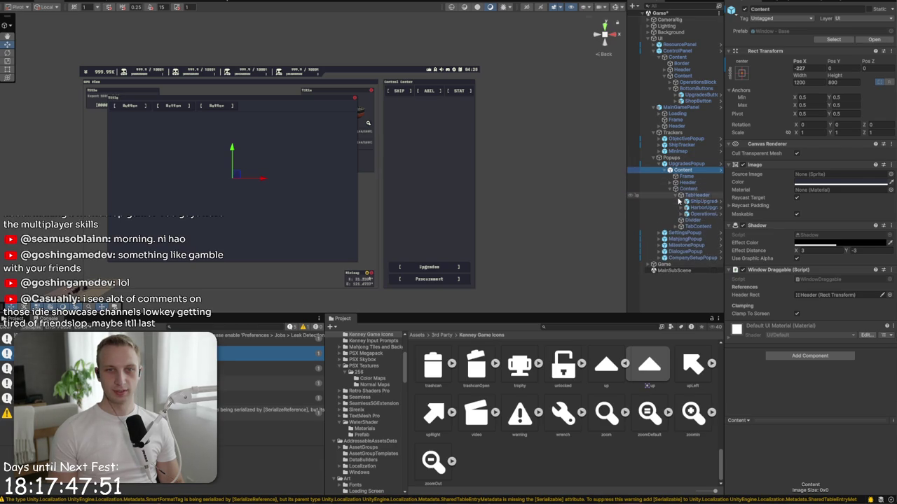
left_click(677, 196)
left_click(677, 196)
left_click(683, 201)
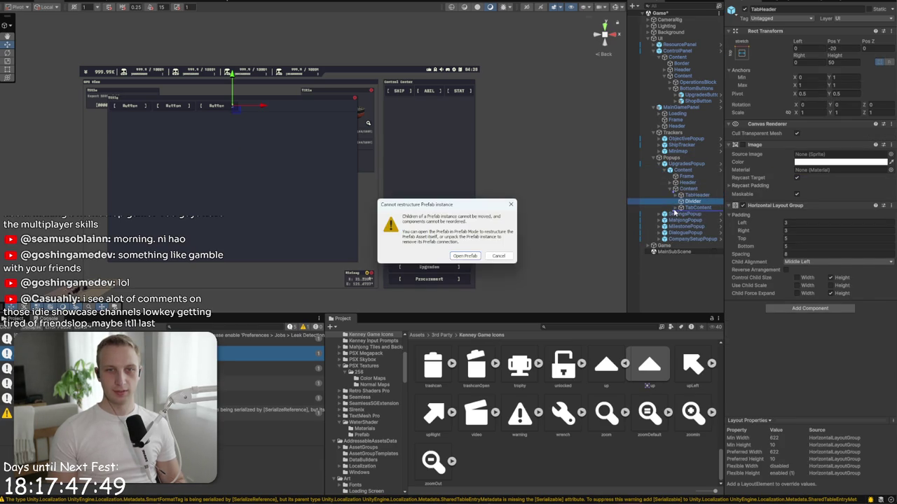
left_click(676, 208)
left_click(690, 213)
left_click(744, 9)
left_click(744, 9)
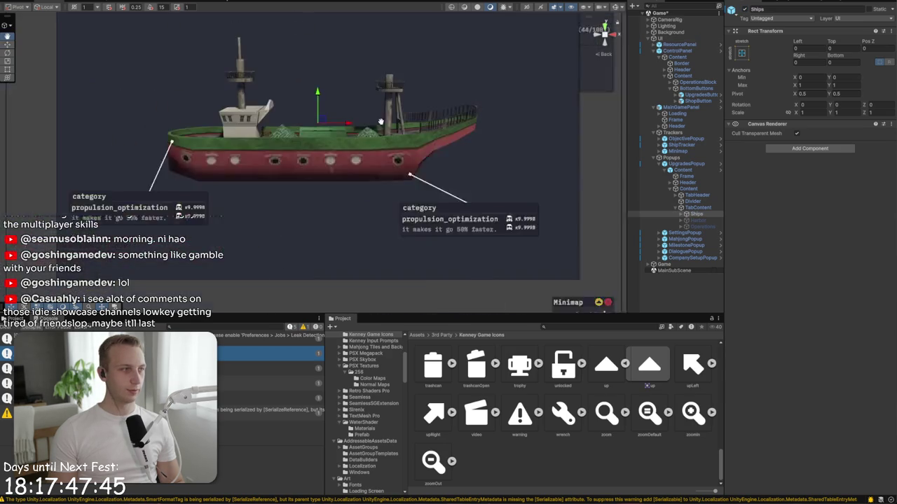
Step: Deactivate the Ships tab content and activate the Harbor tab content instead
mouse_move(336, 199)
left_mouse_down()
mouse_move(398, 66)
mouse_move(386, 149)
left_mouse_up()
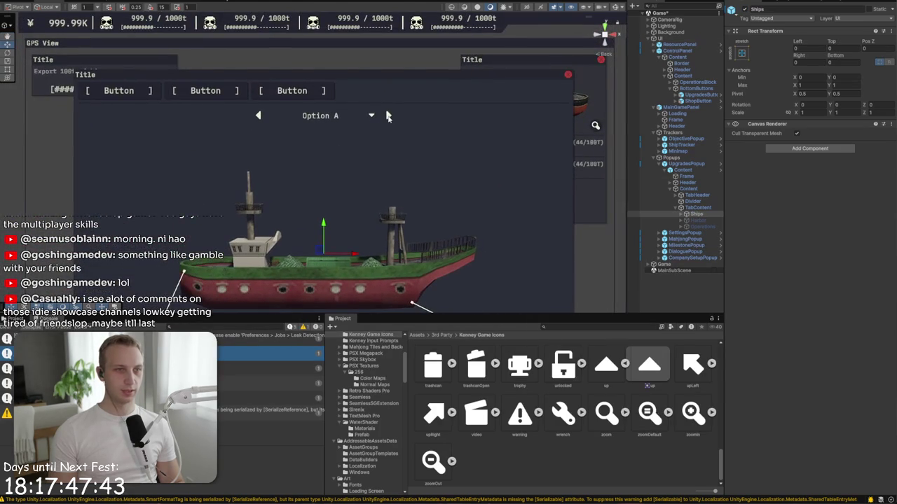
left_click_drag(289, 239, 343, 153)
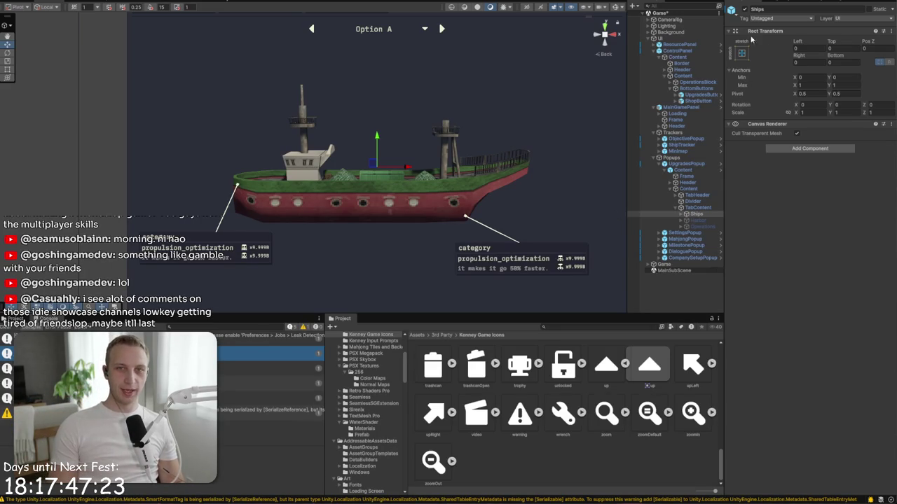
left_click(744, 10)
left_click(717, 221)
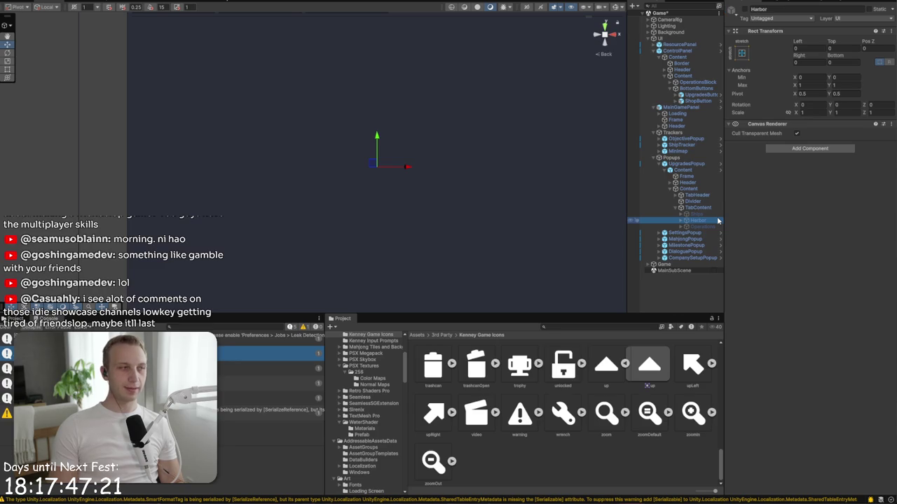
left_click(744, 10)
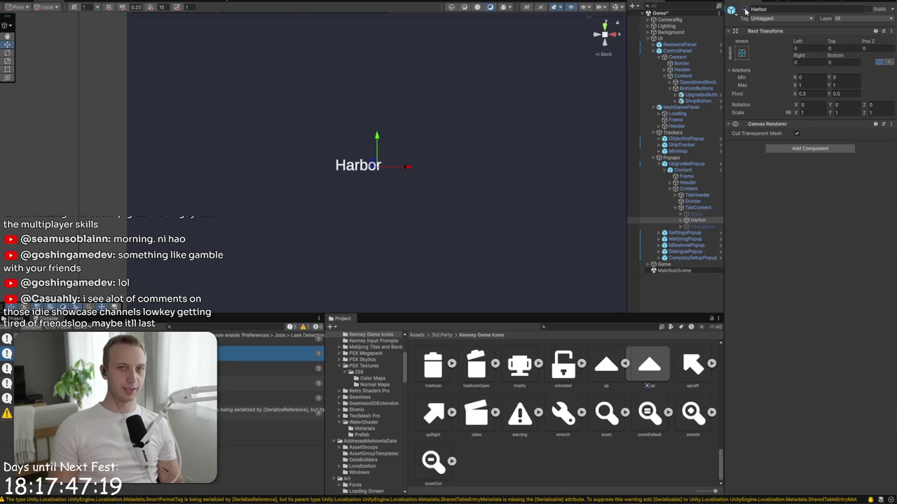
scroll(516, 201, "down", 5)
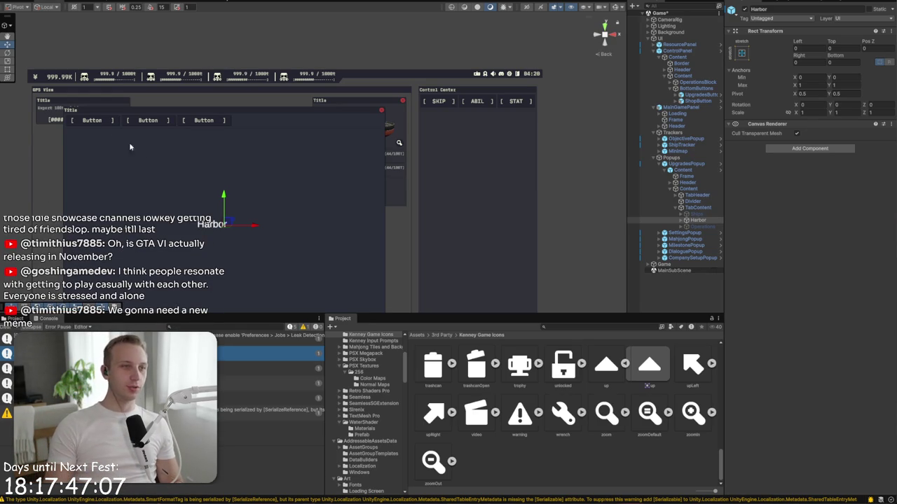
Step: Frame Harbor, delete its Text (TMP) child, then undo the deletion
key("f")
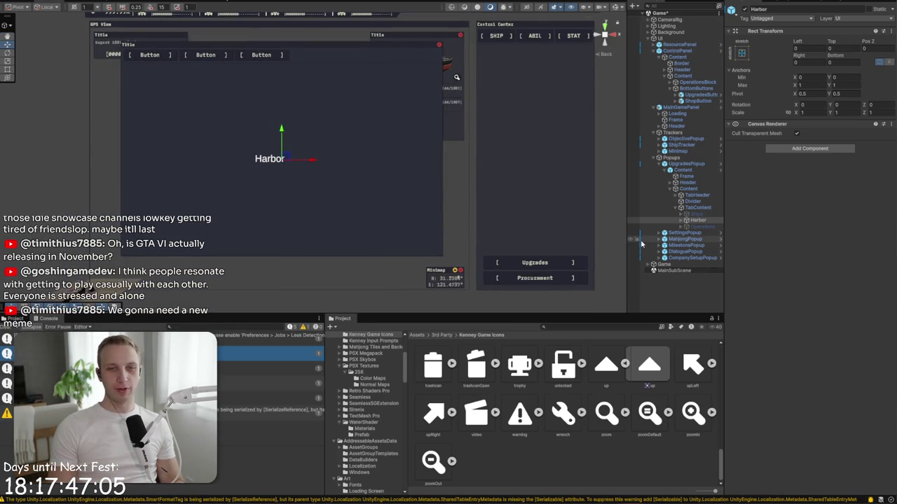
left_click(681, 220)
left_click(686, 227)
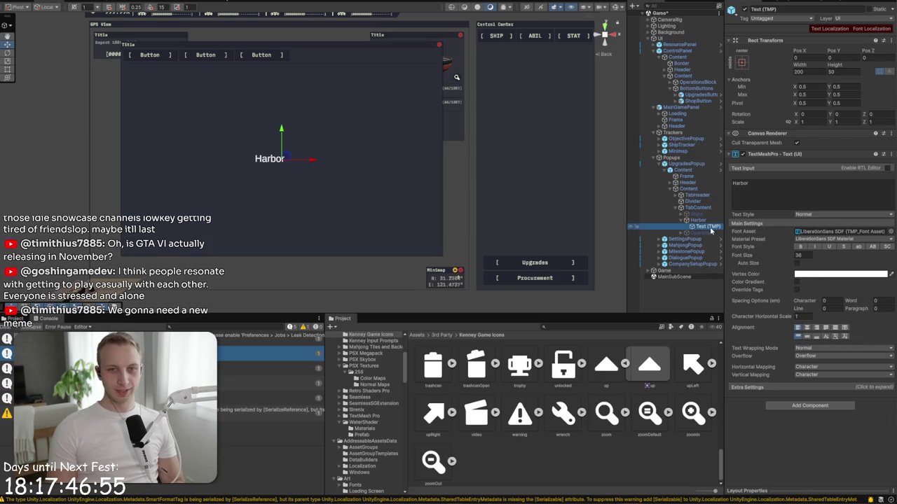
key("Delete")
key("ctrl+z")
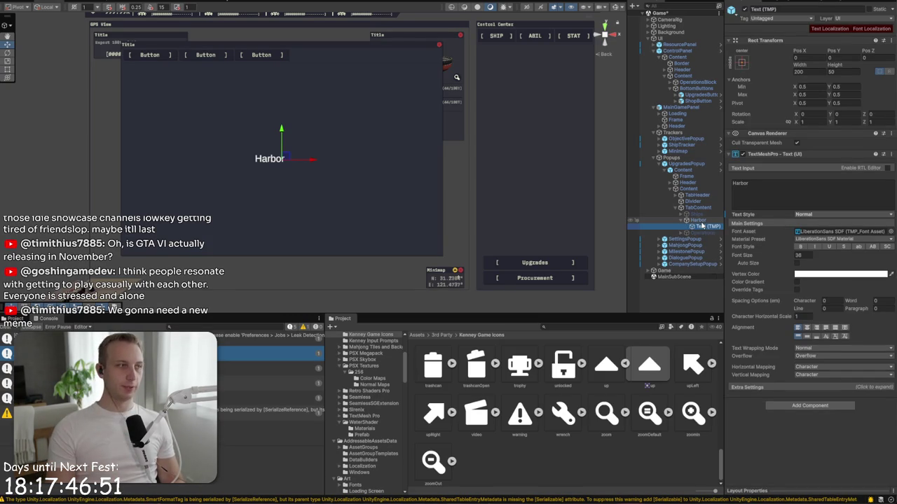
left_click(700, 221)
Step: Search the project for 'scroll' and drag the Scroll View prefab onto Harbor
left_click(810, 147)
type("shad")
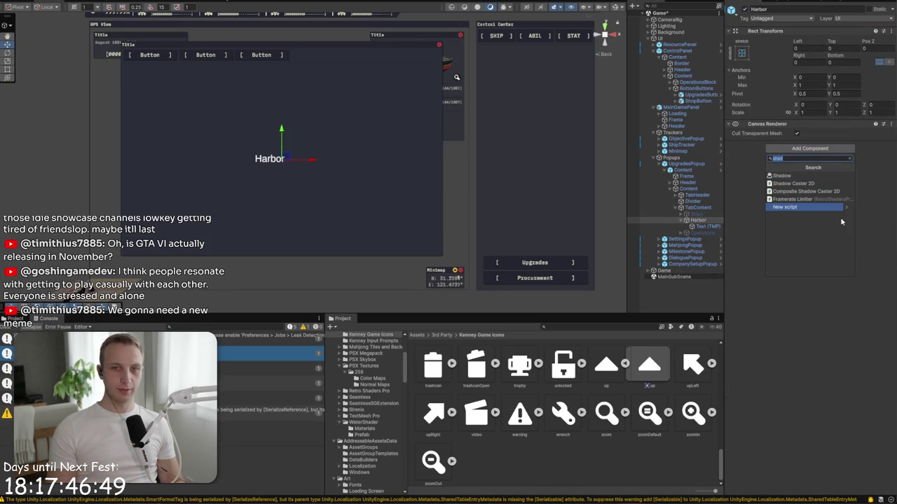
left_click(589, 327)
type("scroll")
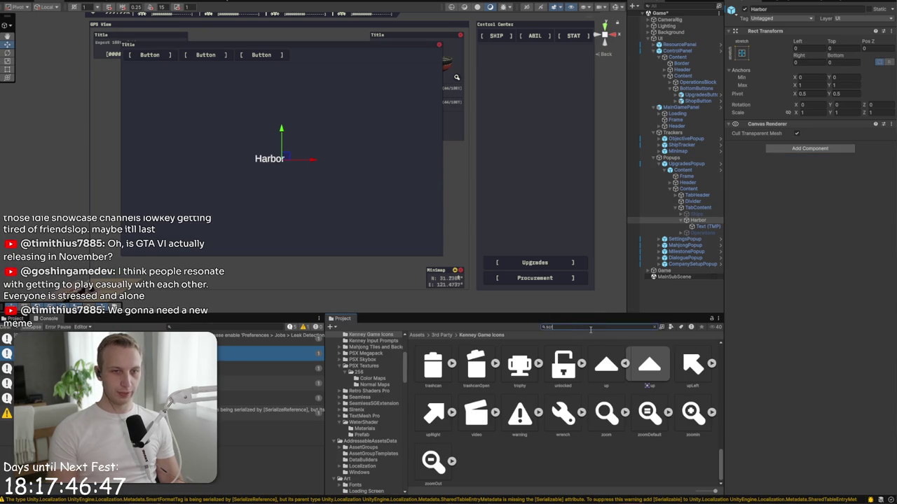
mouse_move(518, 410)
left_mouse_down()
mouse_move(697, 222)
mouse_move(703, 228)
left_mouse_up()
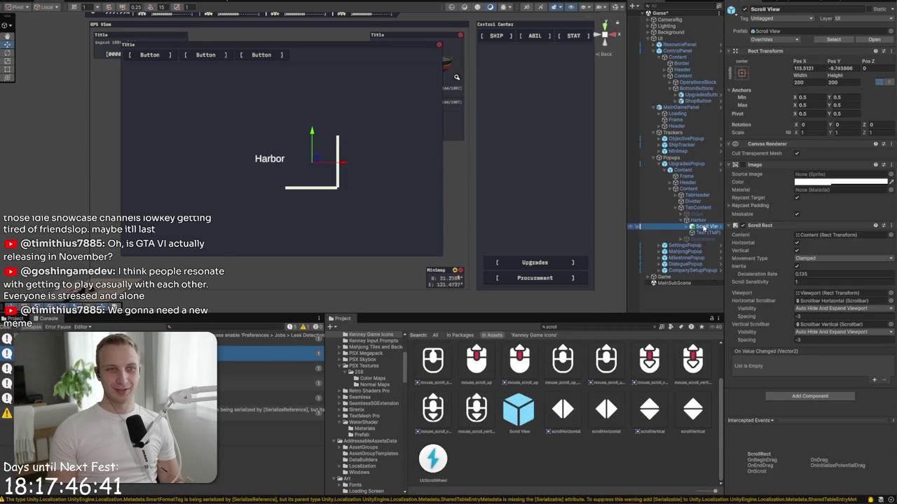
Step: Anchor the Scroll View to stretch-stretch so it fills the Harbor panel
left_click(741, 76)
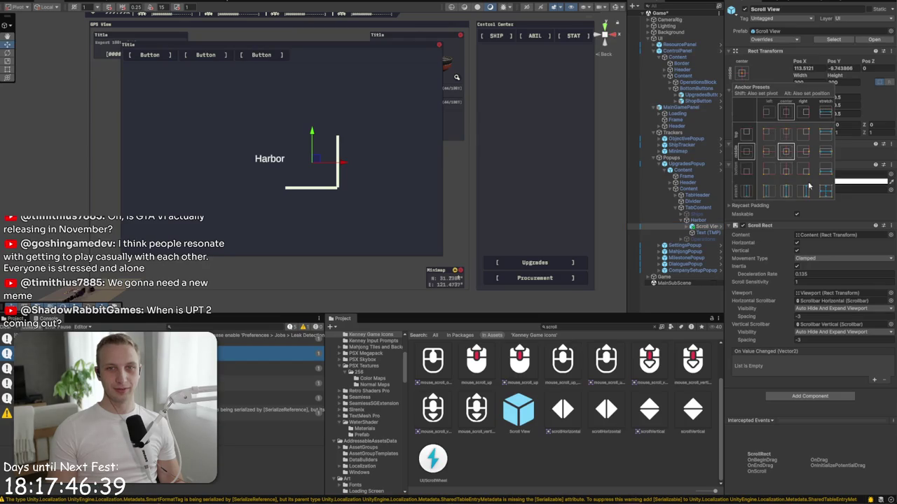
left_click(825, 191, "alt")
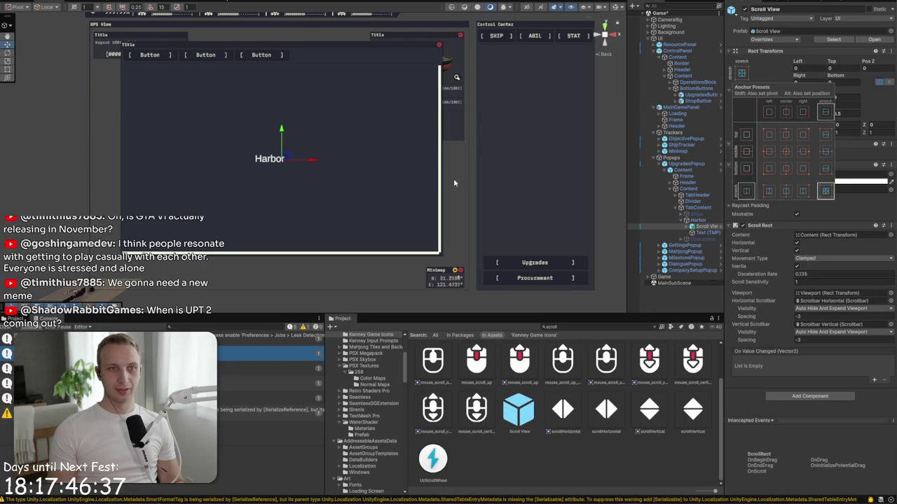
left_click(691, 228)
Step: Delete the Scroll View's Scrollbar Horizontal, leaving only the vertical scrollbar
left_click(685, 227)
left_click(648, 245)
left_click(662, 239)
key("Delete")
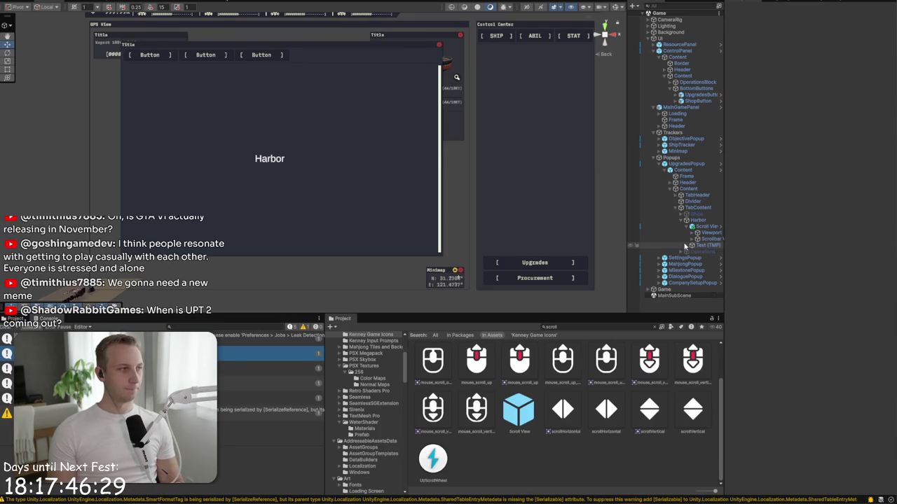
scroll(331, 161, "down", 5)
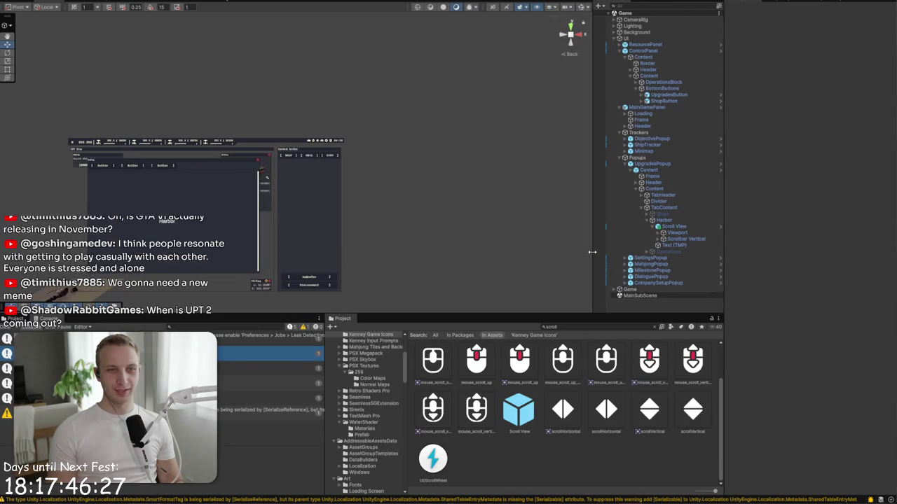
left_click_drag(318, 180, 330, 160)
scroll(331, 160, "up", 5)
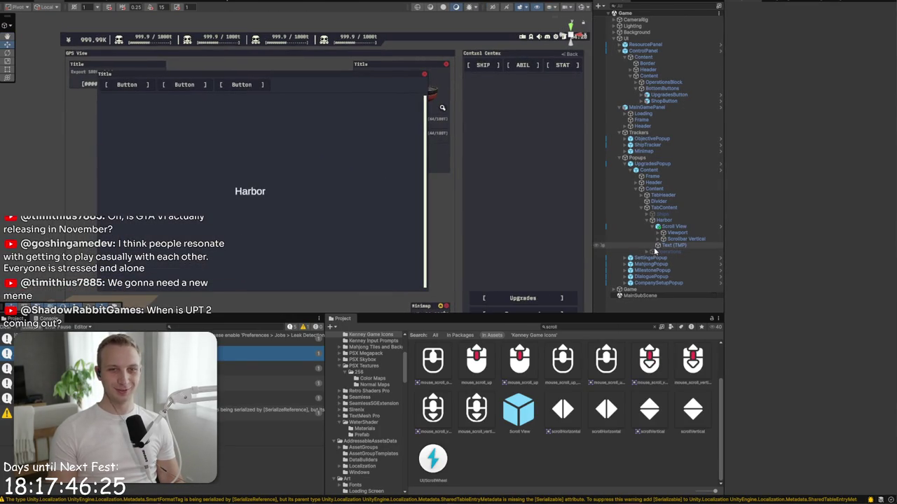
left_click(657, 246)
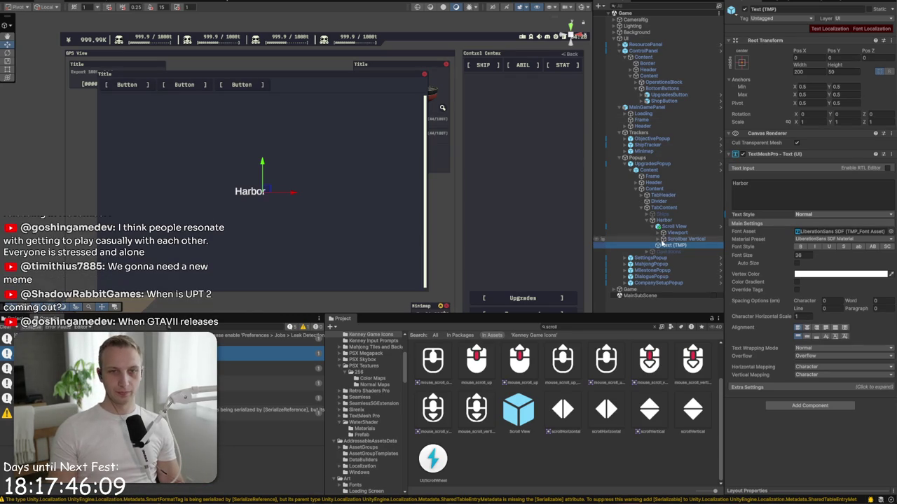
Step: Create a UI Image under the Scroll View's Viewport > Content
left_click(661, 235)
left_click(657, 232)
left_click(674, 239)
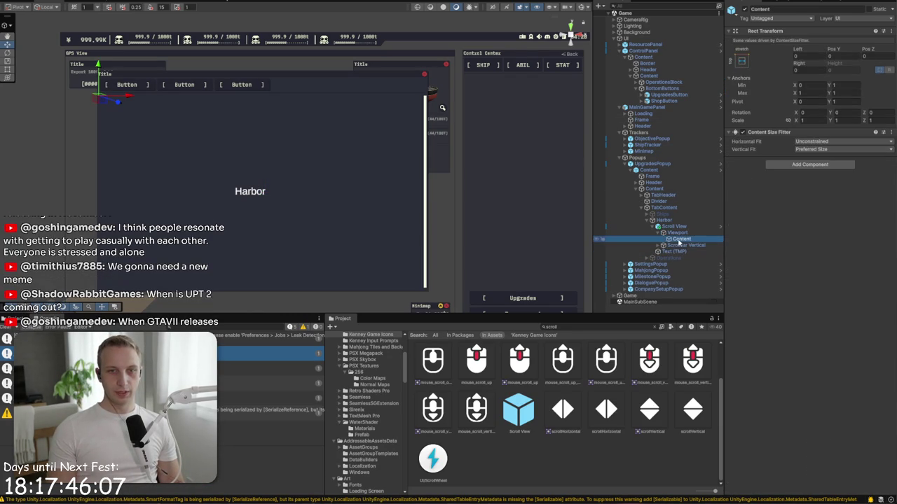
right_click(676, 239)
mouse_move(721, 396)
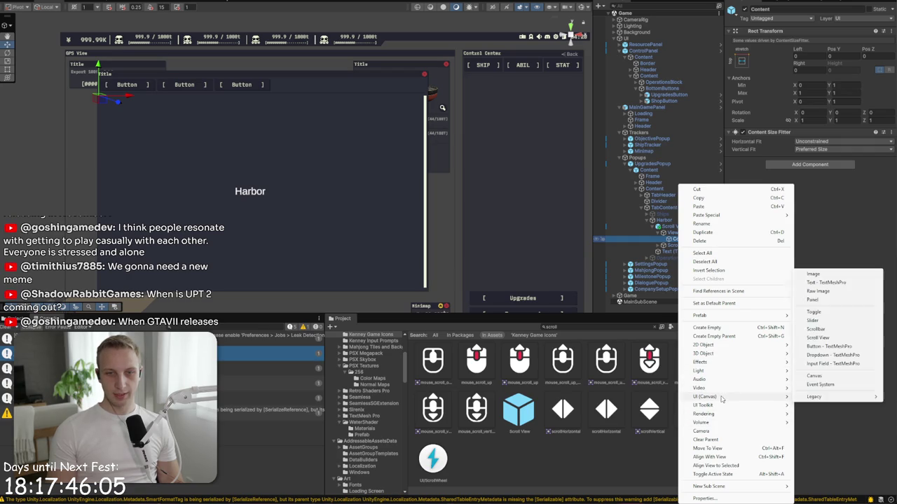
left_click(814, 274)
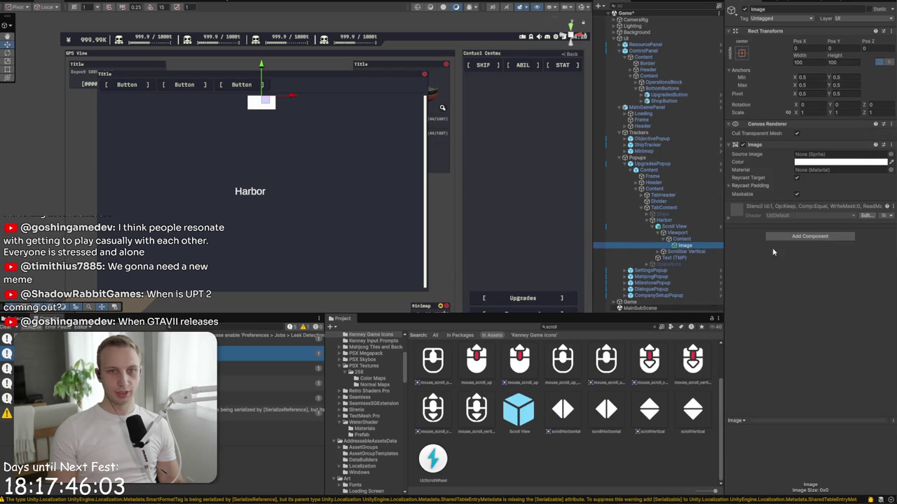
Step: Undo the accidental image move, reselect Content and search its components for 'v'
scroll(369, 197, "up", 2)
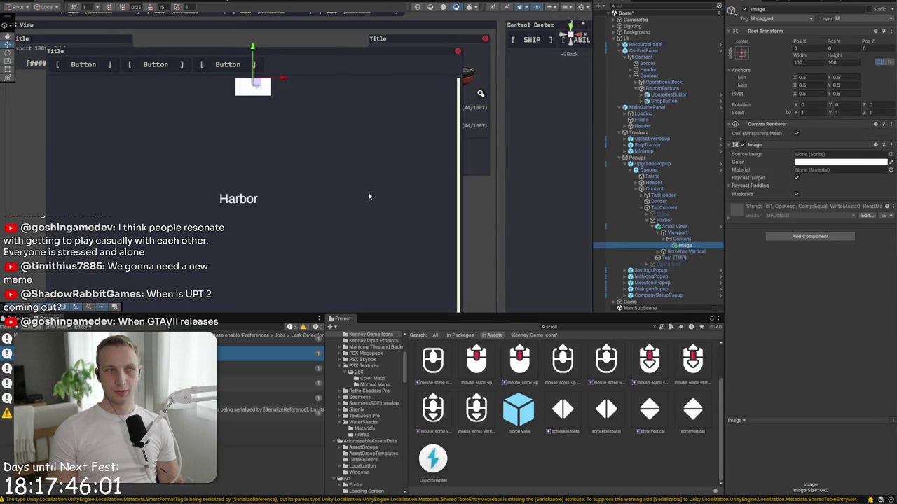
left_click_drag(254, 49, 259, 72)
key("ctrl+z")
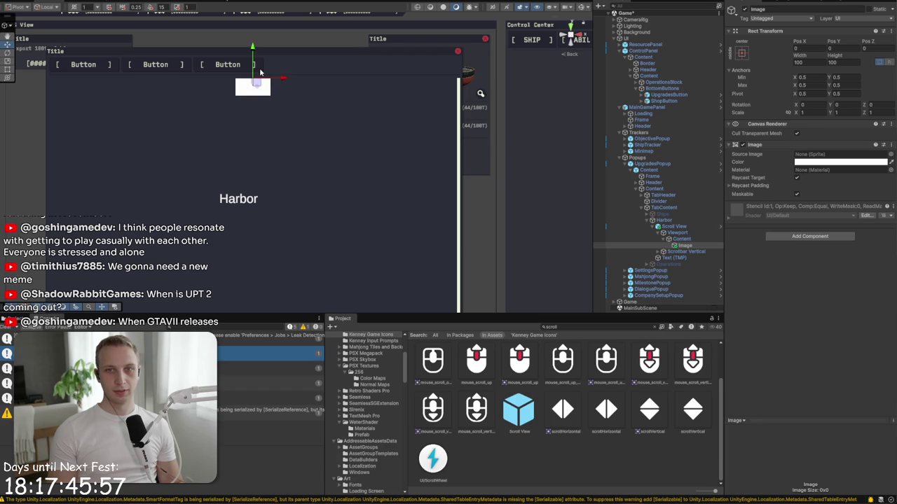
left_click(679, 239)
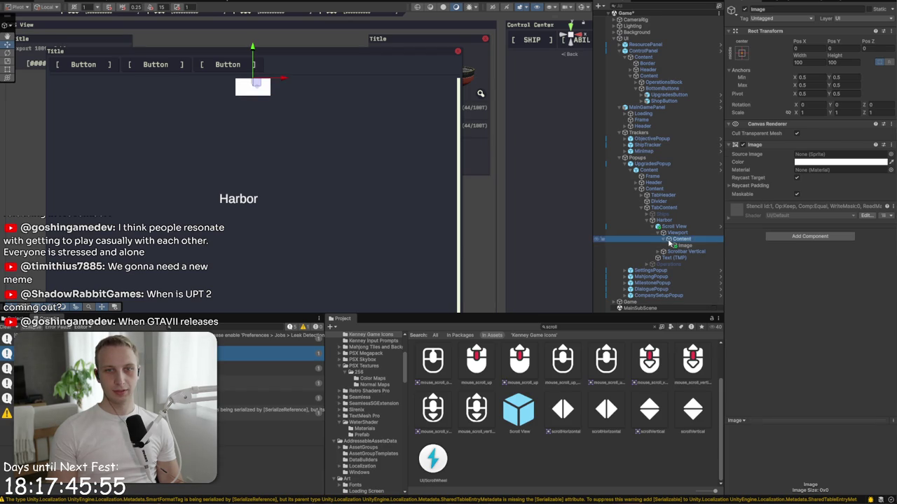
left_click(798, 167)
type("v")
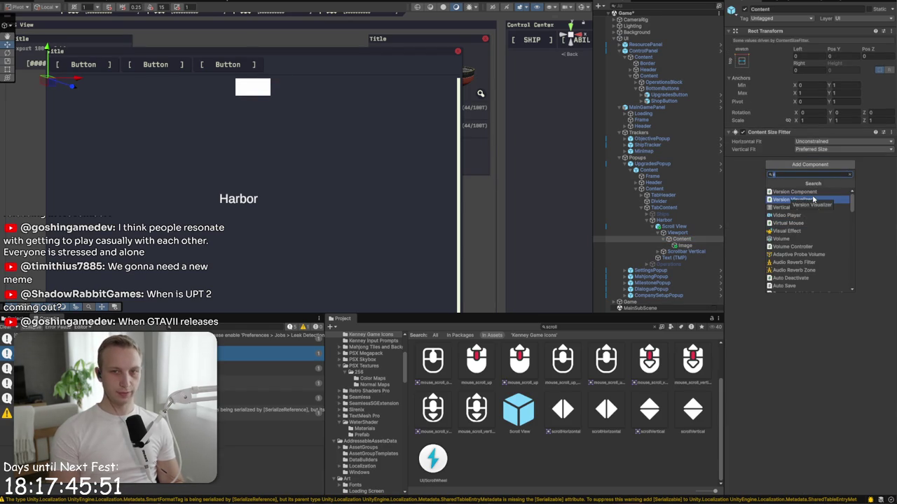
Step: Add a Vertical Layout Group to Content controlling child width, with spacing 4
left_click(798, 207)
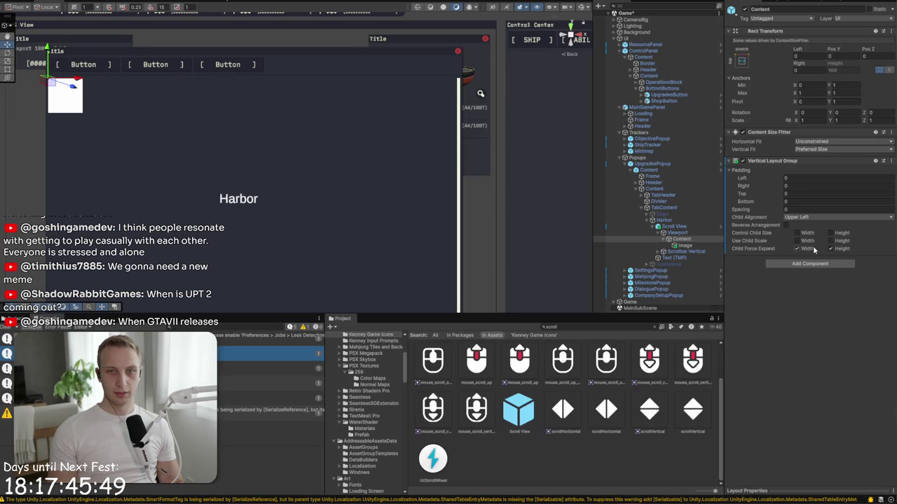
left_click(809, 237)
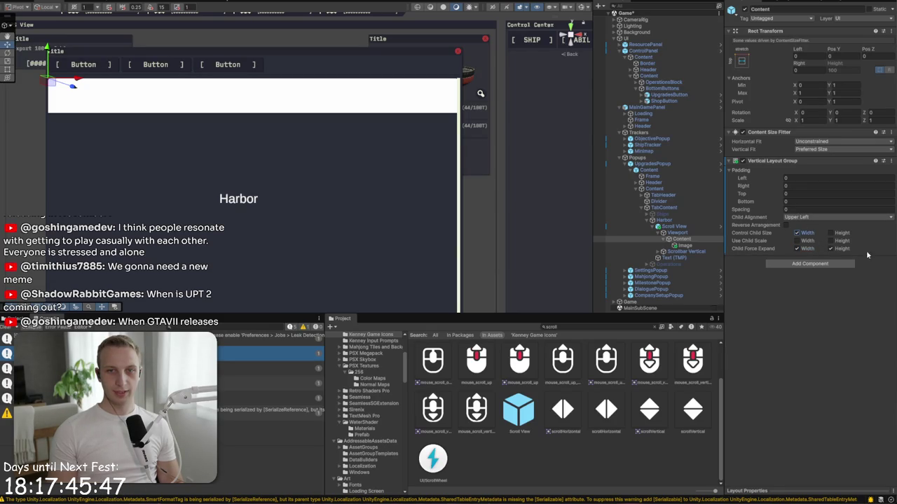
left_click(805, 209)
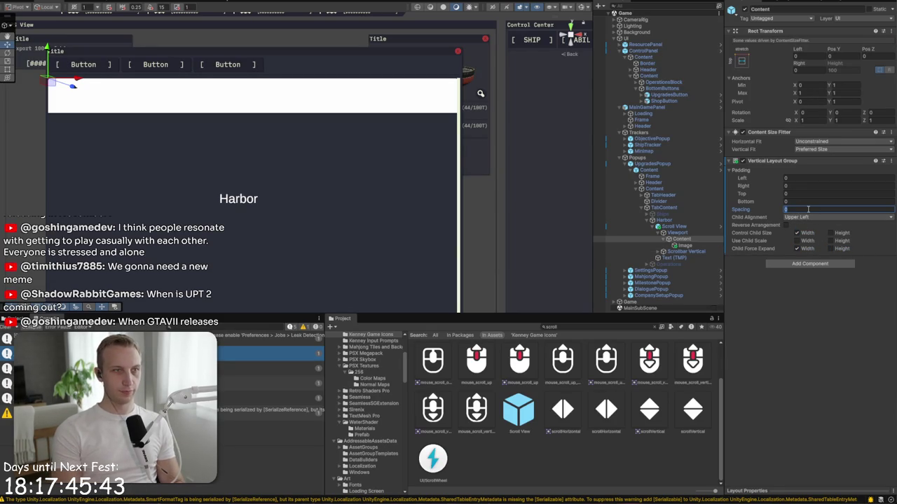
type("4")
left_click(681, 246)
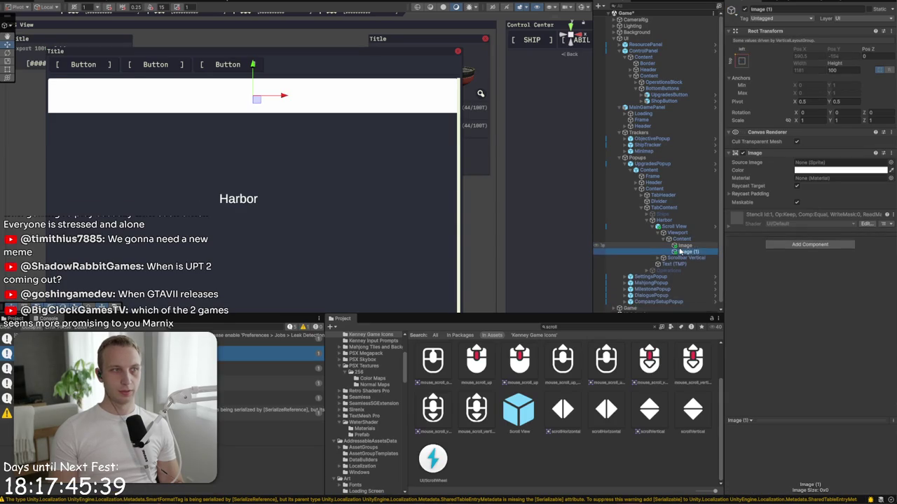
Step: Set the Content Image's Rect Transform height to 160 and start choosing its sprite
left_click(843, 70)
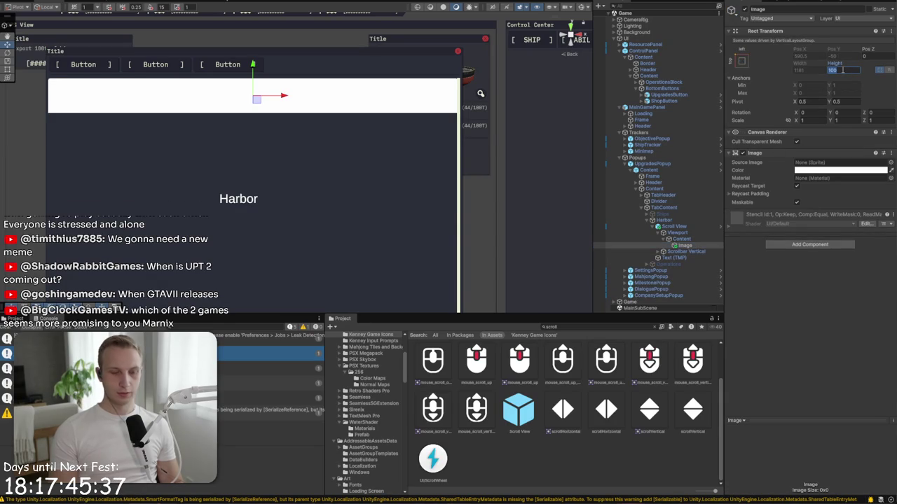
type("140")
key("BackSpace")
key("BackSpace")
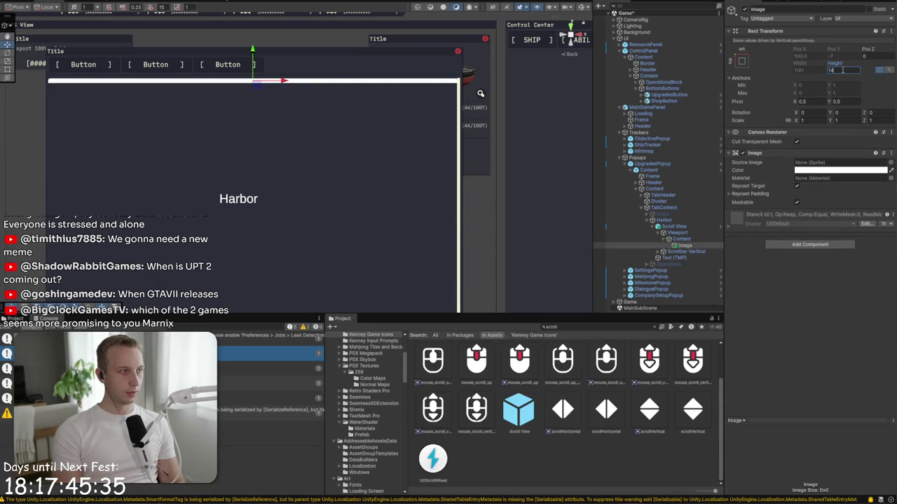
type("60")
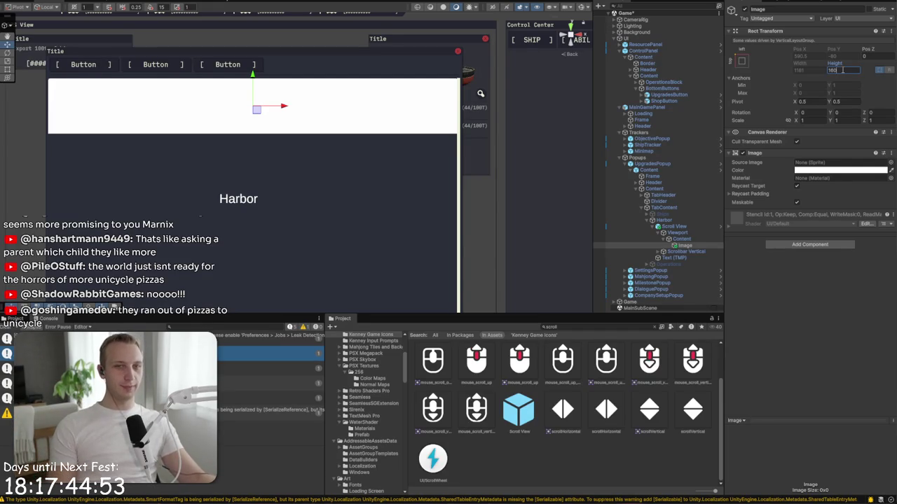
left_click(890, 163)
Step: Give the image the frame_simple sprite, dark blue 182229 colour, and Pixels Per Unit Multiplier 0.5
type("me")
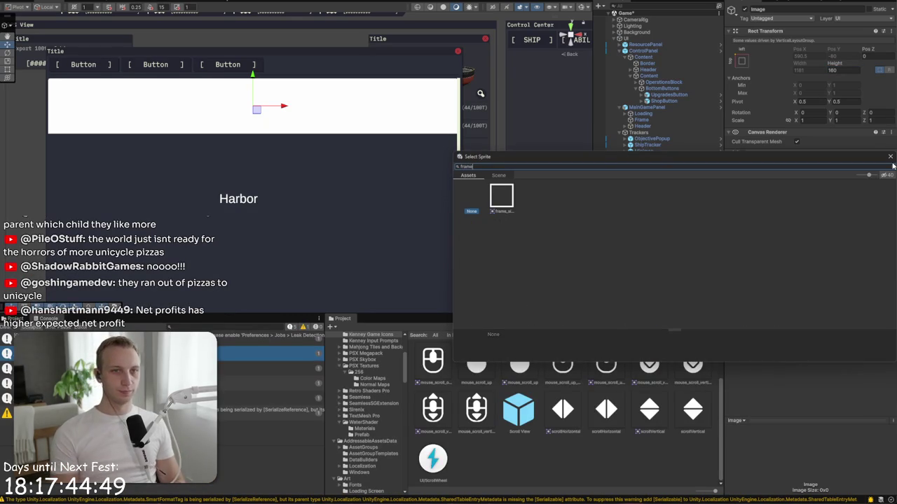
key("Return")
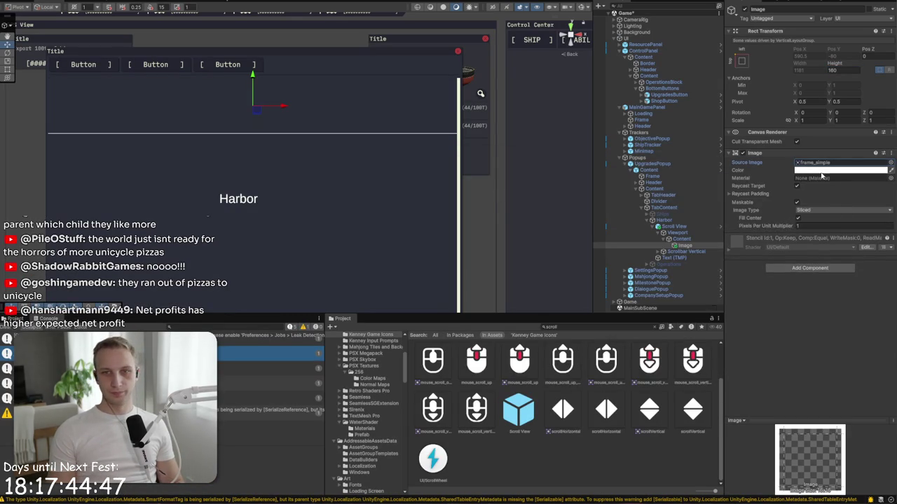
left_click(841, 171)
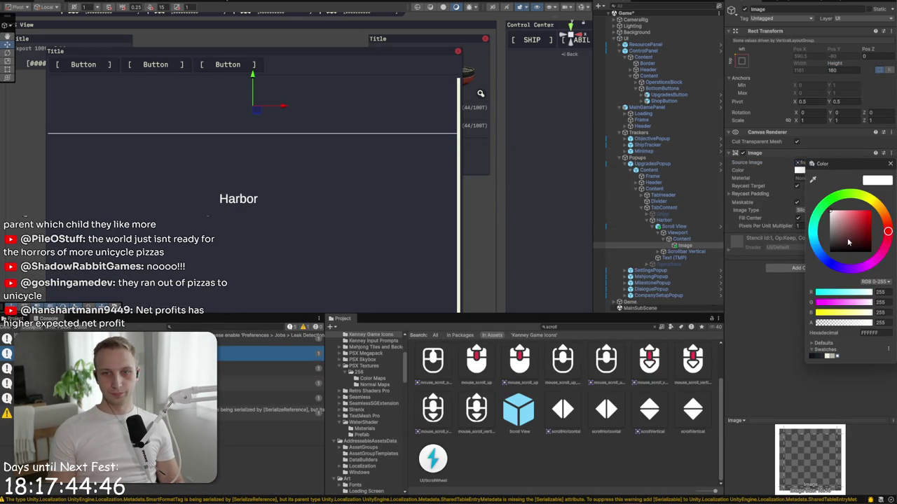
left_click(817, 356)
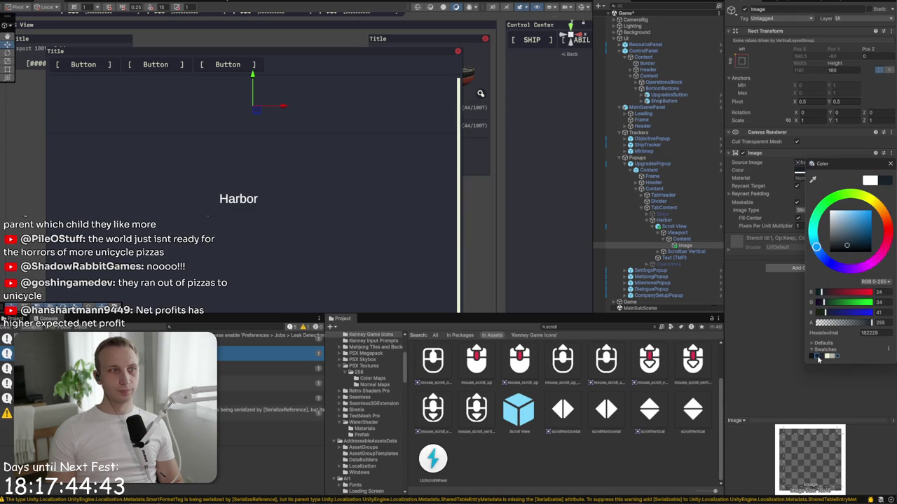
left_click(826, 227)
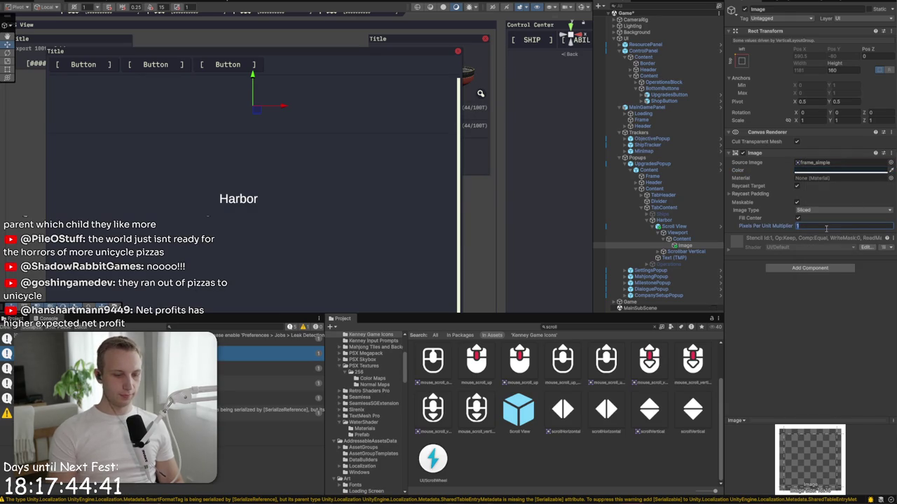
type("0.5")
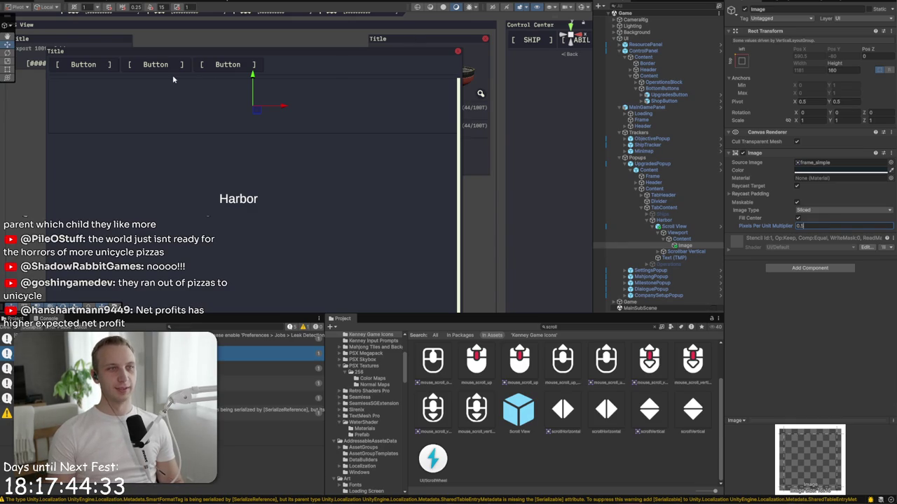
Step: Select the scroll view's Content and set its Pos Y to 0
scroll(61, 102, "up", 10)
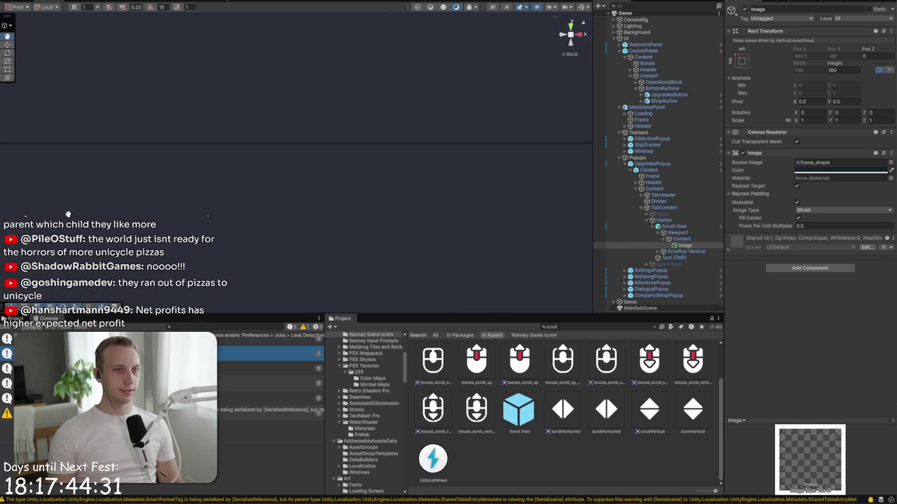
left_click_drag(341, 213, 303, 258)
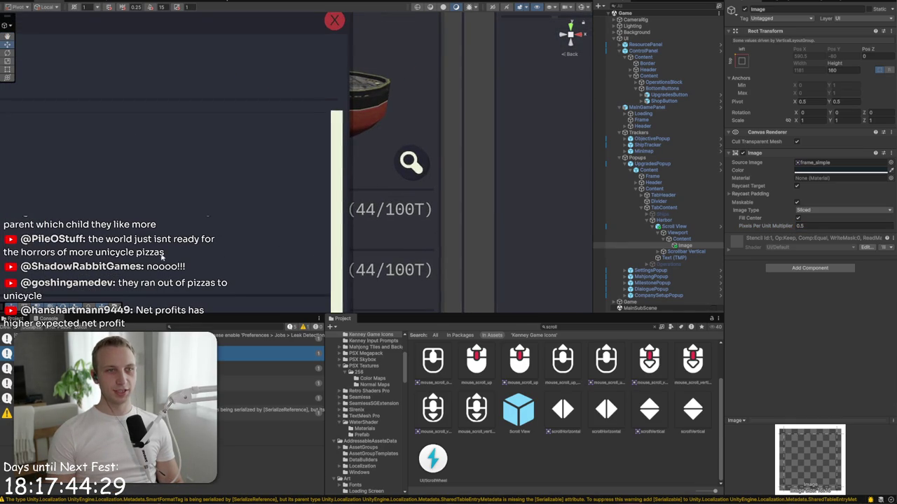
scroll(504, 172, "down", 6)
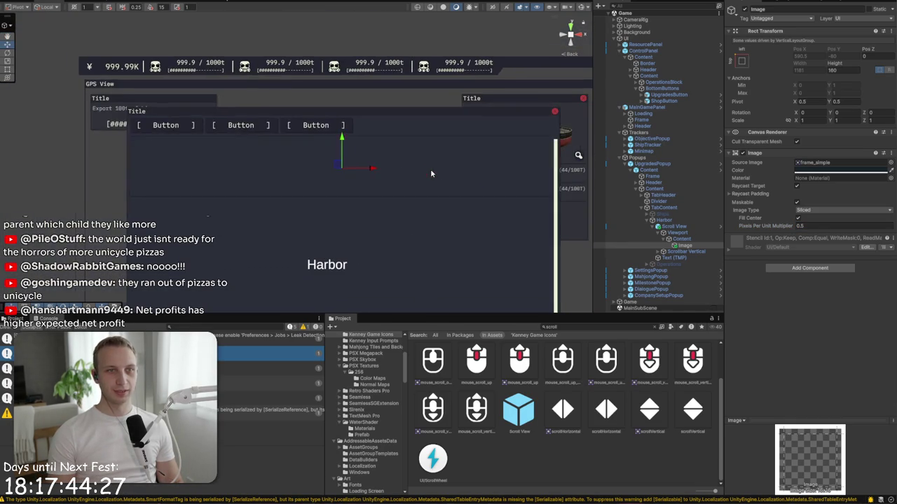
left_click(674, 240)
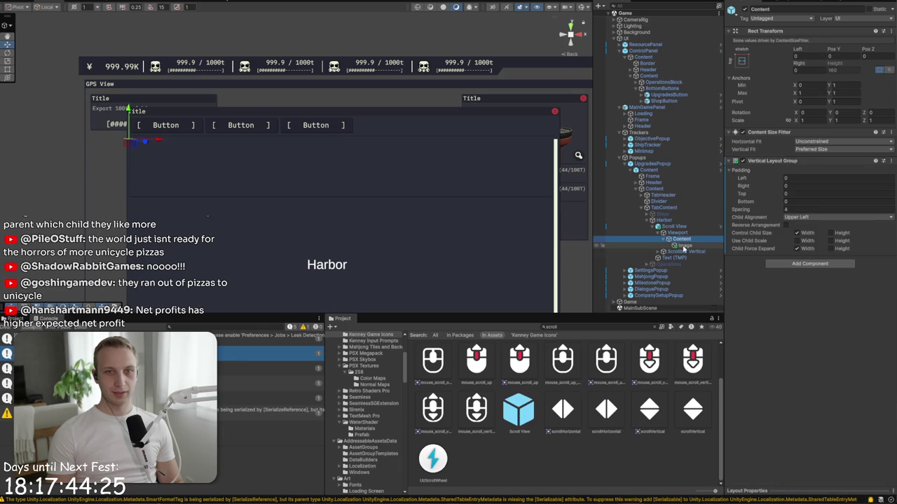
left_click(841, 57)
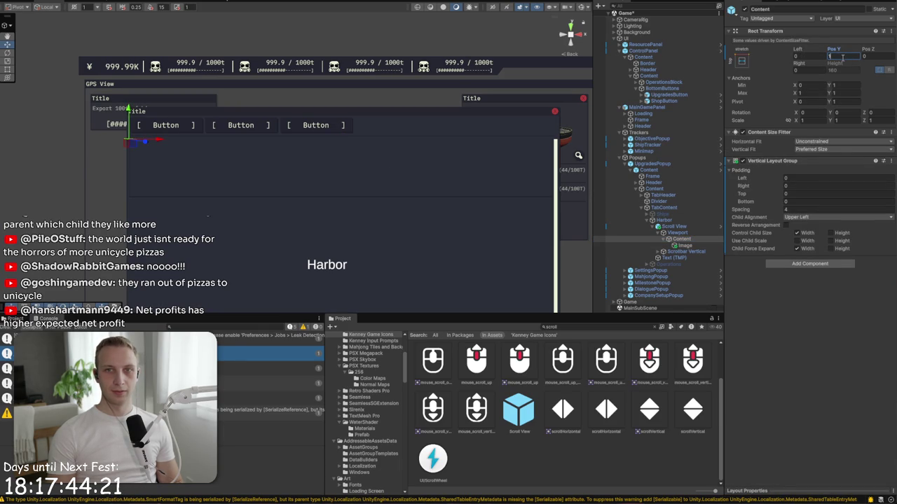
type("52100")
key("Return")
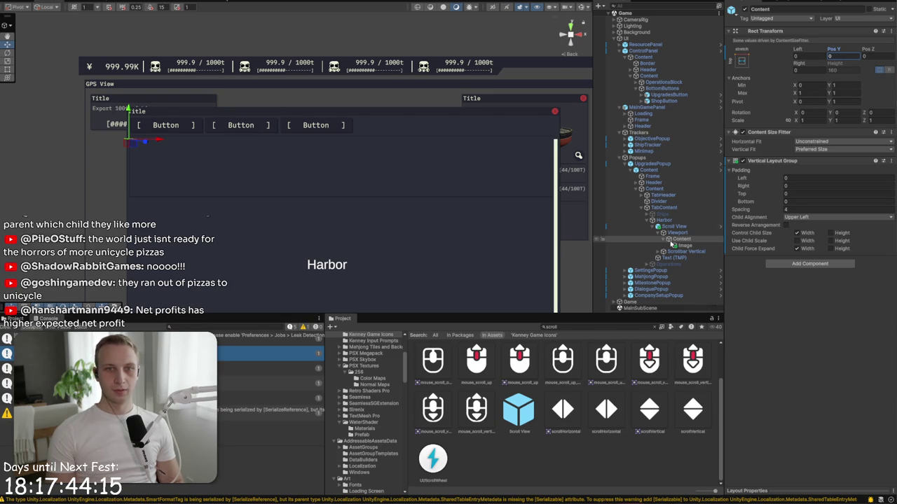
Step: Reselect the Image and frame it in the Scene view to check the Harbor panel
left_click(681, 245)
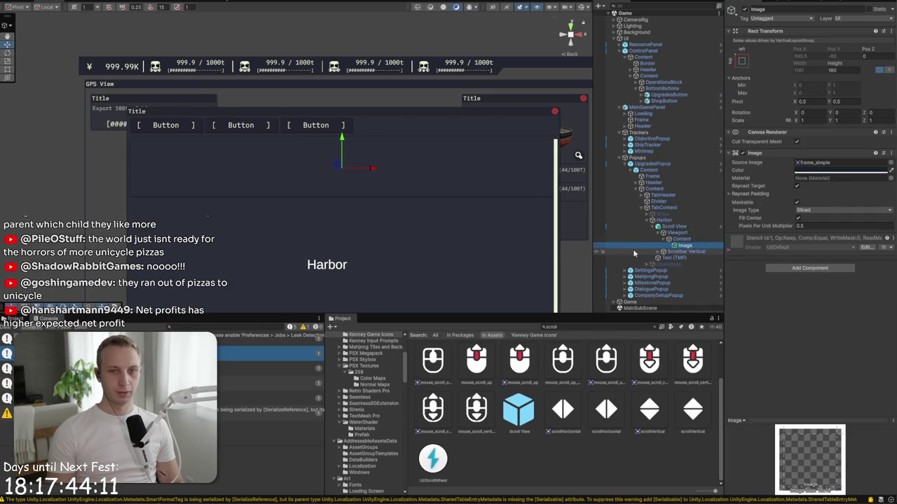
key("f")
left_click_drag(315, 90, 344, 229)
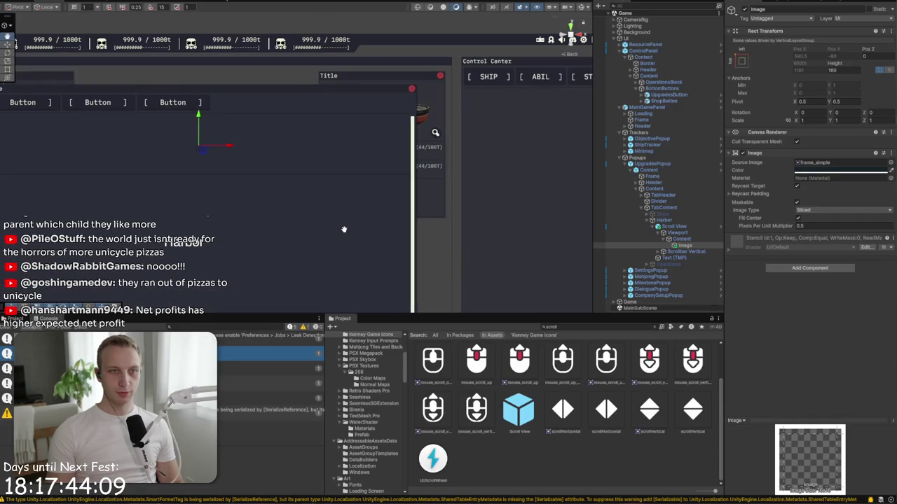
scroll(402, 128, "up", 5)
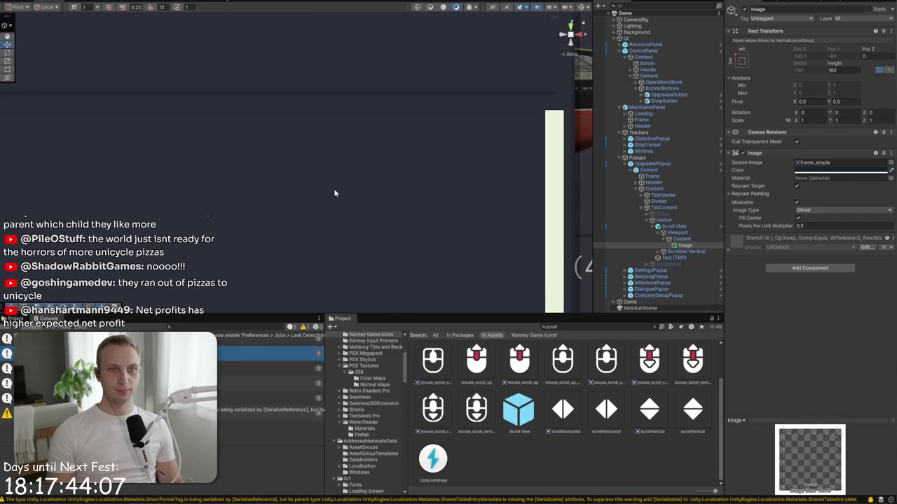
key("f")
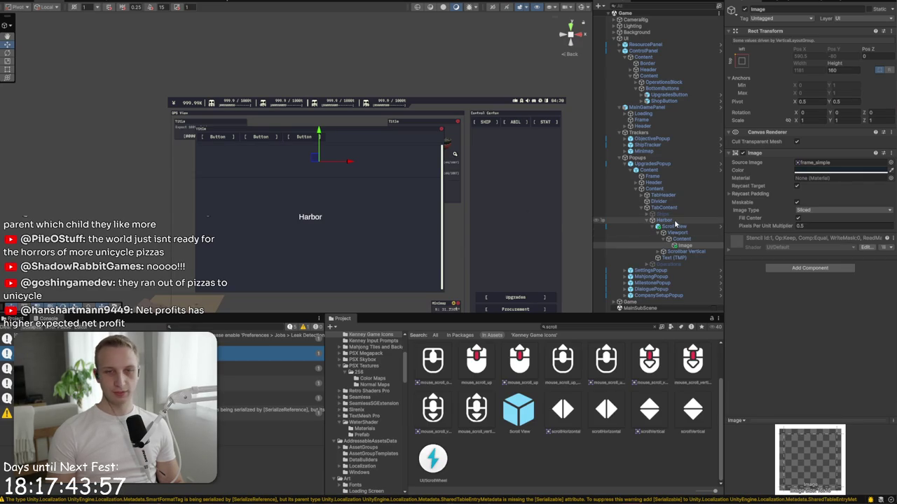
left_click(683, 246)
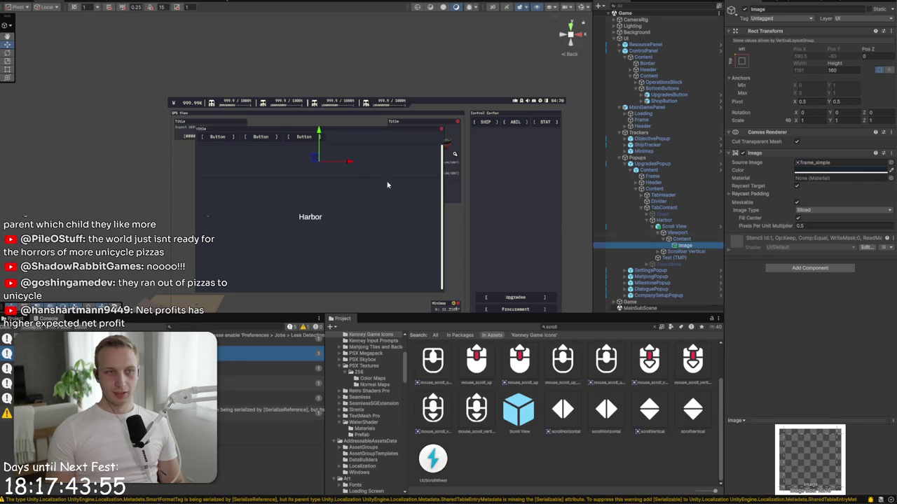
key("f")
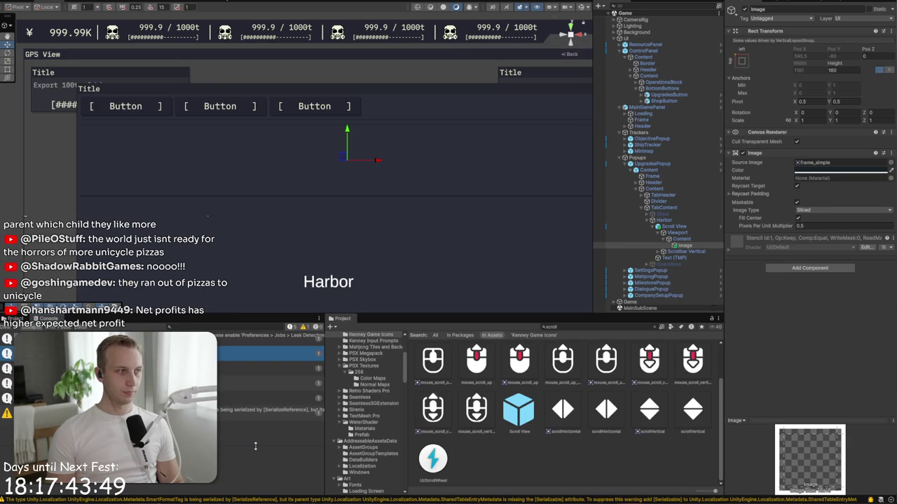
scroll(196, 287, "down", 5)
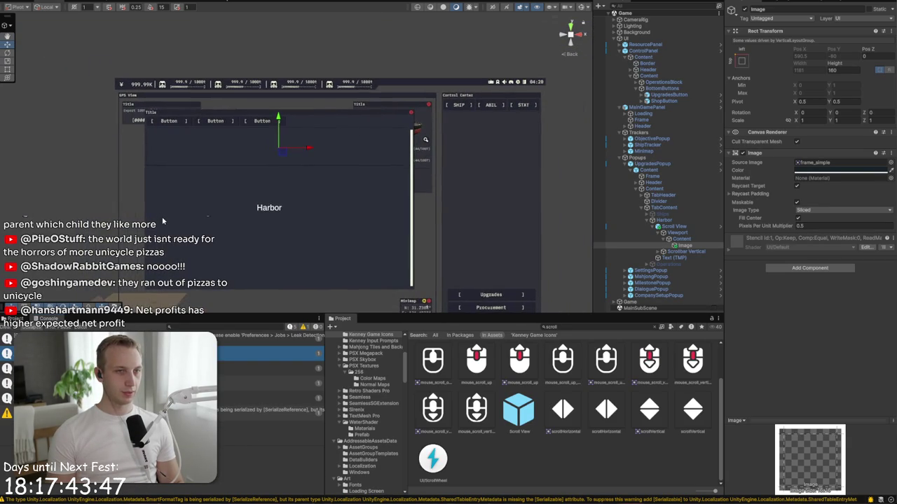
Step: Rename the 160-tall Content Image to HarborUpgradeEntry, removing 'Building' from the first name
left_click(685, 252)
left_click(684, 245)
left_click(790, 10)
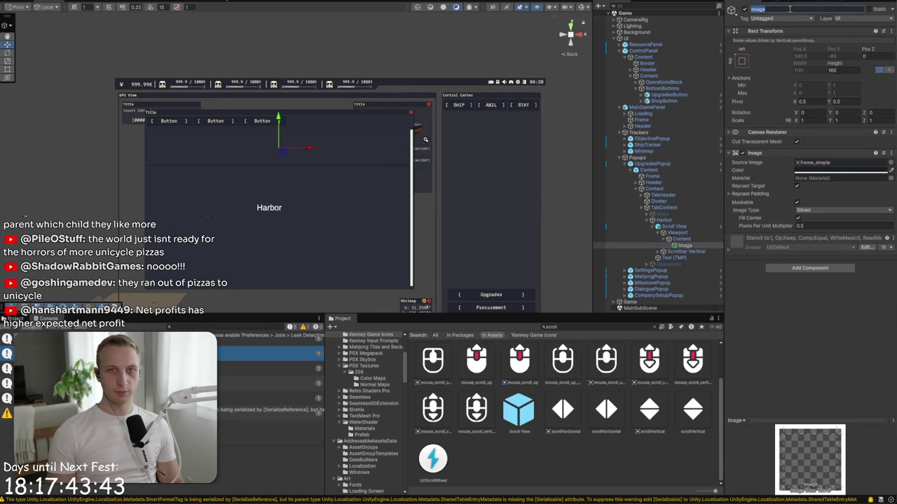
type("HarborB")
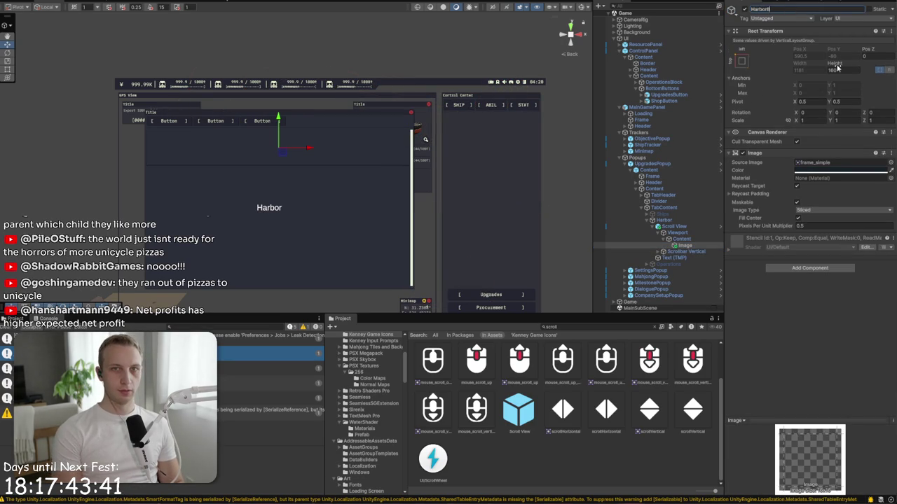
type("uildingUpgra")
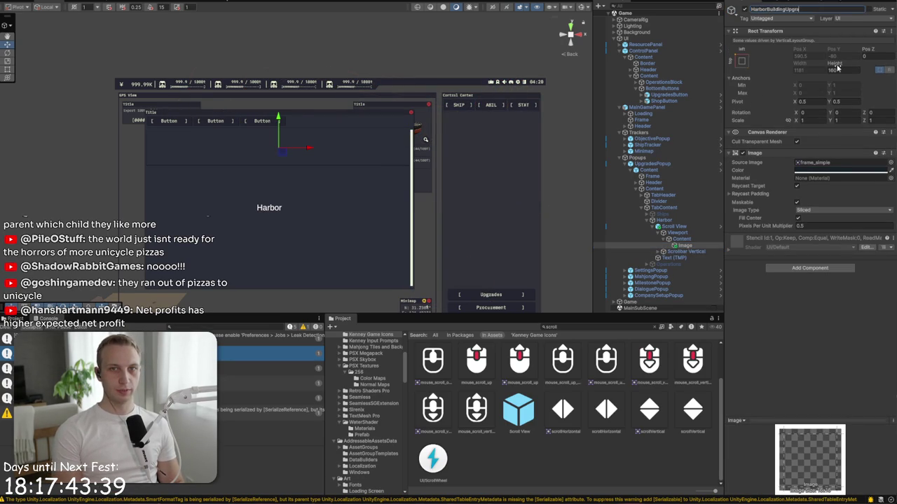
type("Entry")
key("Return")
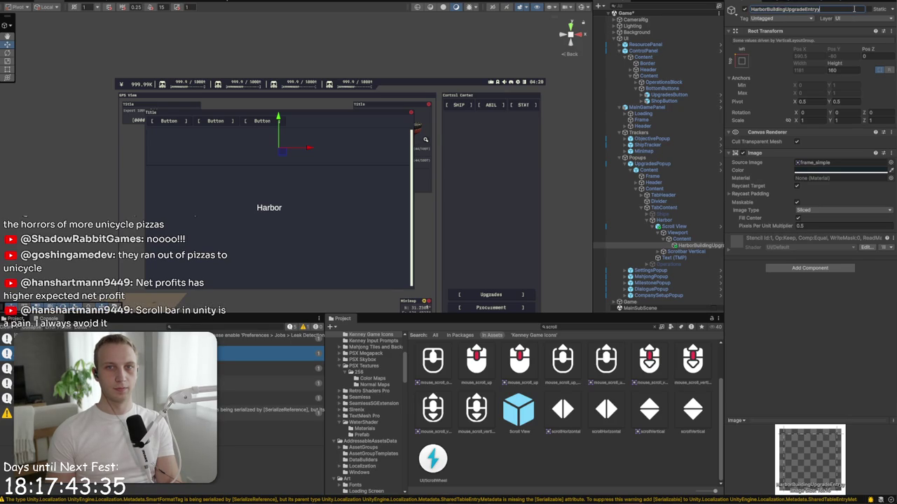
left_click_drag(767, 9, 784, 10)
key("BackSpace")
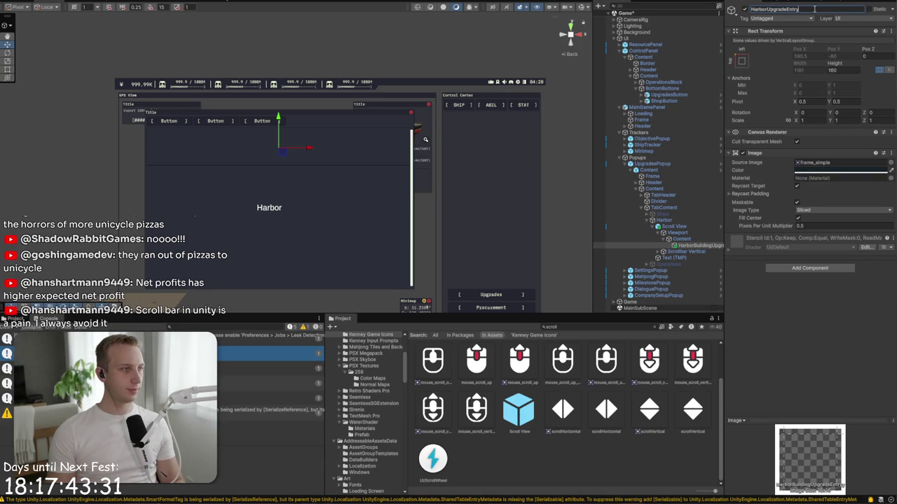
key("Return")
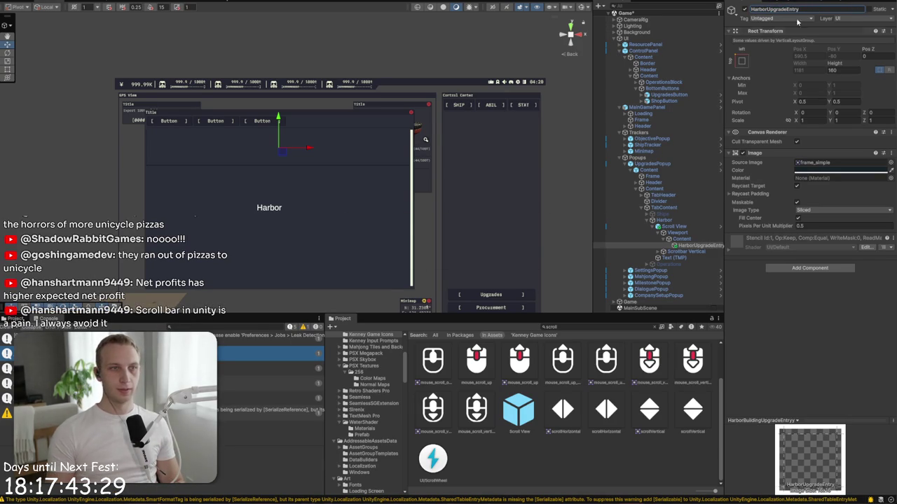
scroll(325, 79, "up", 2)
scroll(326, 79, "up", 2)
Step: Add a UI Image child to HarborUpgradeEntry, stretched across its top and 24 high
right_click(694, 246)
mouse_move(725, 397)
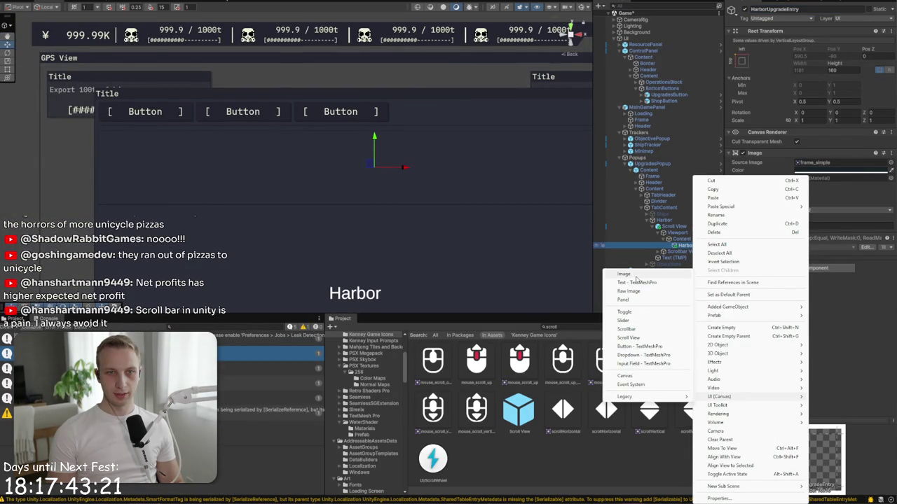
left_click(636, 279)
left_click(741, 53)
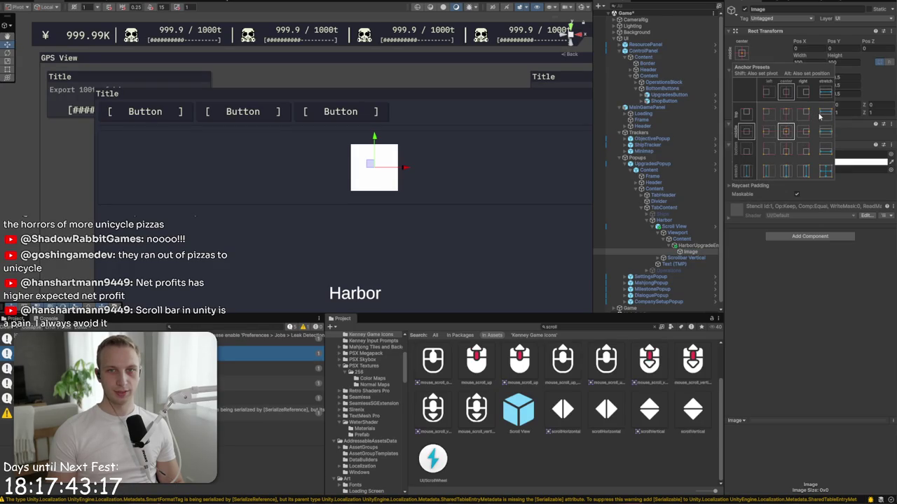
left_click(824, 112)
left_click(851, 63)
type("24")
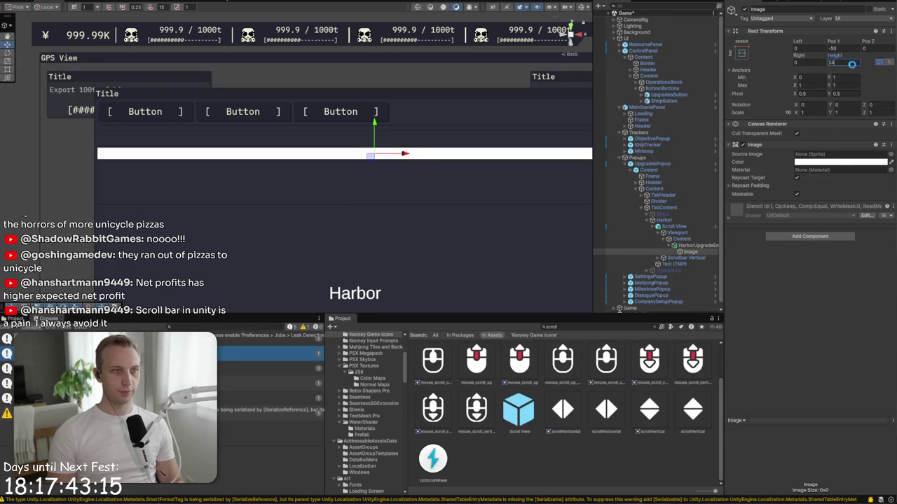
left_click(741, 54)
left_click(825, 114, "alt")
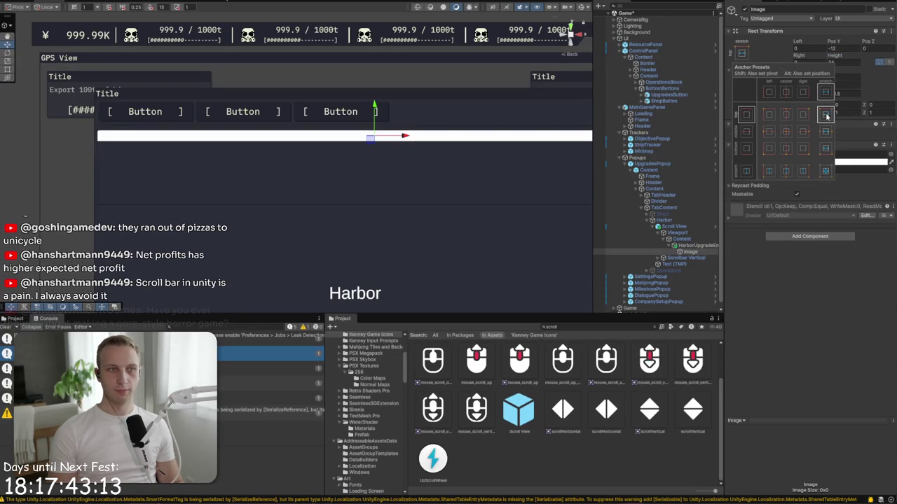
Step: Rename the new image Header and colour it dark 182229
left_click(683, 252)
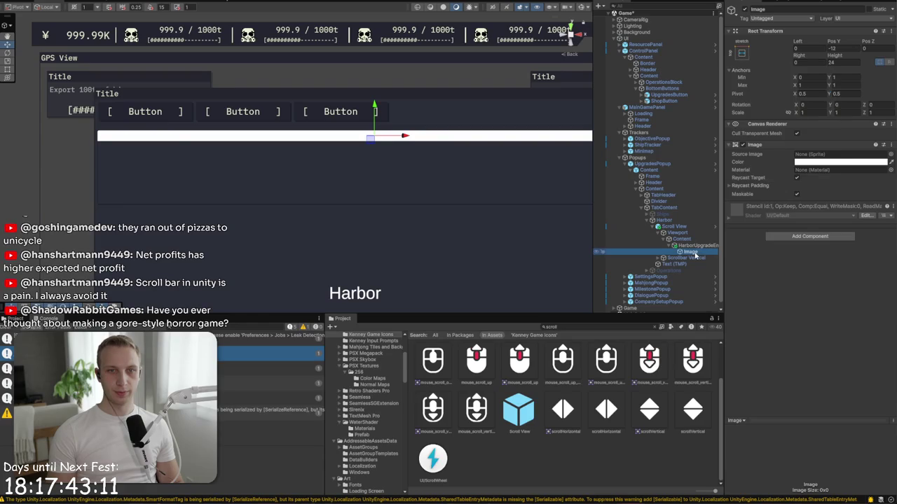
left_click(782, 10)
type("Header")
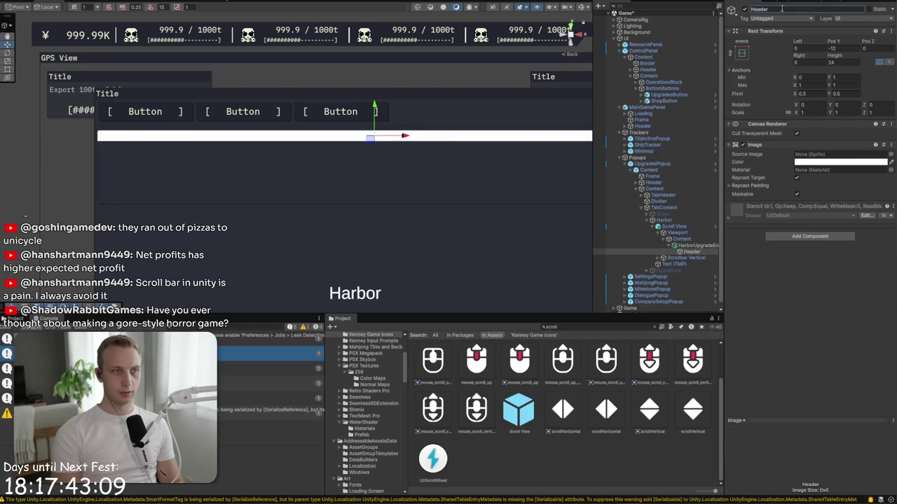
left_click(686, 252)
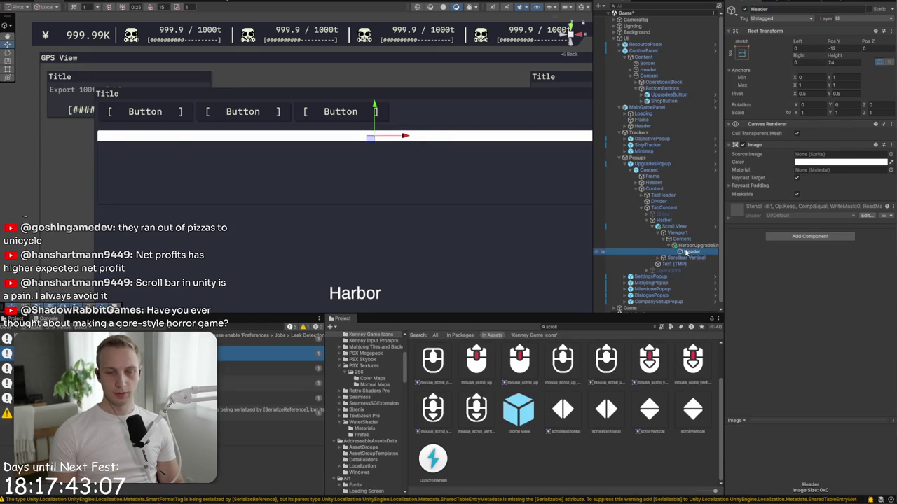
left_click(813, 236)
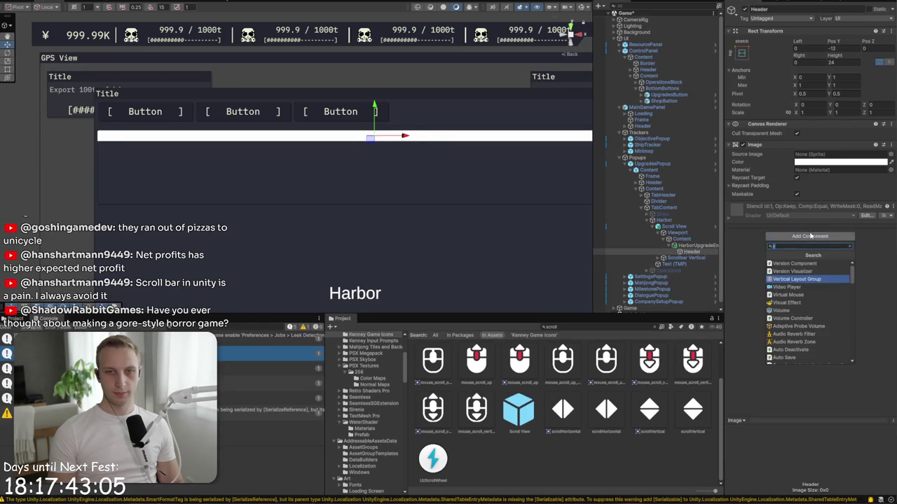
right_click(799, 162)
left_click(824, 165)
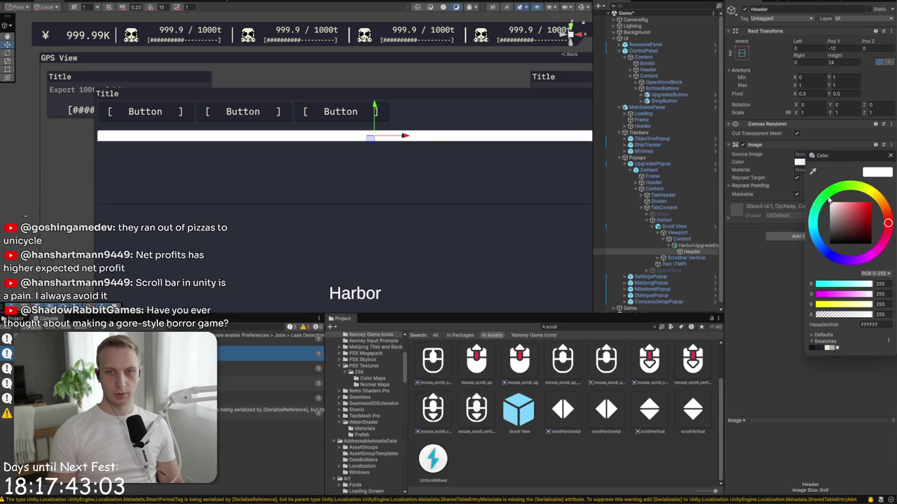
left_click(817, 348)
scroll(100, 144, "up", 8)
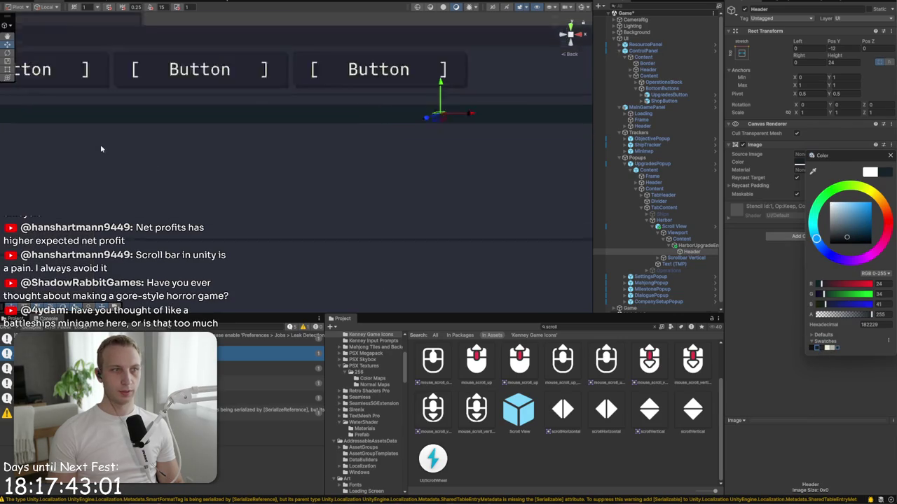
Step: Set HarborUpgradeEntry's Image Pixels Per Unit Multiplier to 0.5
scroll(217, 154, "up", 3)
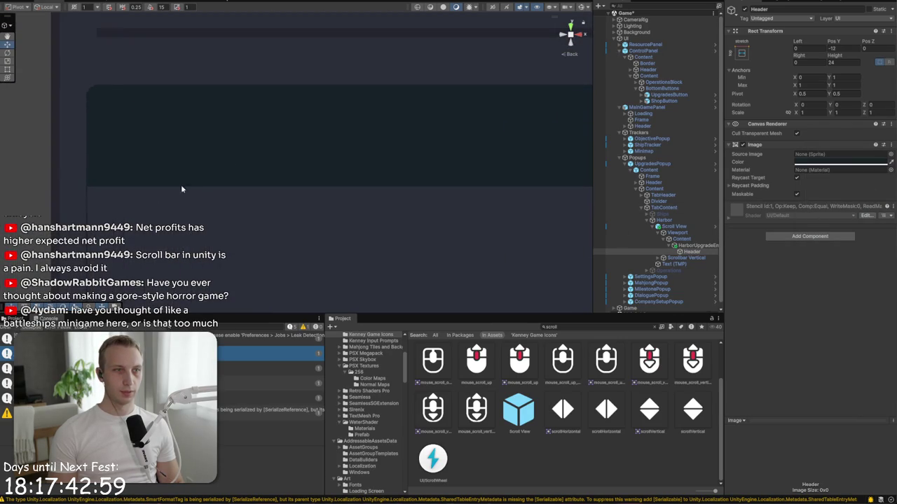
left_click(121, 220)
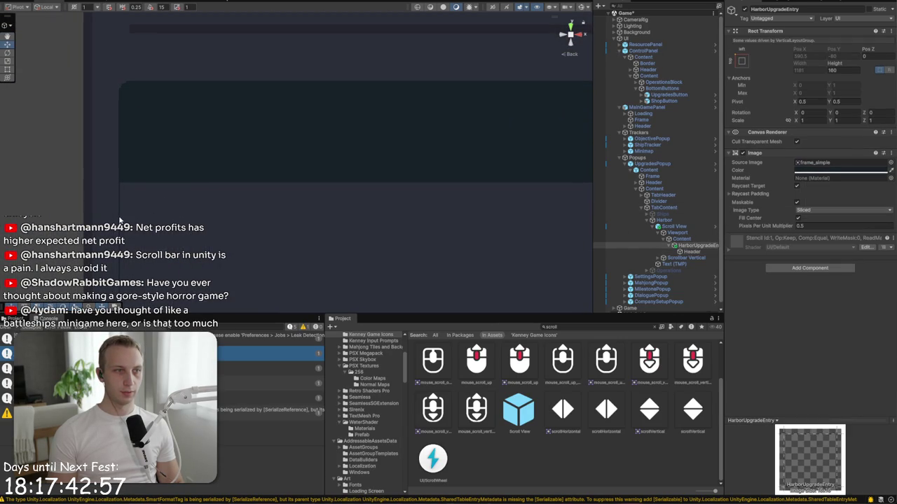
left_click(692, 252)
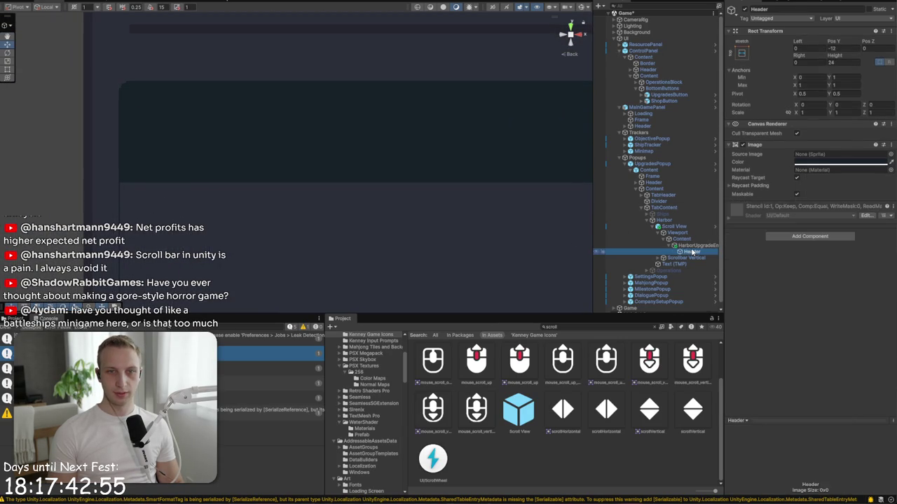
left_click(693, 246)
left_click(832, 226)
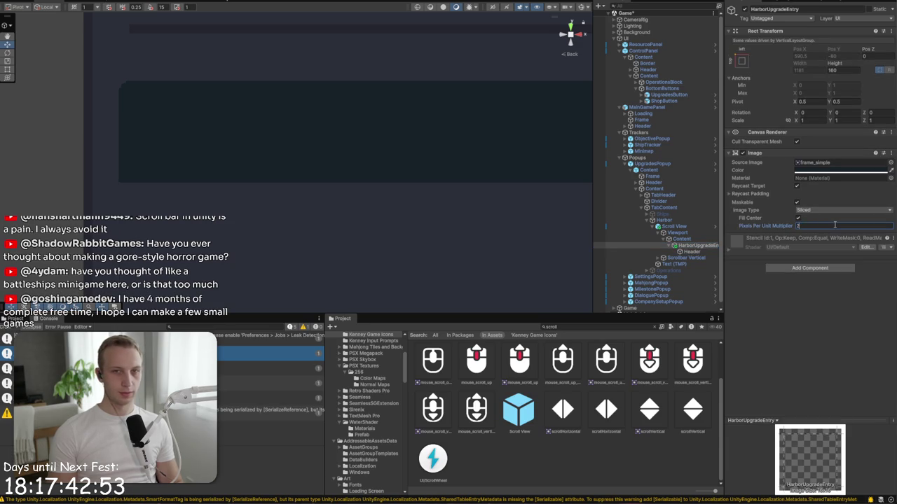
key("BackSpace")
type("1")
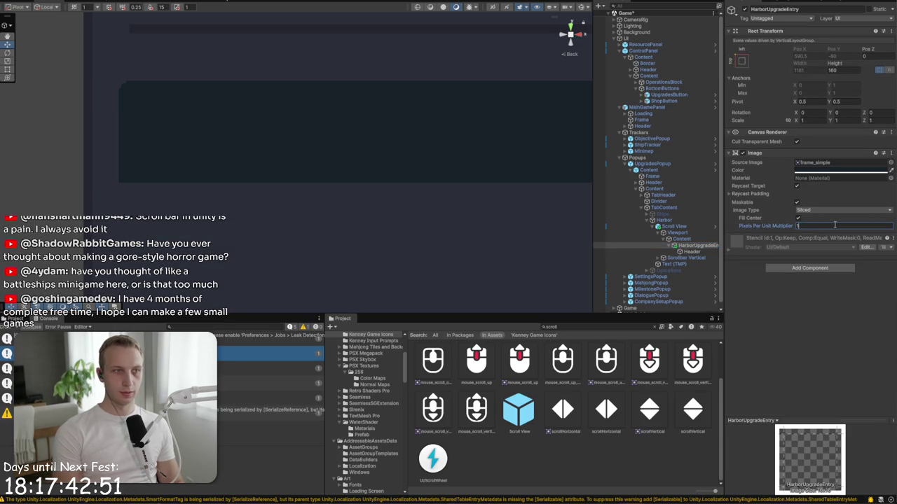
key("BackSpace")
type(".5")
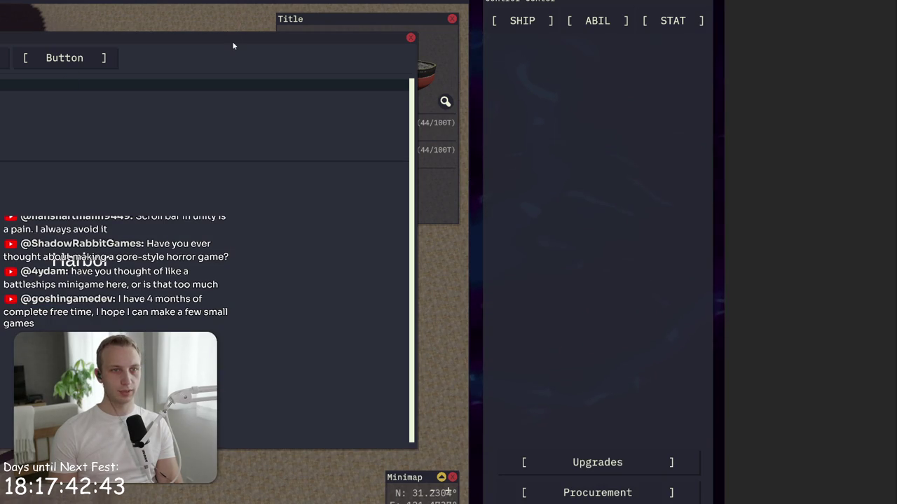
Step: Frame HarborUpgradeEntry in the Scene view, zoom in and pan to centre the Harbor popup
key("r")
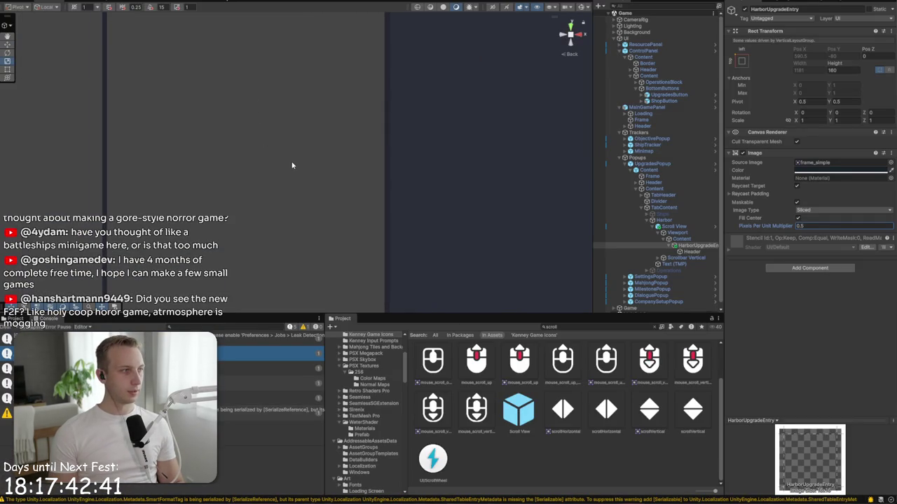
key("f")
scroll(293, 164, "up", 2)
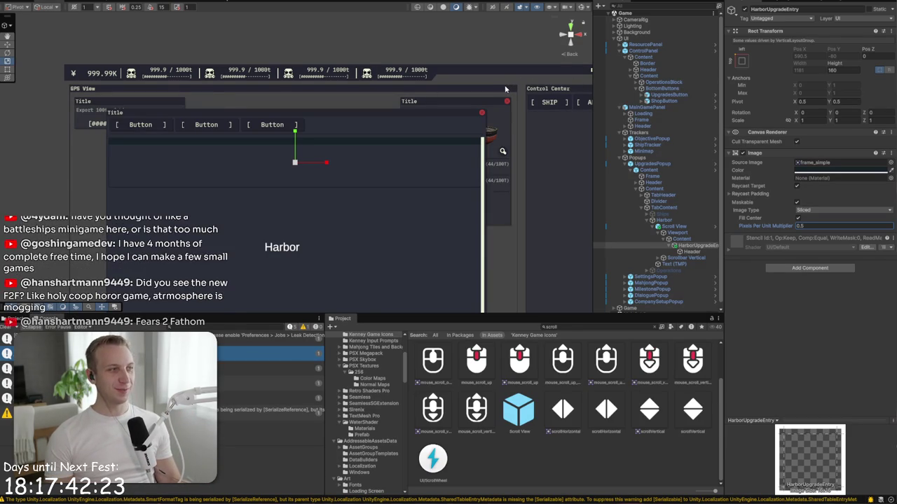
mouse_move(503, 89)
left_mouse_down()
mouse_move(433, 94)
mouse_move(491, 59)
mouse_move(546, 45)
left_mouse_up()
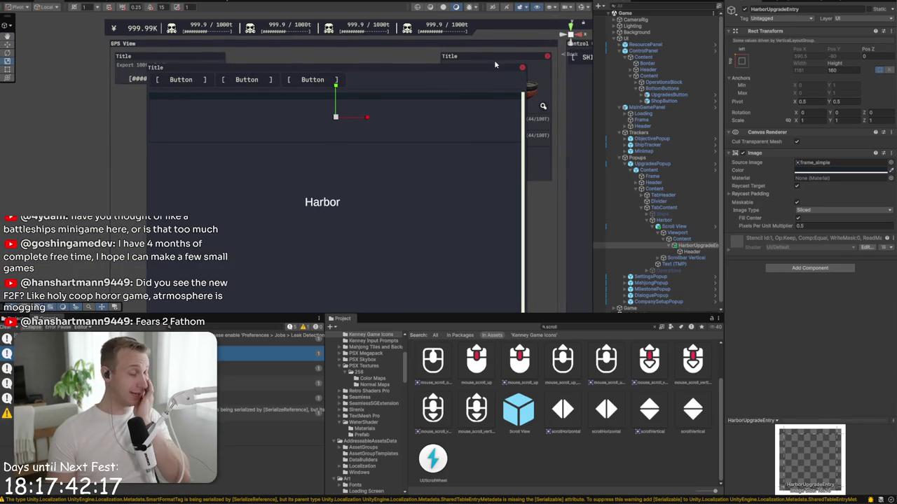
left_click(690, 253)
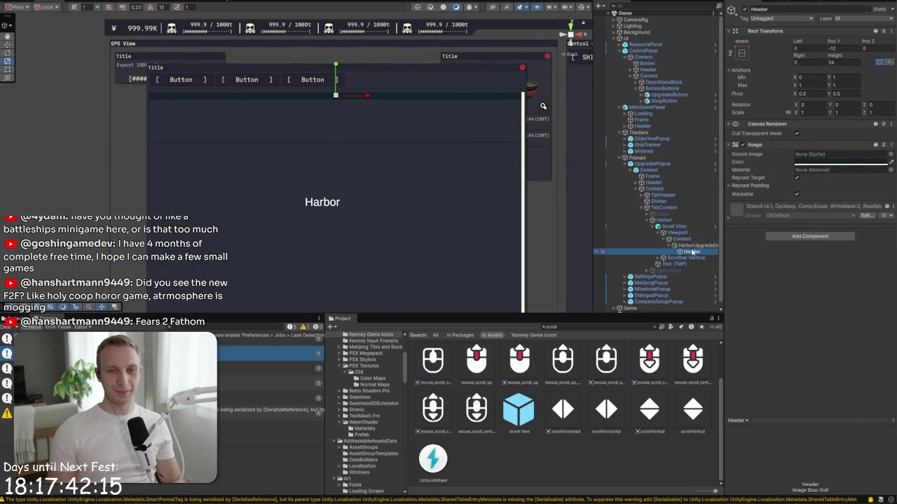
Step: Add a Text - TextMeshPro child under Header and change its text to building_name
right_click(692, 253)
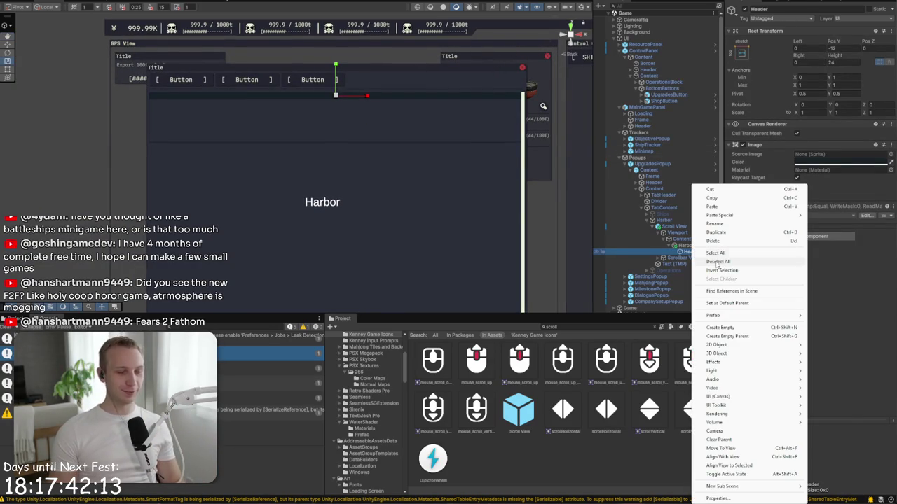
mouse_move(719, 396)
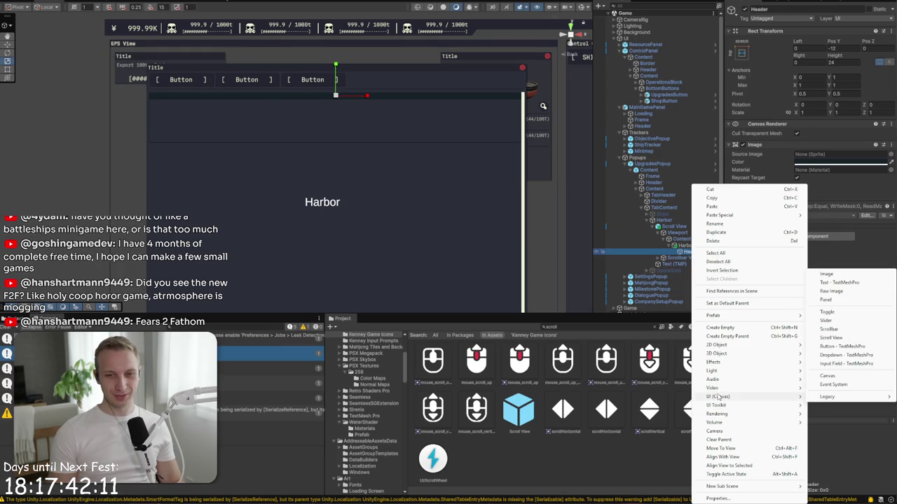
mouse_move(719, 414)
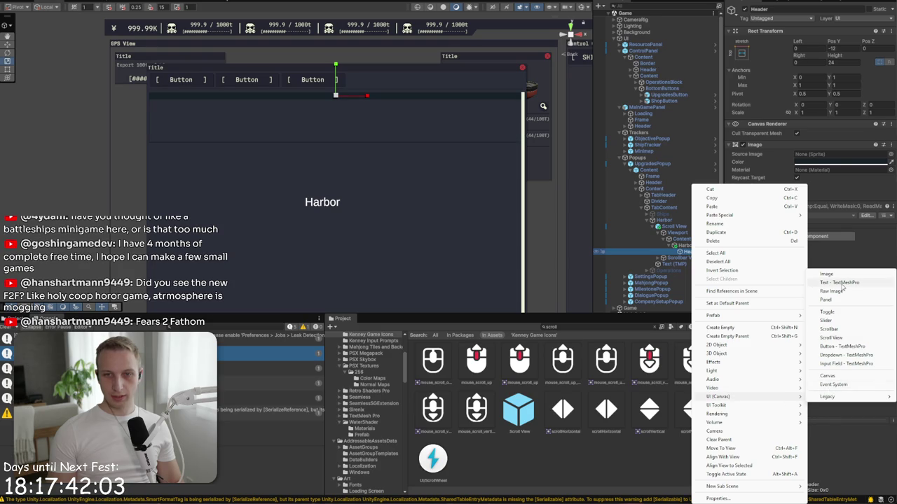
left_click(842, 283)
left_click(768, 189)
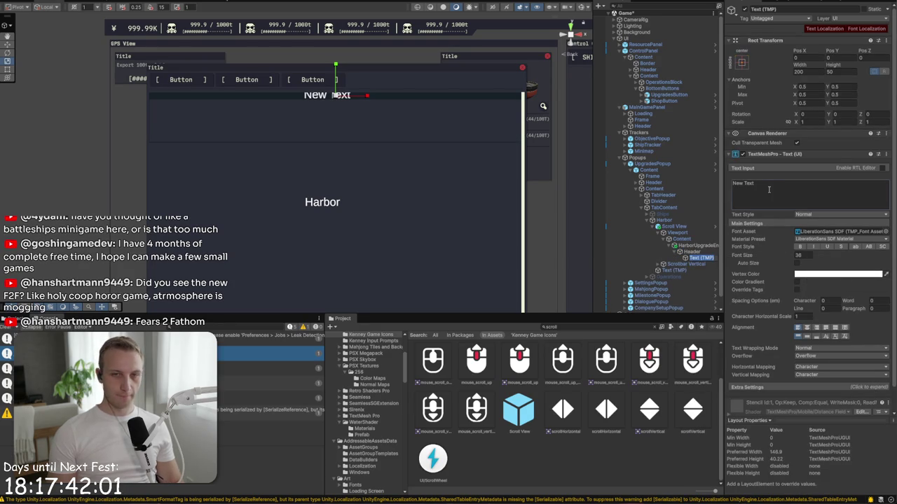
type("Bull")
type(" n")
key("ctrl+a")
type("building_name")
Step: Localize the label with Fonts/Main and NoroshiCode-Regular SDF, pale cream colour, font size 18
left_click(859, 28)
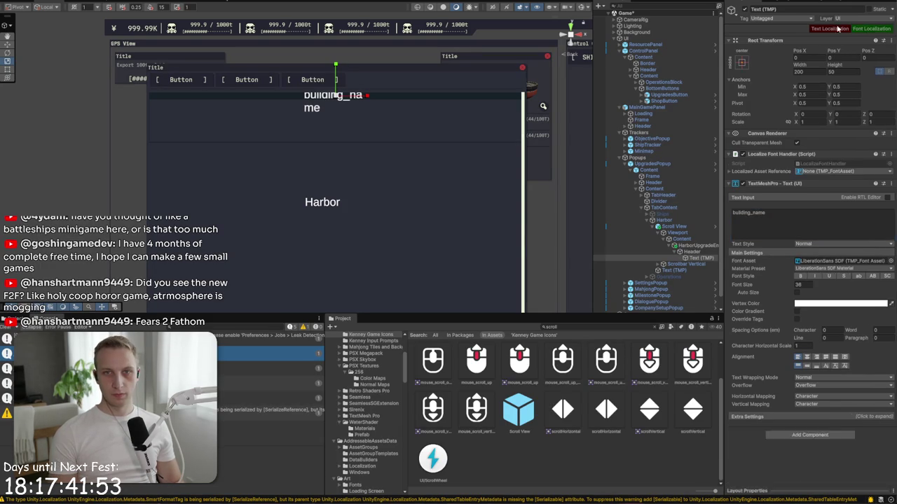
left_click(823, 29)
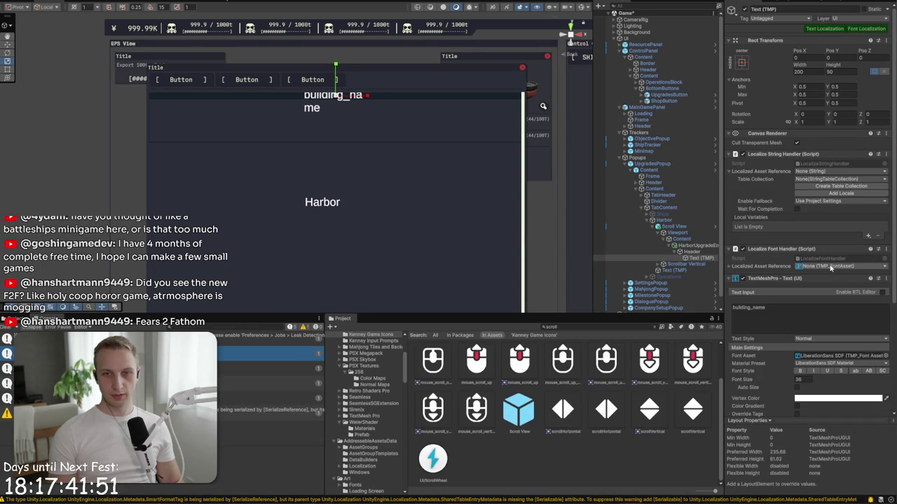
left_click(765, 274)
left_click(632, 232)
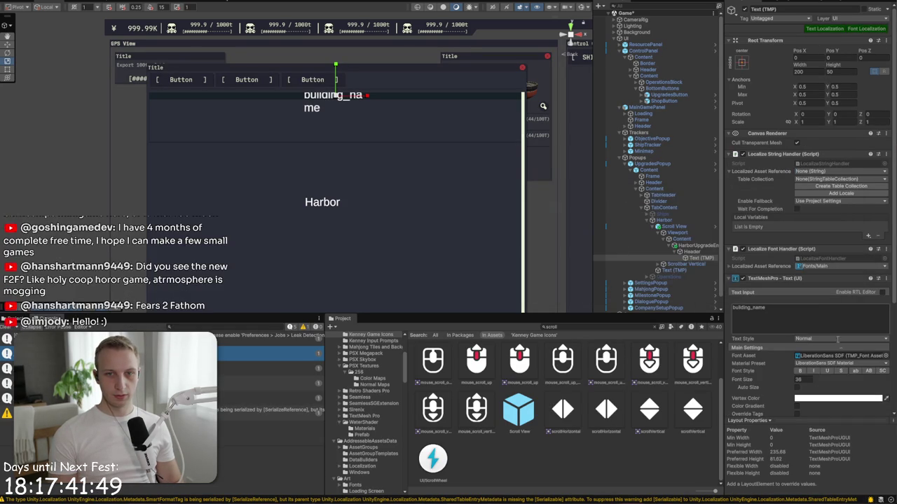
left_click(883, 355)
double_click(534, 334)
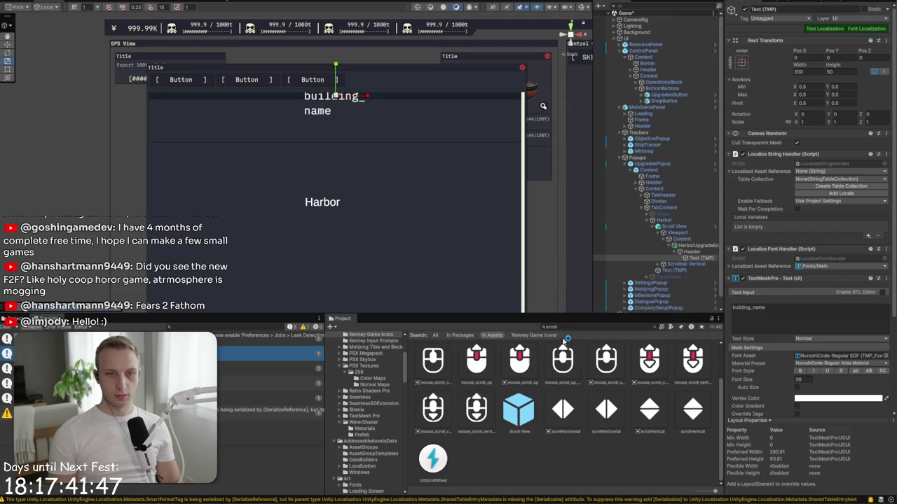
left_click(827, 396)
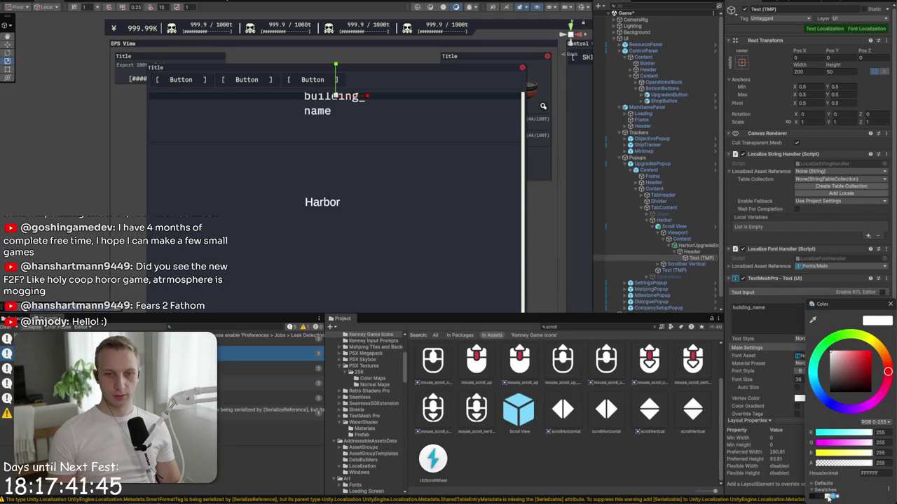
left_click(806, 379)
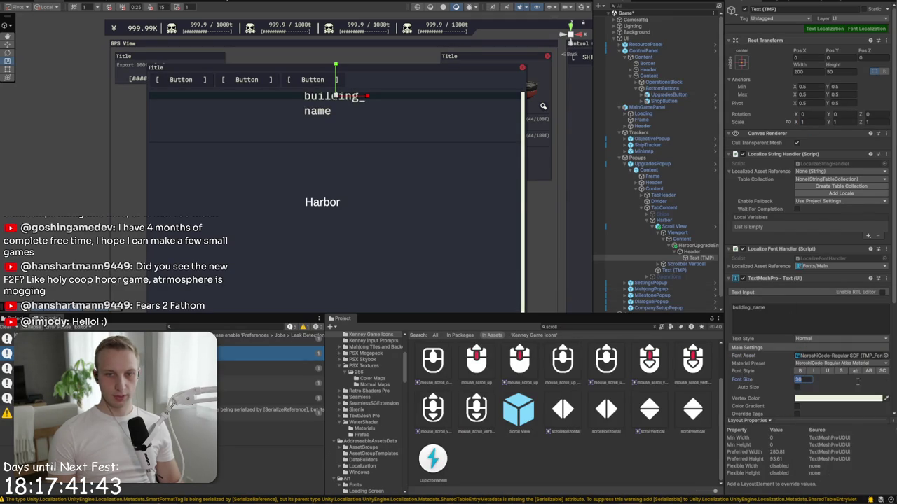
type("18")
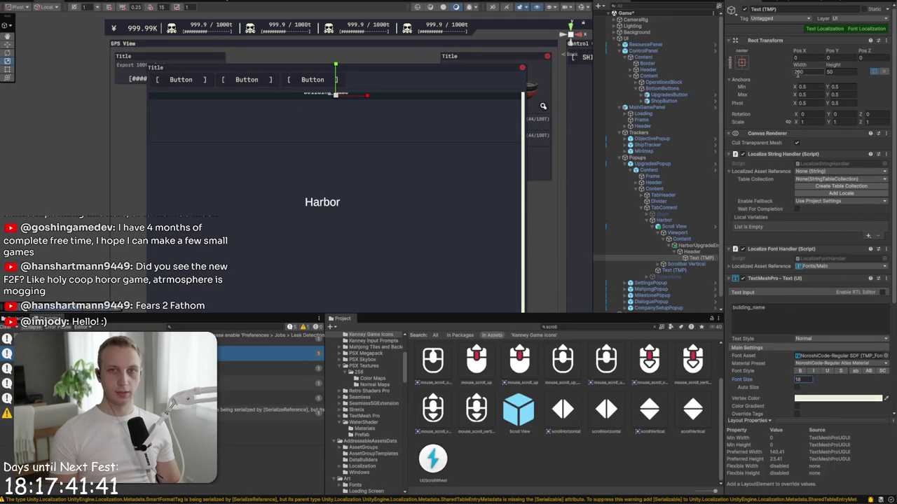
Step: Anchor the building_name label to the Header's left edge and frame it in the scene
left_click(741, 63)
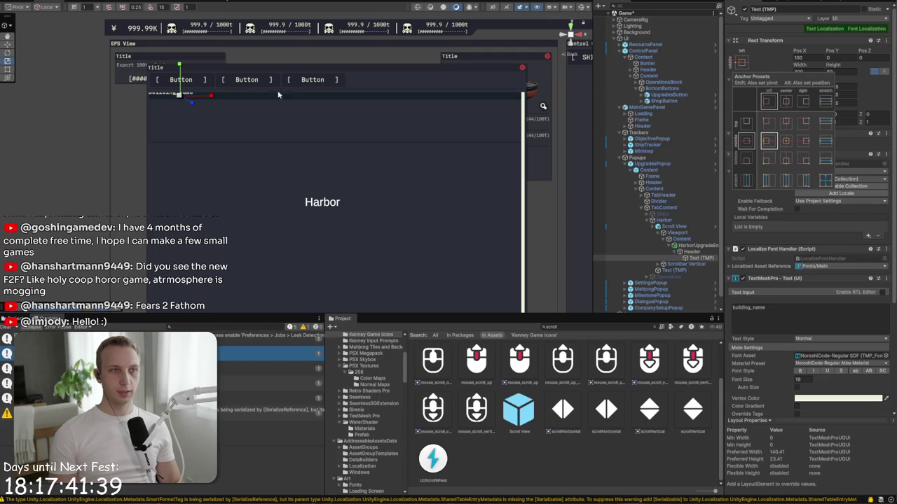
key("f")
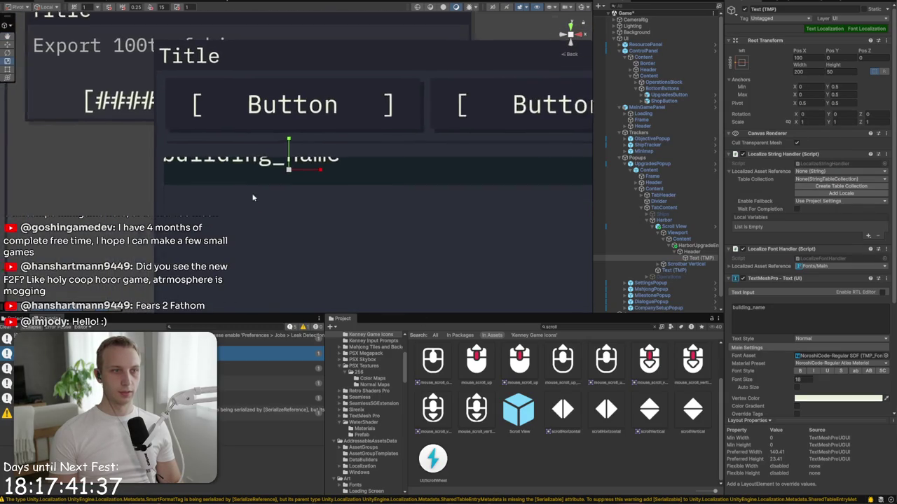
scroll(293, 150, "up", 5)
scroll(293, 148, "down", 5)
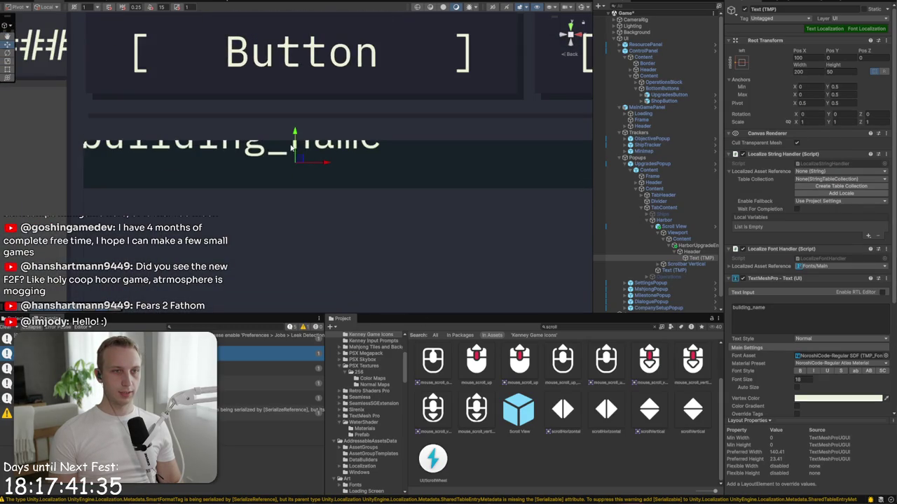
left_click(687, 240)
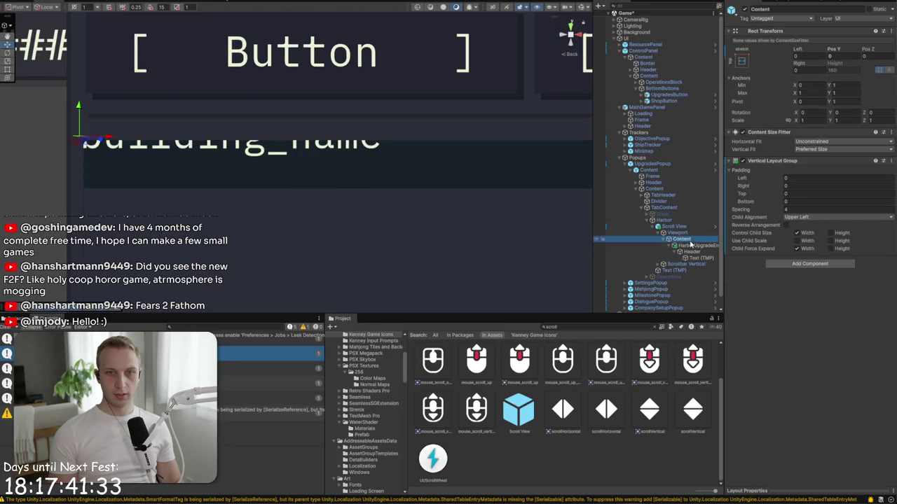
Step: Give the Content's Vertical Layout Group a top padding of 4
left_click(800, 193)
type("12")
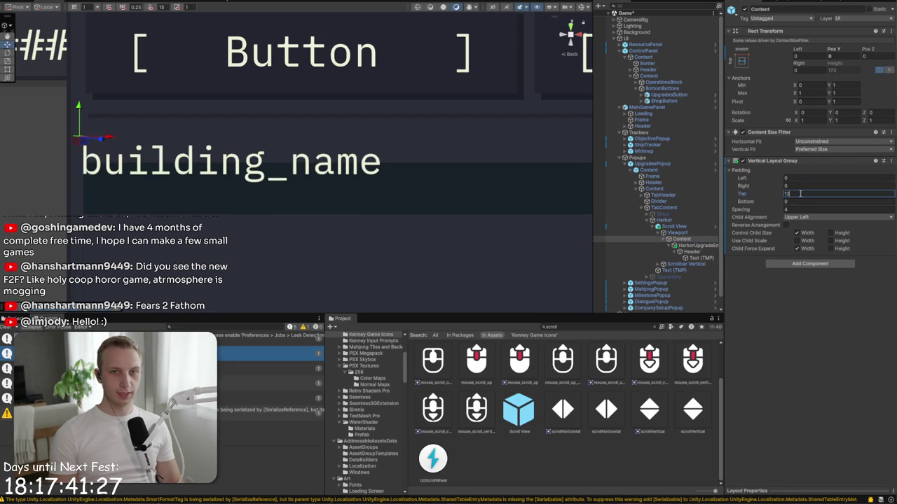
key("BackSpace")
key("BackSpace")
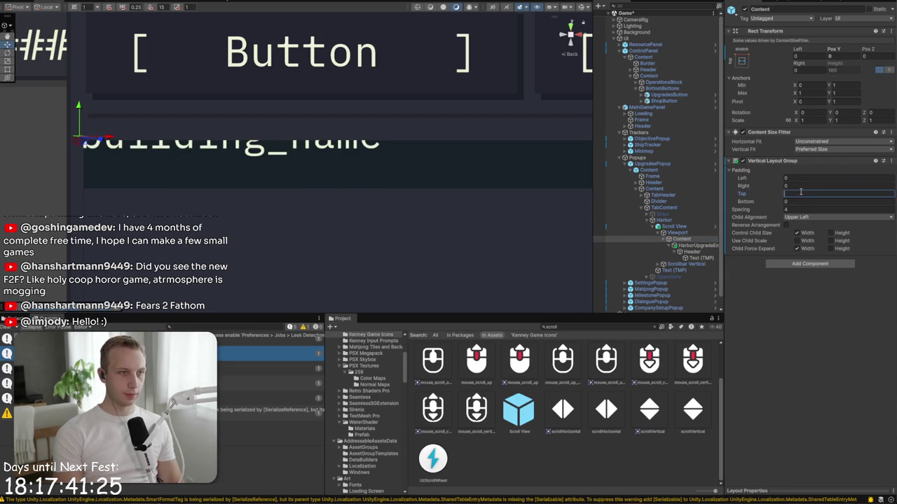
type("4")
key("BackSpace")
type("5")
key("BackSpace")
type("4")
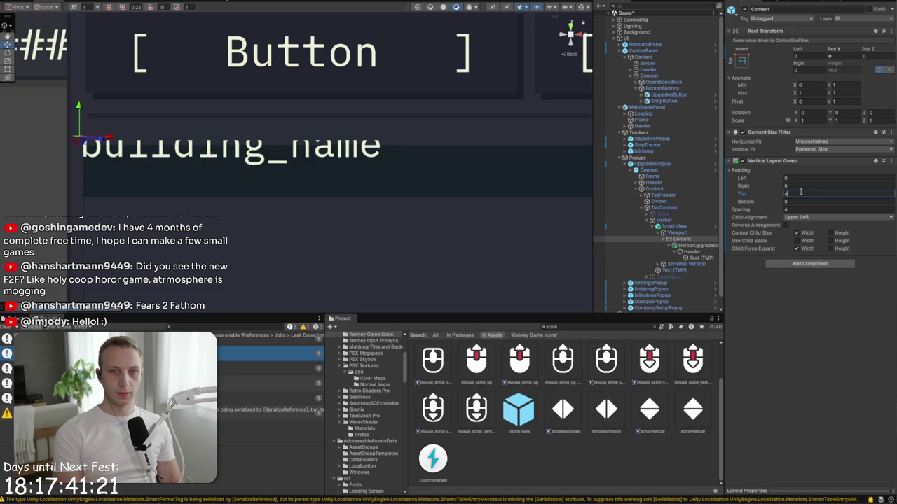
Step: Anchor the building_name label middle-left and set its height to 24
left_click(683, 257)
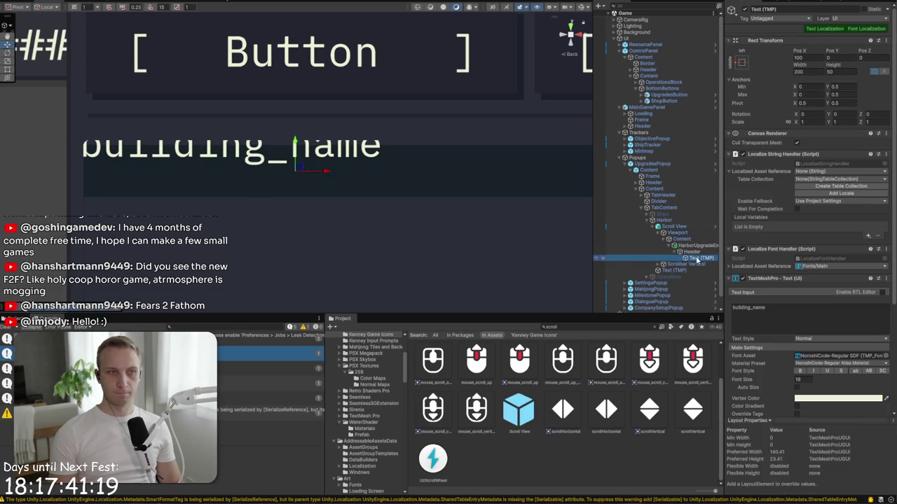
left_click(742, 63)
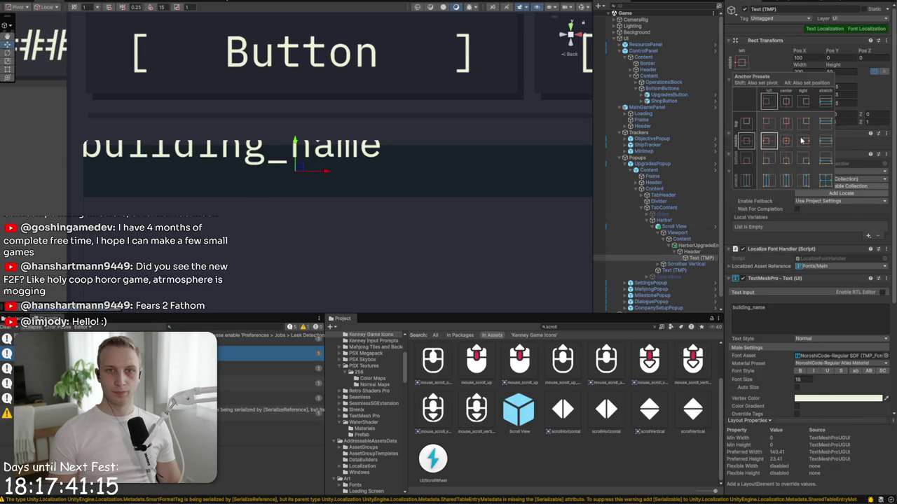
left_click(766, 143)
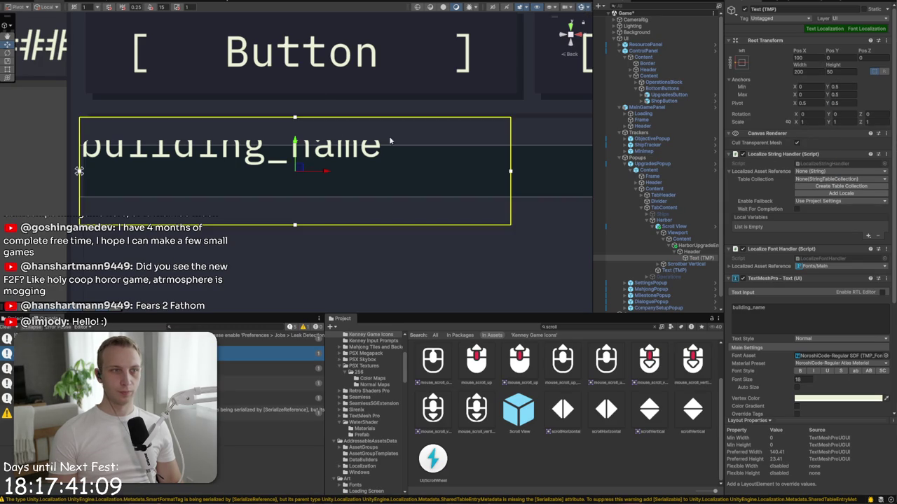
left_click(693, 258)
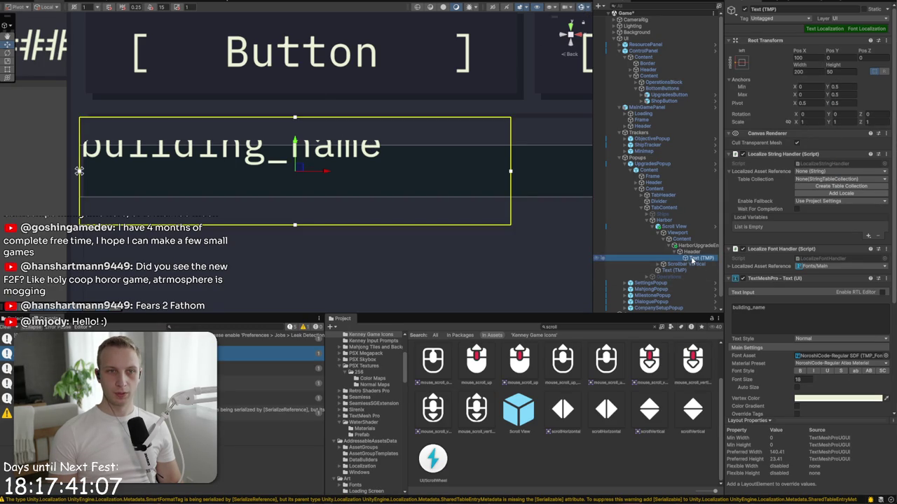
left_click(850, 71)
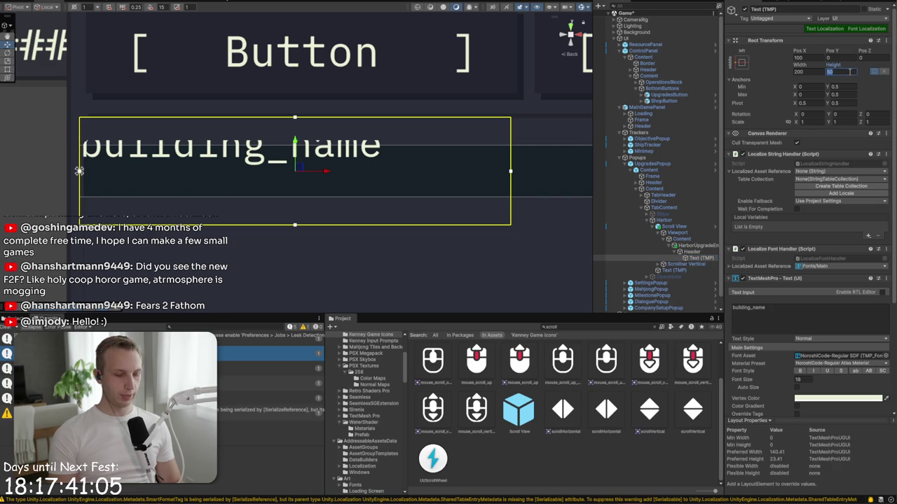
type("30")
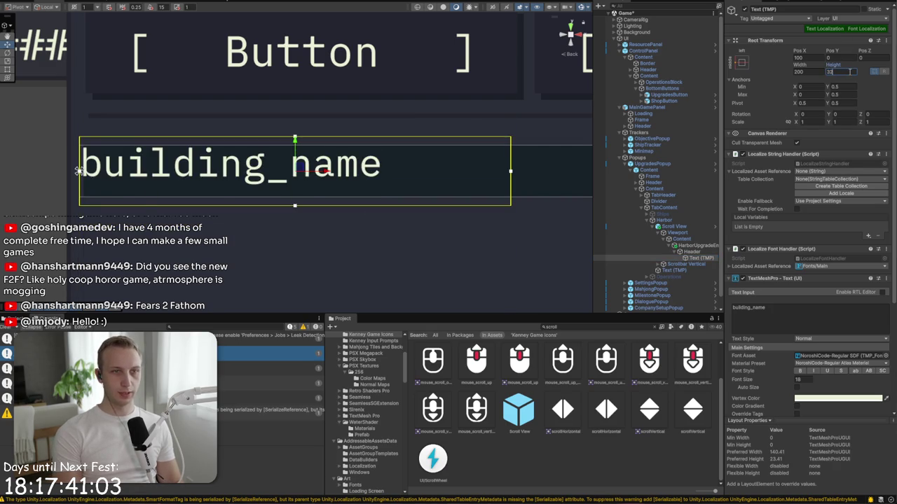
key("BackSpace")
key("BackSpace")
type("24")
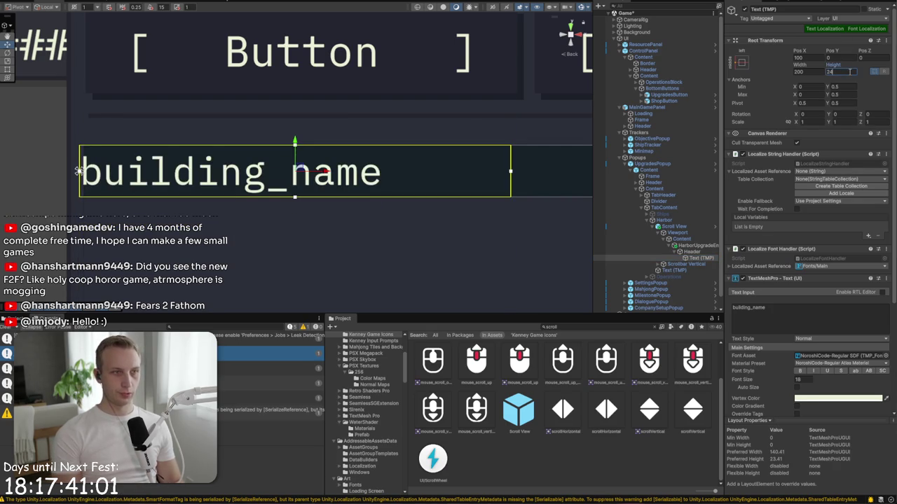
scroll(827, 375, "down", 3)
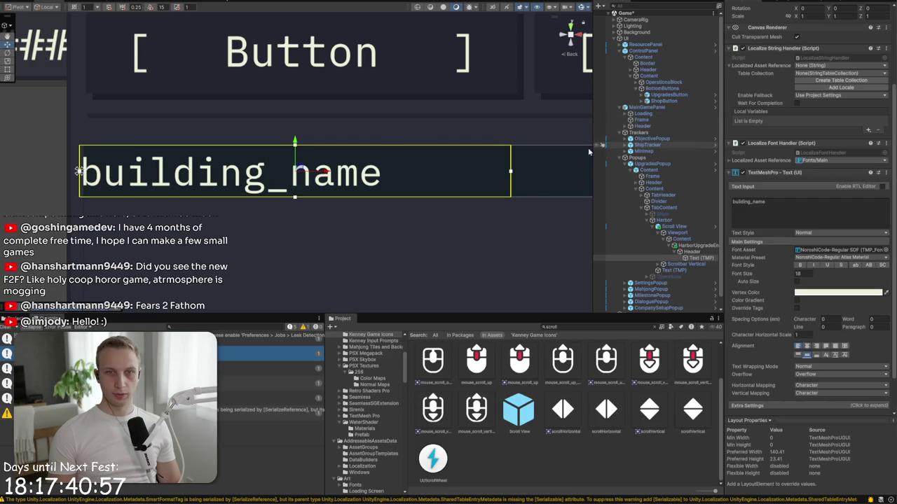
Step: Stretch building_name horizontally across the Header with a Left inset of 4
left_click(385, 126)
left_click(337, 170)
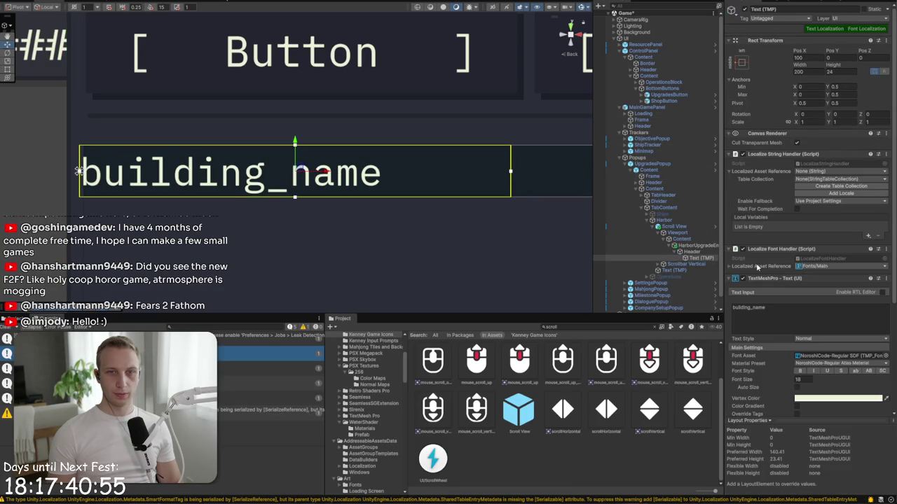
left_click(741, 63)
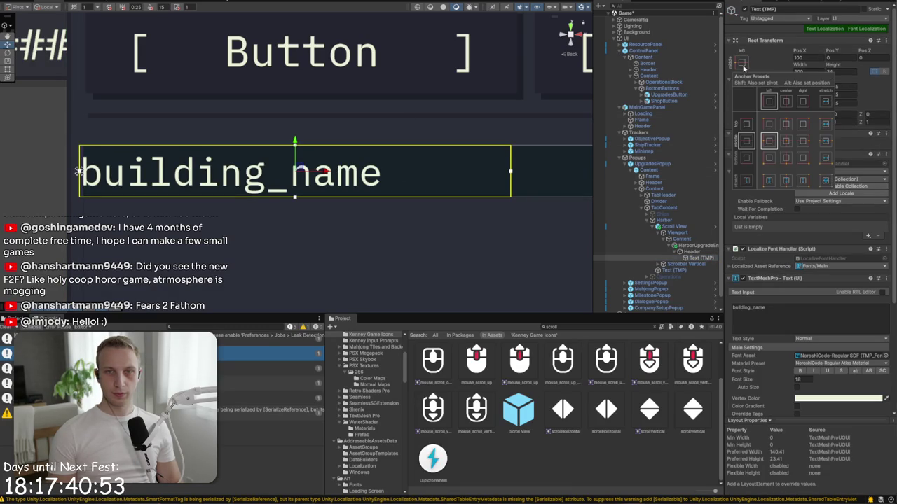
left_click(825, 122)
left_click(795, 63)
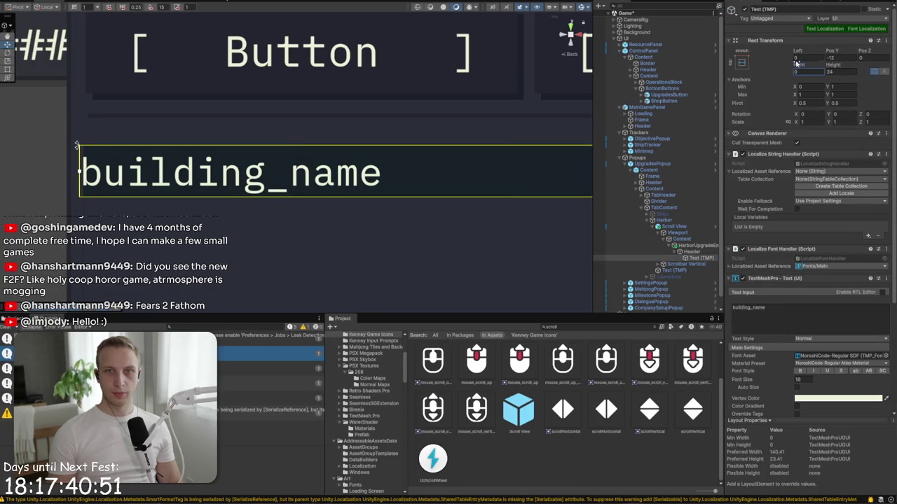
type("4")
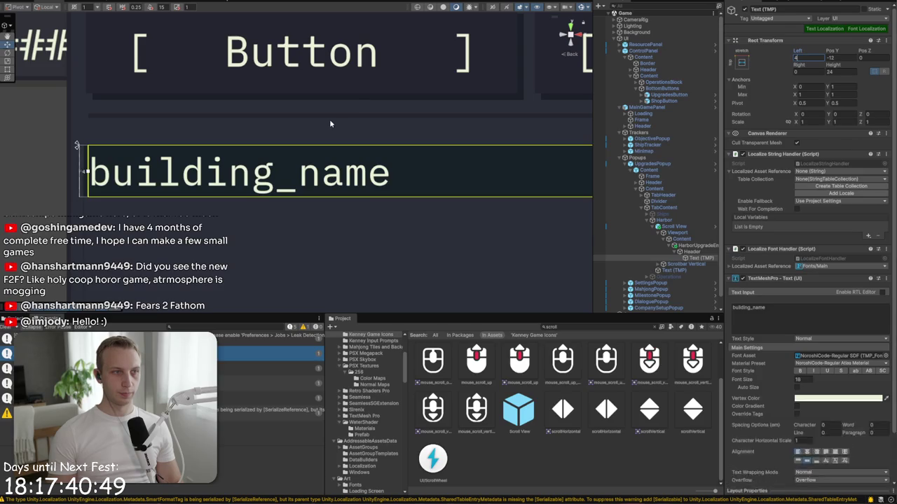
Step: Check Frame, Header and HarborUpgradeEntry in the Hierarchy, collapsing the Header's children
left_click(330, 124)
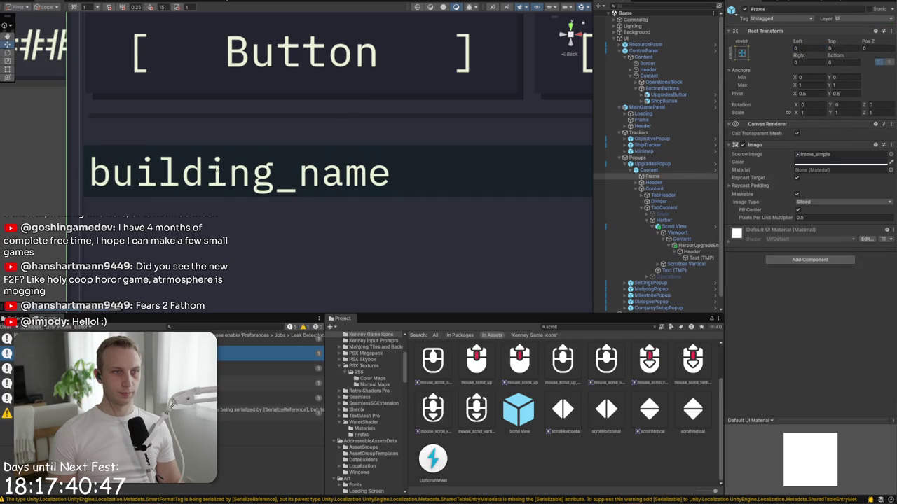
left_click(690, 245)
left_click(694, 251)
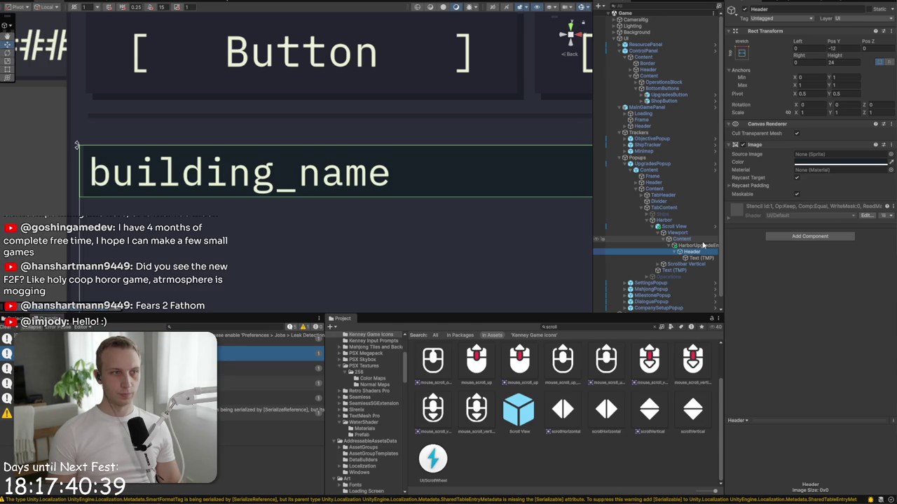
left_click(699, 247)
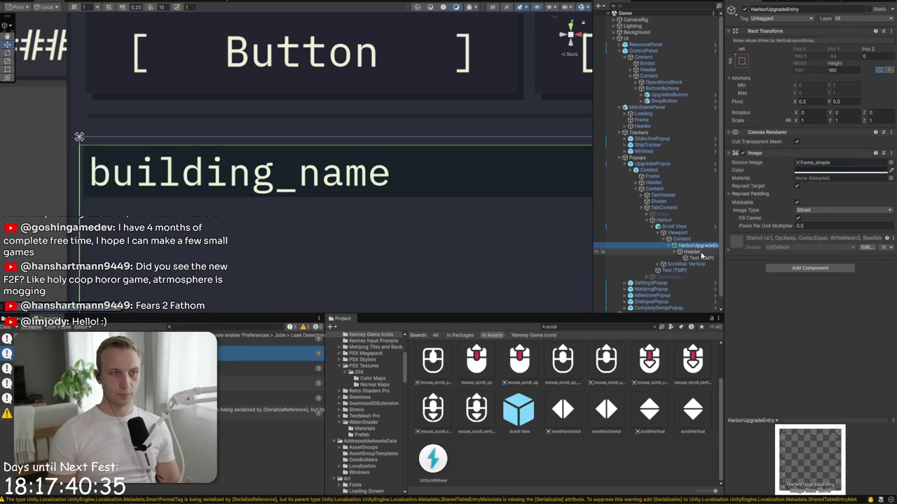
left_click(693, 252)
left_click(701, 258)
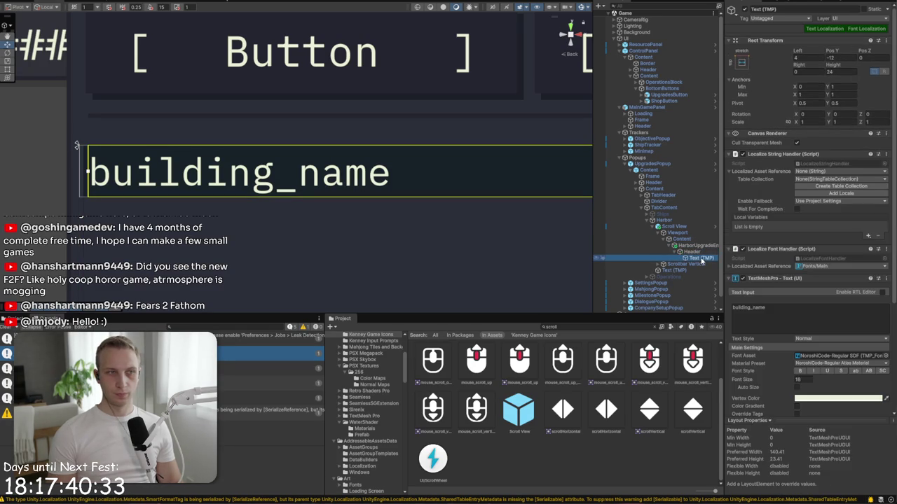
scroll(586, 203, "down", 5)
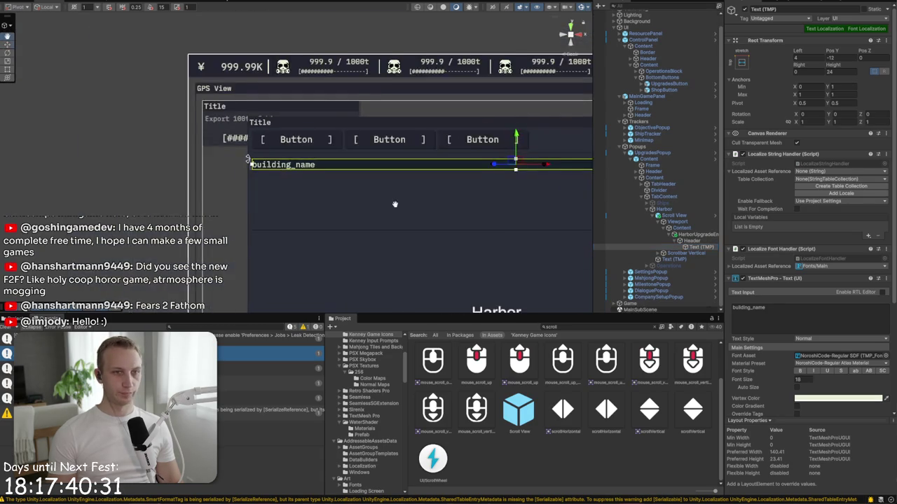
left_click(674, 241)
left_click(706, 243)
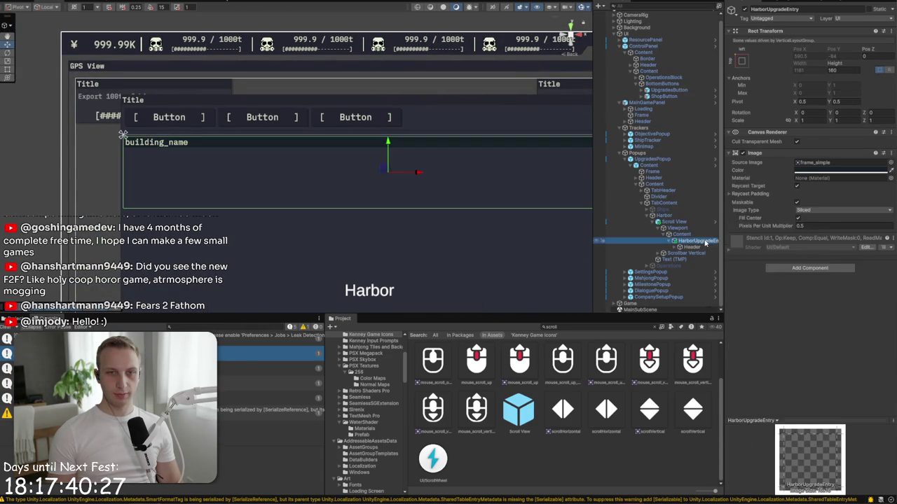
Step: Add a UI Image inside HarborUpgradeEntry named BuildingImage
right_click(706, 243)
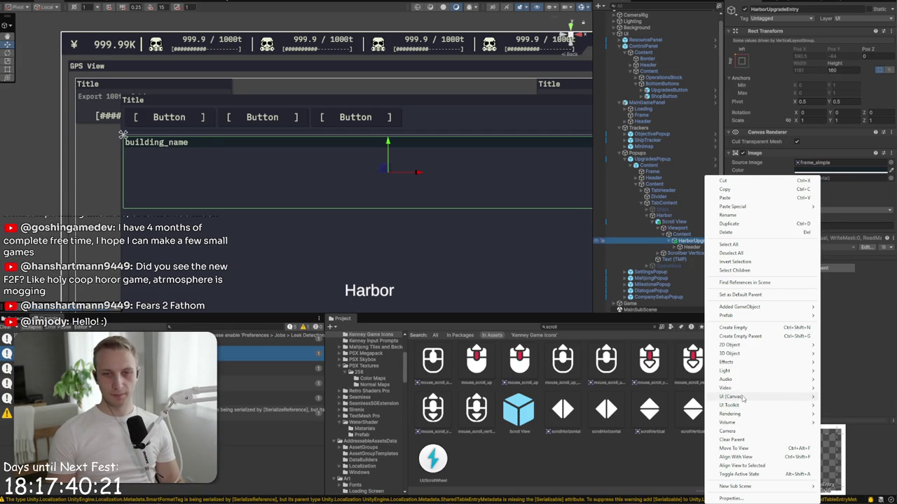
mouse_move(744, 398)
left_click(659, 274)
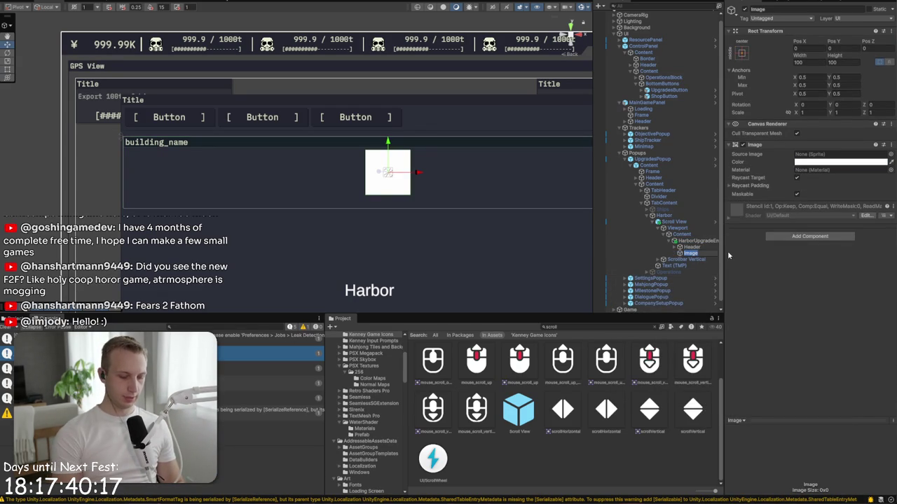
type("Building")
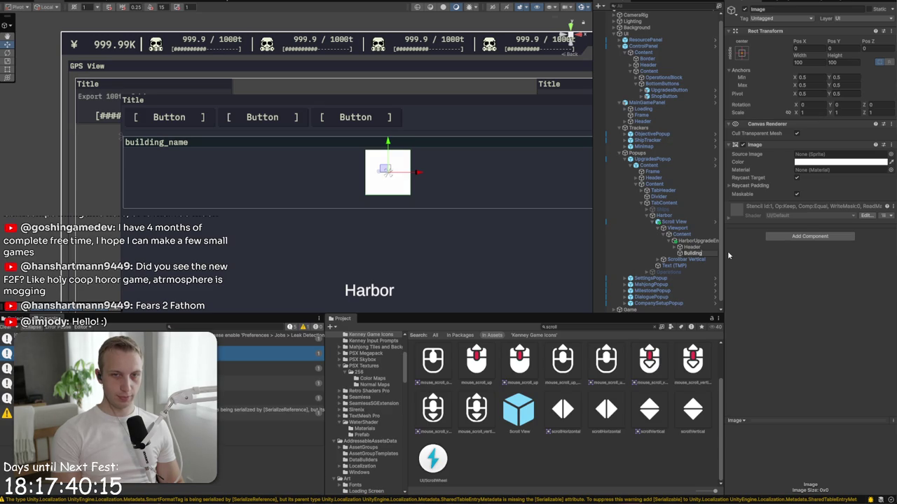
type("Image")
key("Return")
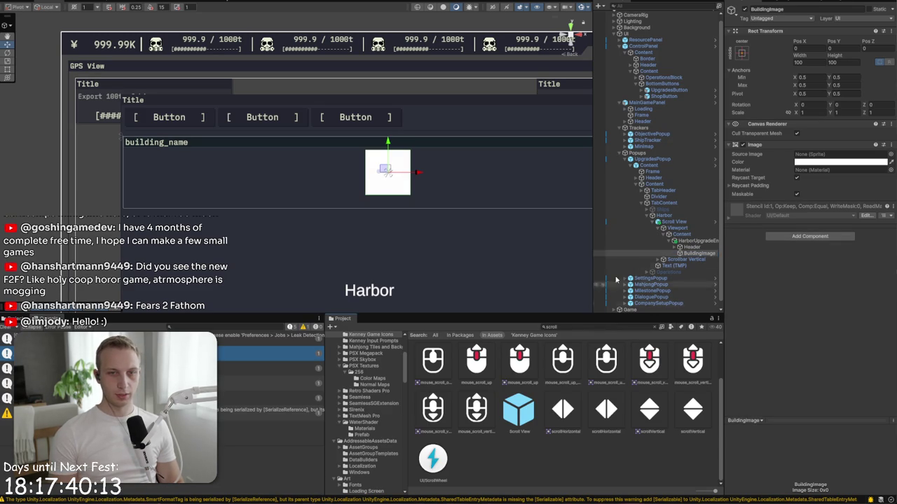
Step: Anchor BuildingImage left-middle with its pivot and size it 200 by 130
left_click(742, 55)
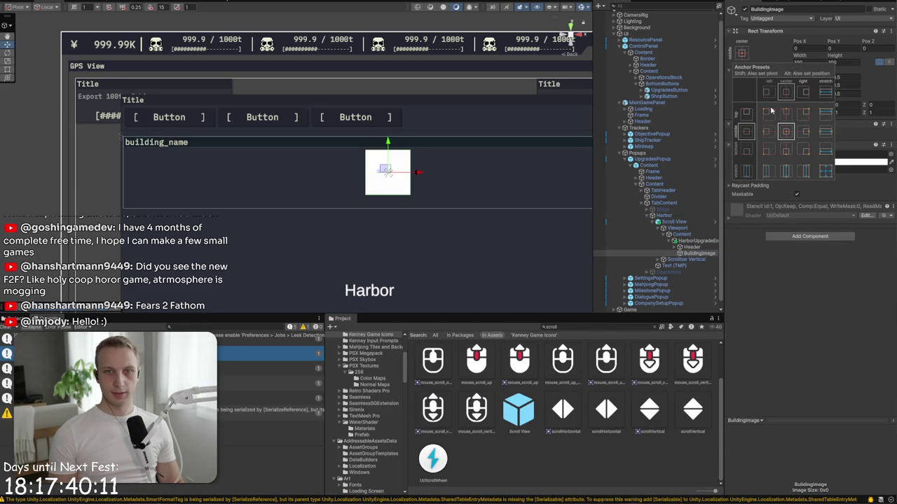
left_click(767, 119, "alt")
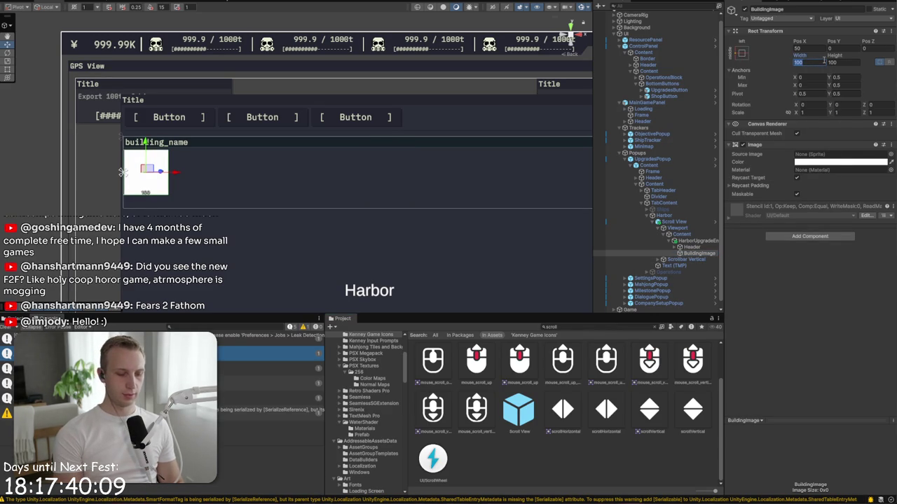
type("200")
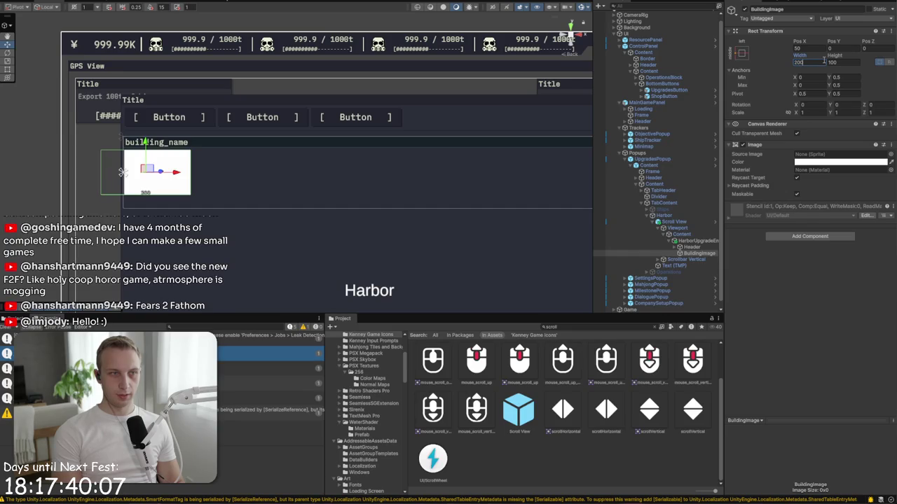
type("140")
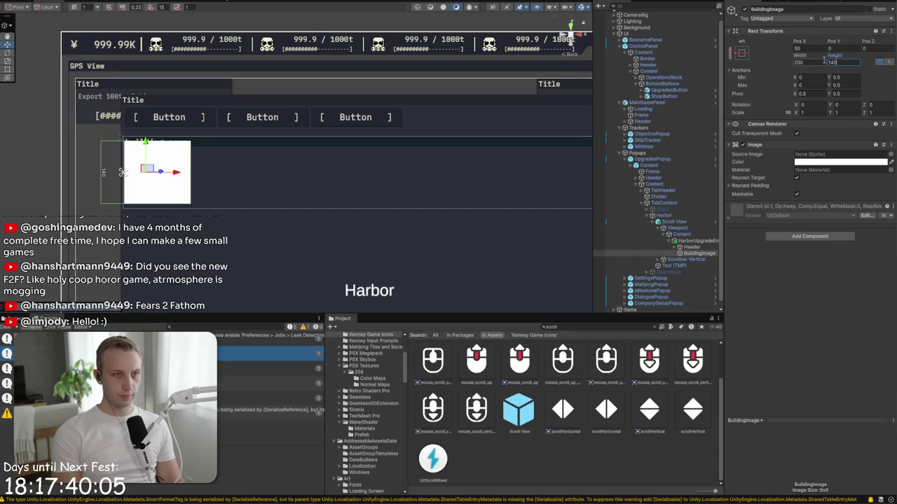
key("BackSpace")
key("BackSpace")
type("30")
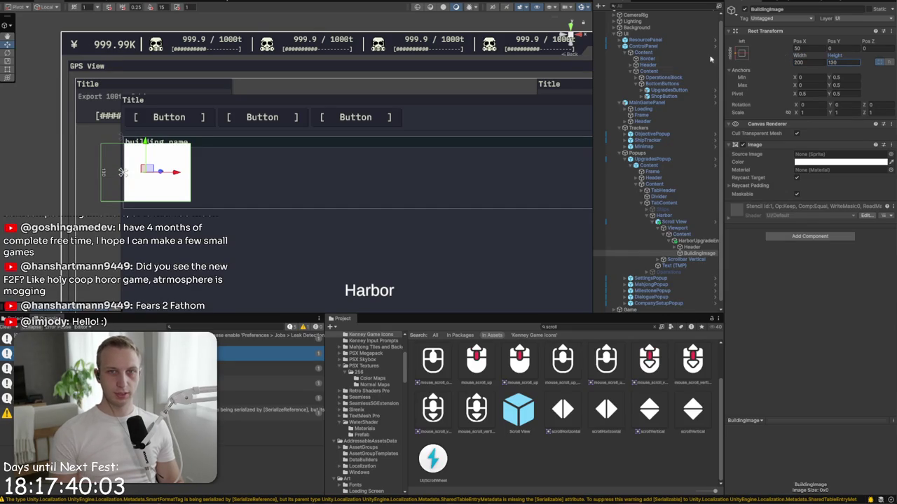
left_click(741, 52)
left_click(767, 133)
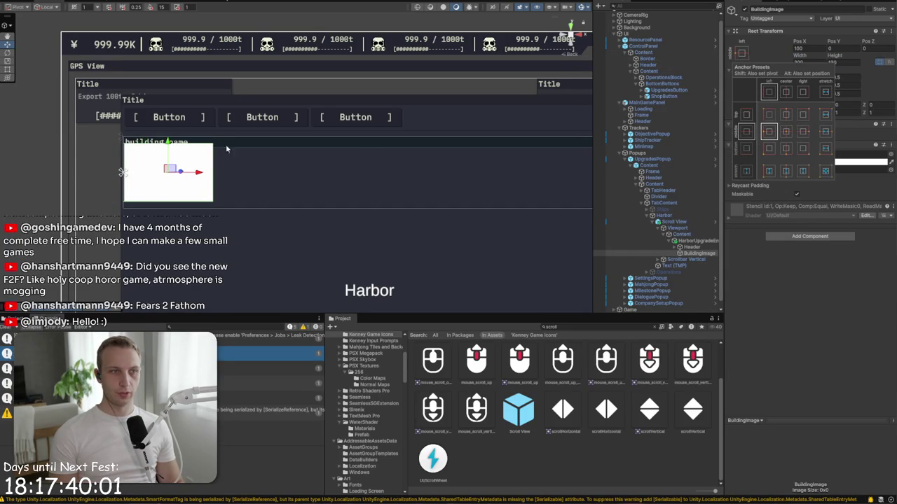
left_click(165, 152)
left_click(170, 164)
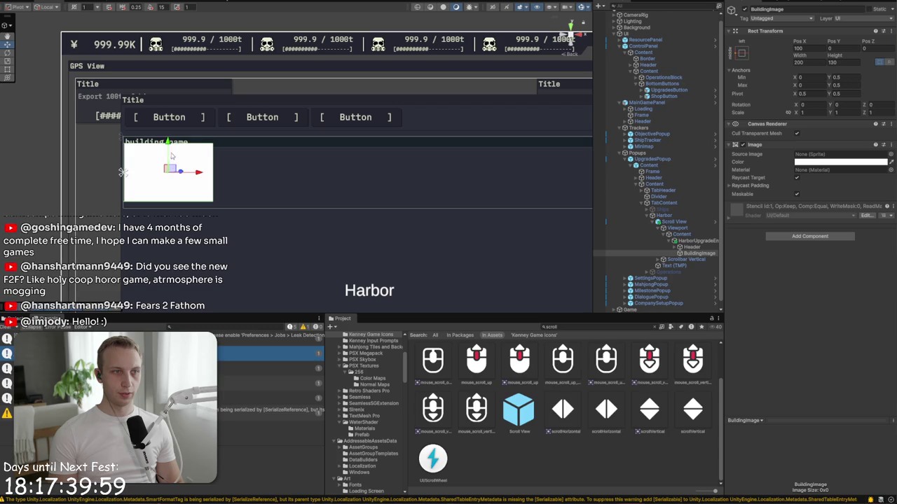
scroll(169, 154, "down", 5)
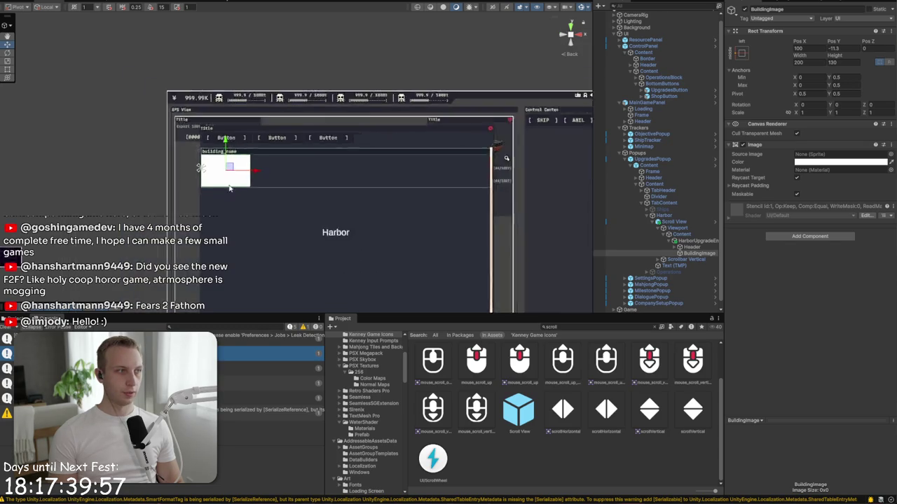
scroll(218, 181, "up", 5)
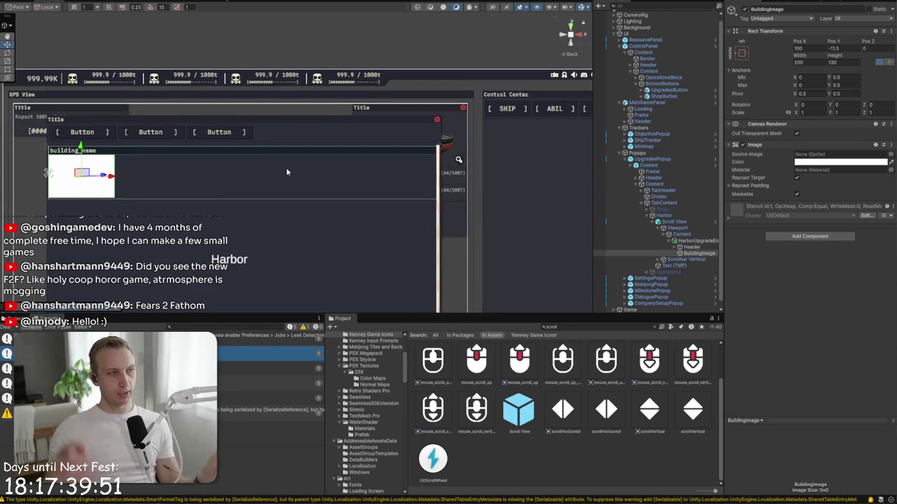
Step: Select the entry list's Content object to add a child to it
left_click(574, 327)
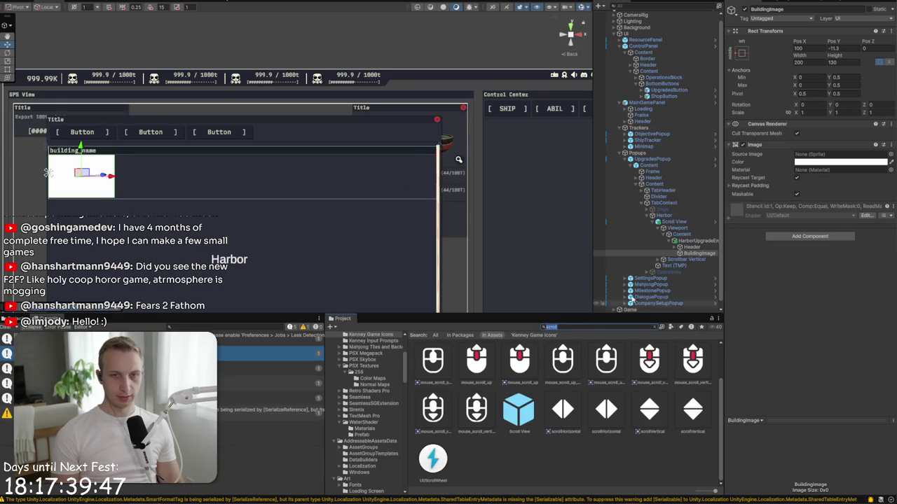
left_click(683, 234)
right_click(690, 234)
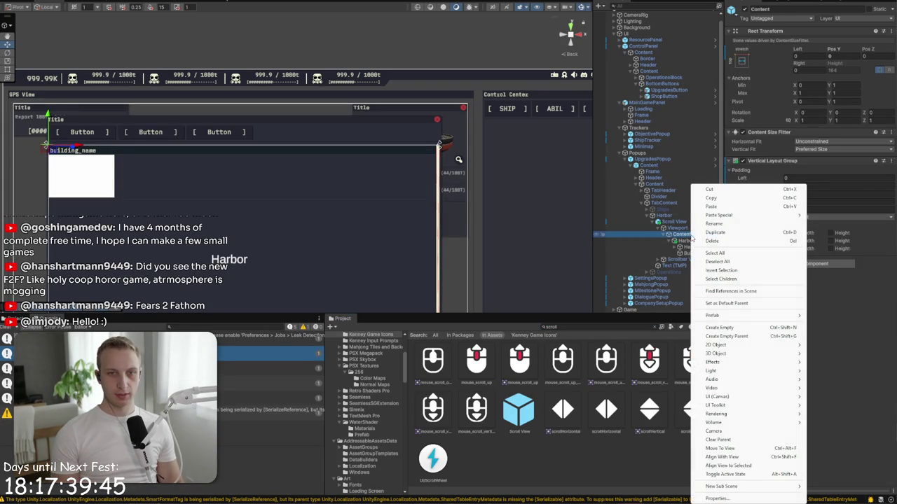
Step: Add a new Image under Content named UpgradeChoices
mouse_move(716, 424)
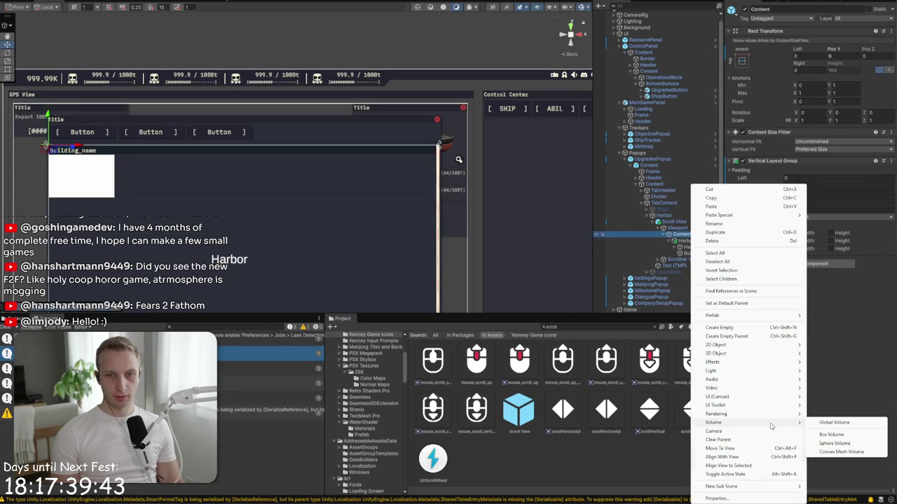
mouse_move(771, 397)
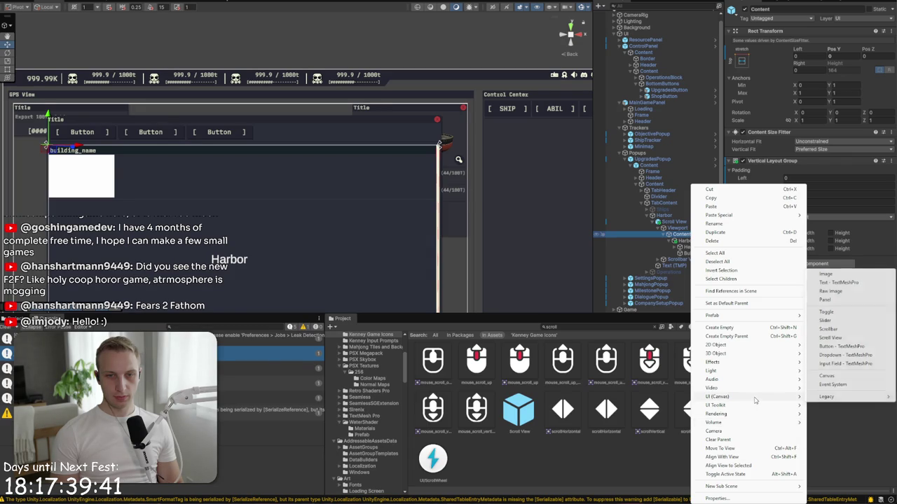
left_click(842, 275)
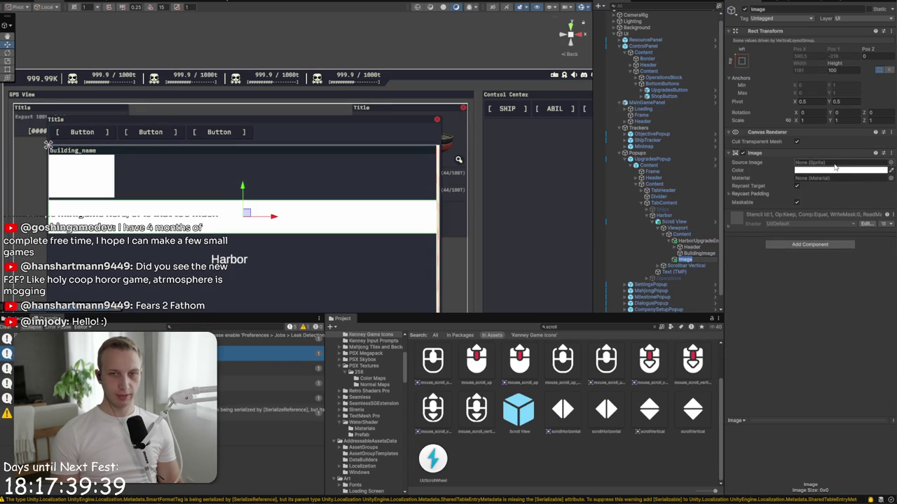
type("Ui")
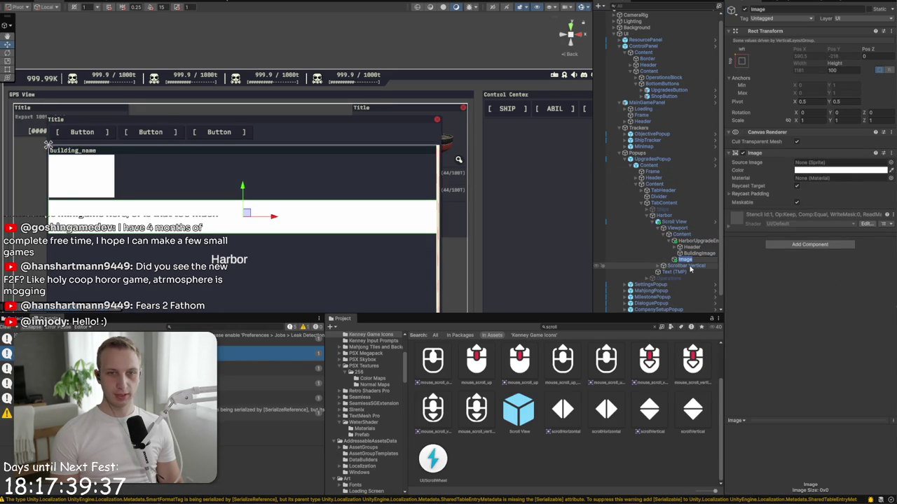
type("gradeCho")
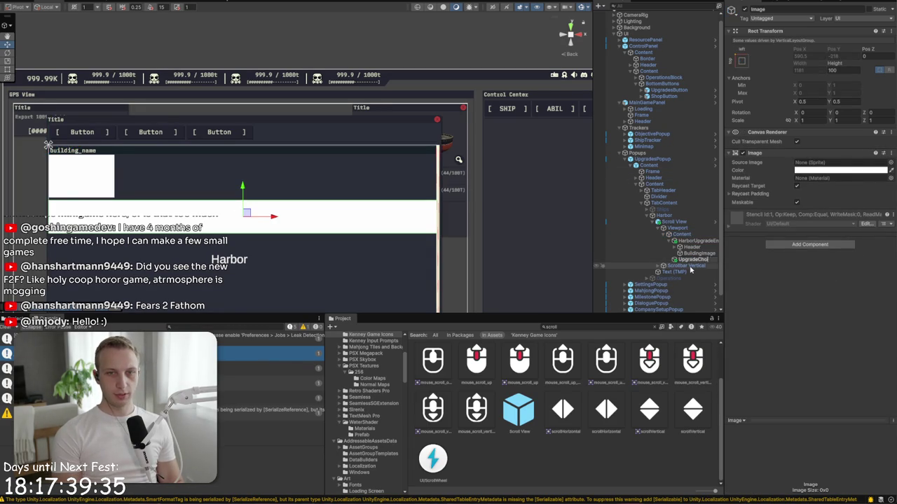
key("Return")
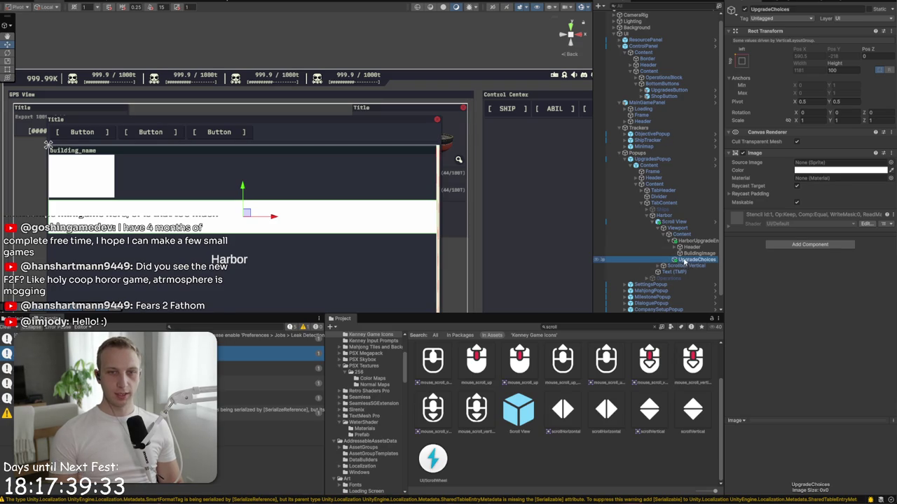
Step: Stretch UpgradeChoices to fill its parent with a Left offset of 210
left_click(743, 55)
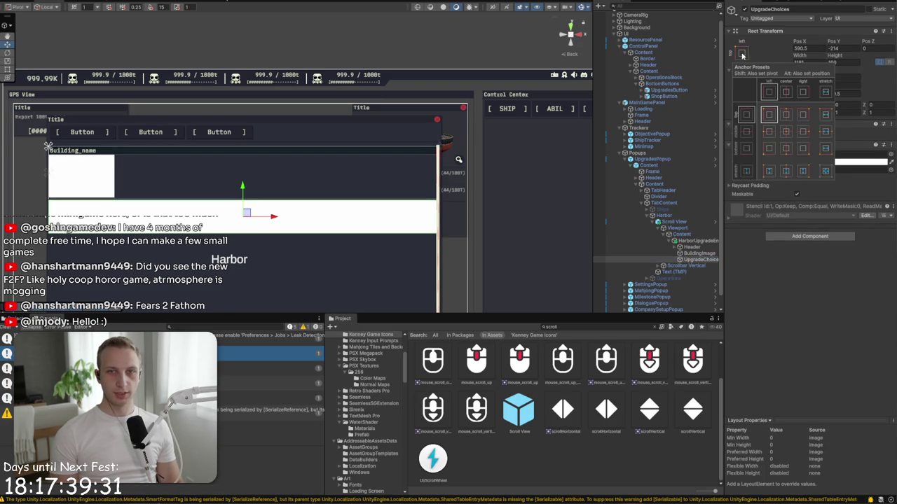
left_click(825, 171)
left_click_drag(150, 173, 119, 157)
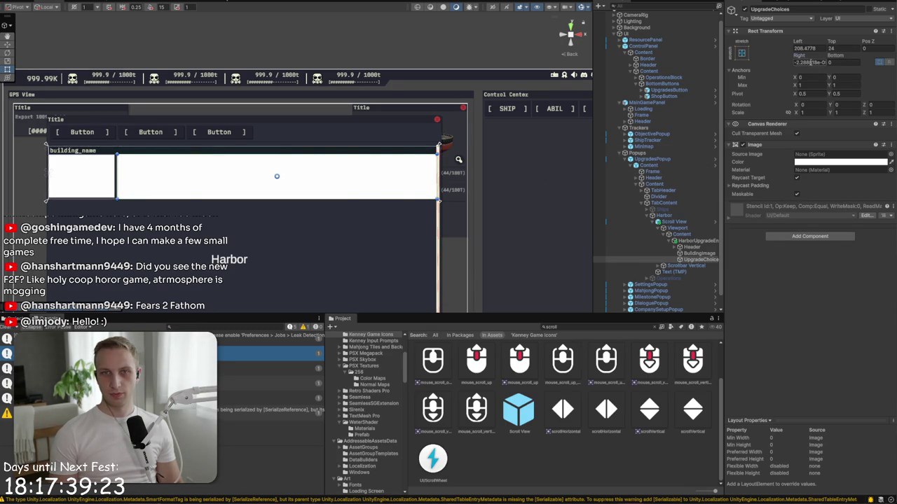
type("-")
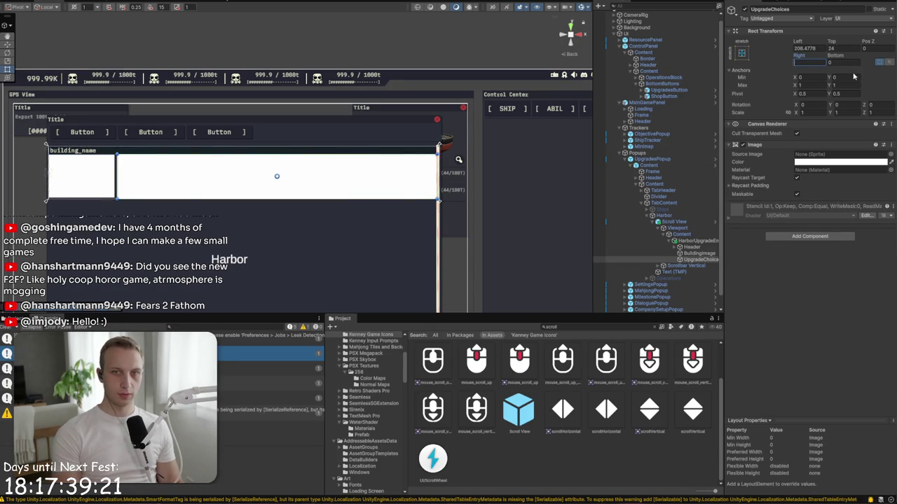
type("2")
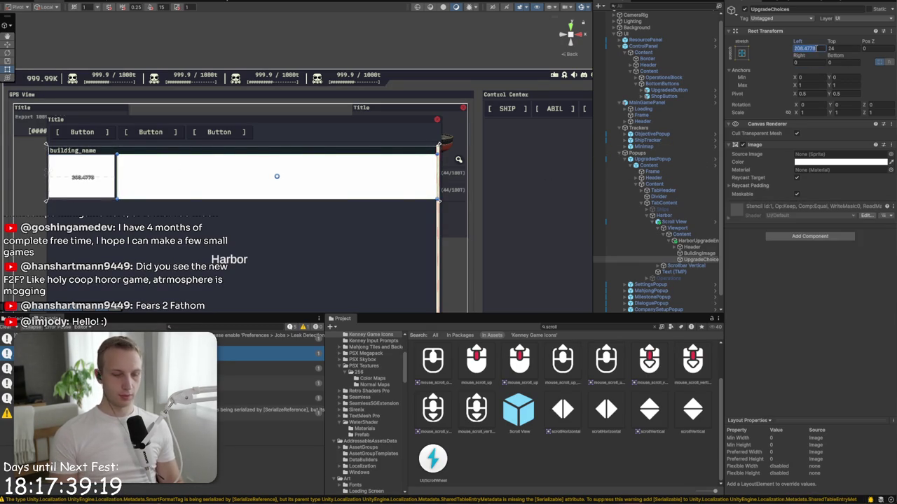
type("10")
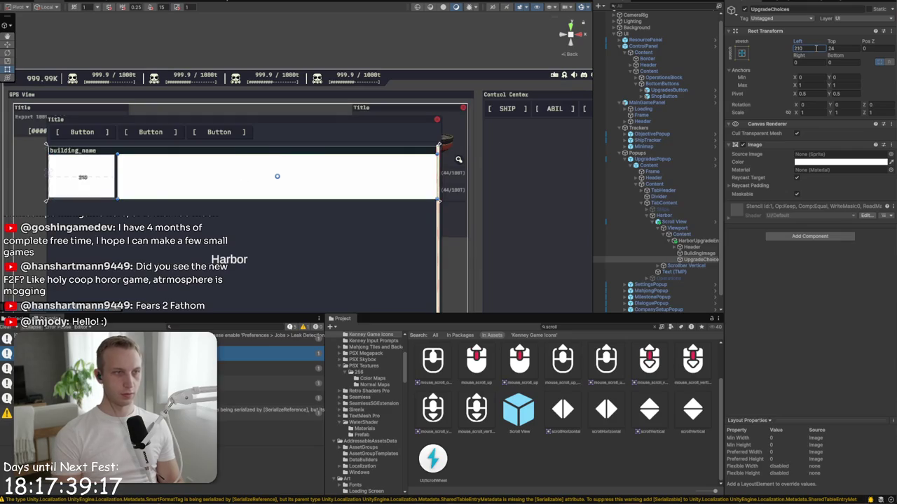
left_click(690, 260)
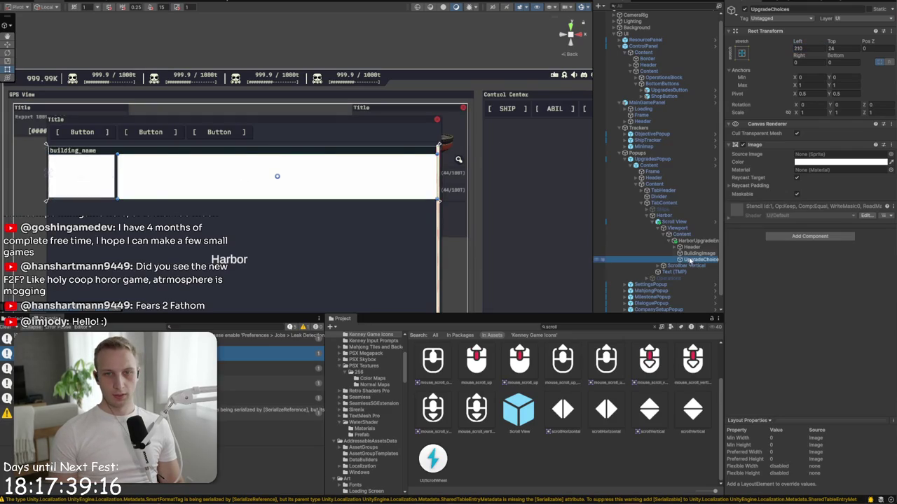
Step: Add a Vertical Layout Group, disable the white Image, and control child height
left_click(805, 237)
type("ho")
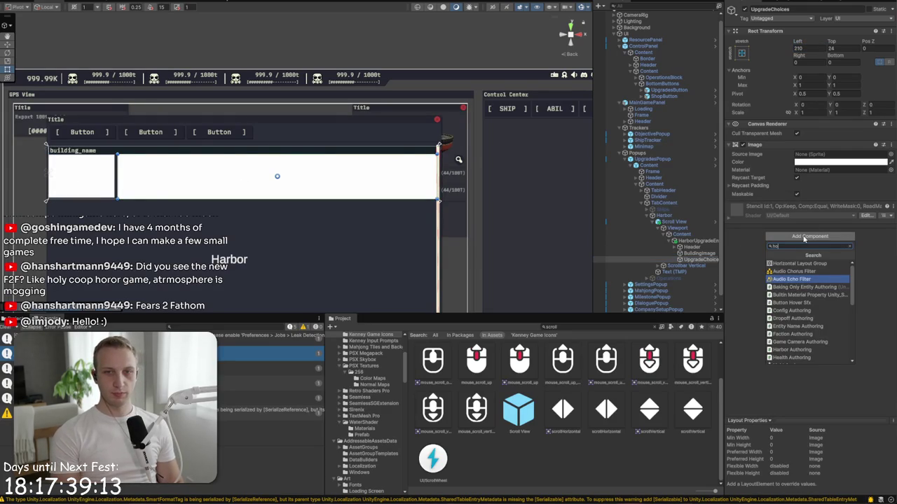
key("BackSpace")
key("BackSpace")
type("vert")
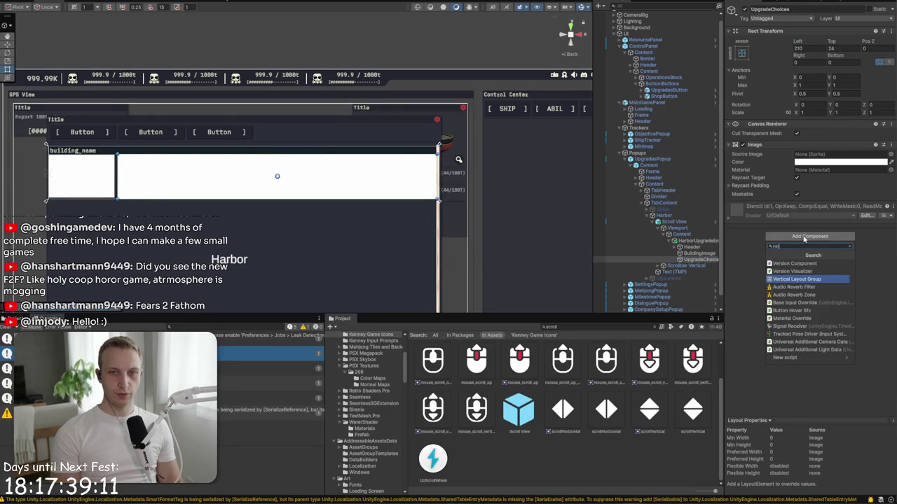
key("Return")
left_click(704, 260)
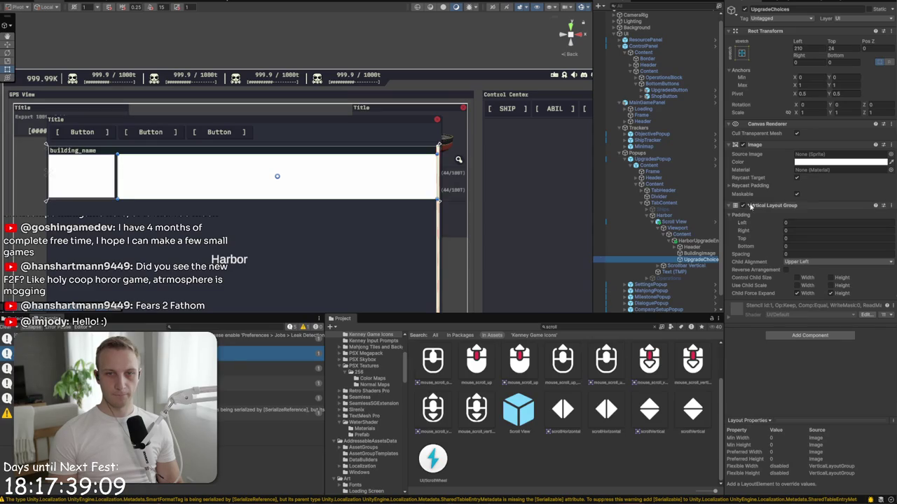
left_click(743, 144)
left_click(690, 260)
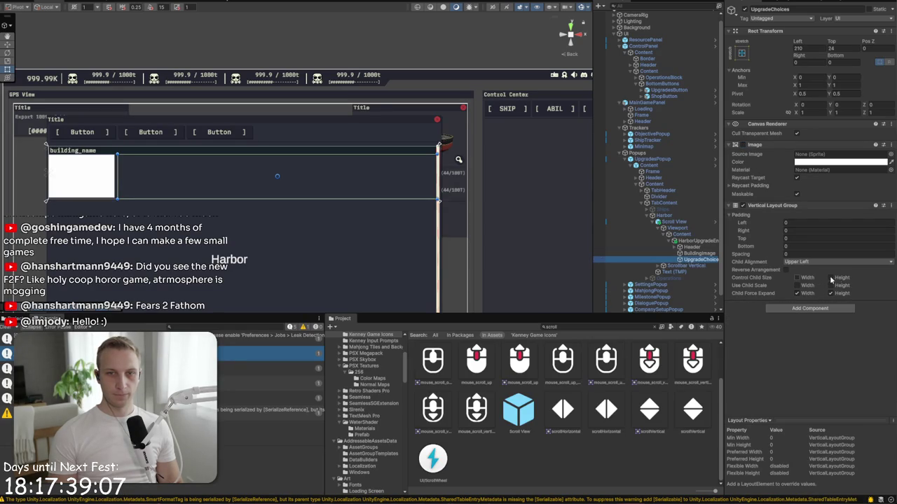
left_click(832, 278)
Step: Add an UpgradeChoice image under UpgradeChoices and duplicate it
right_click(692, 258)
mouse_move(725, 391)
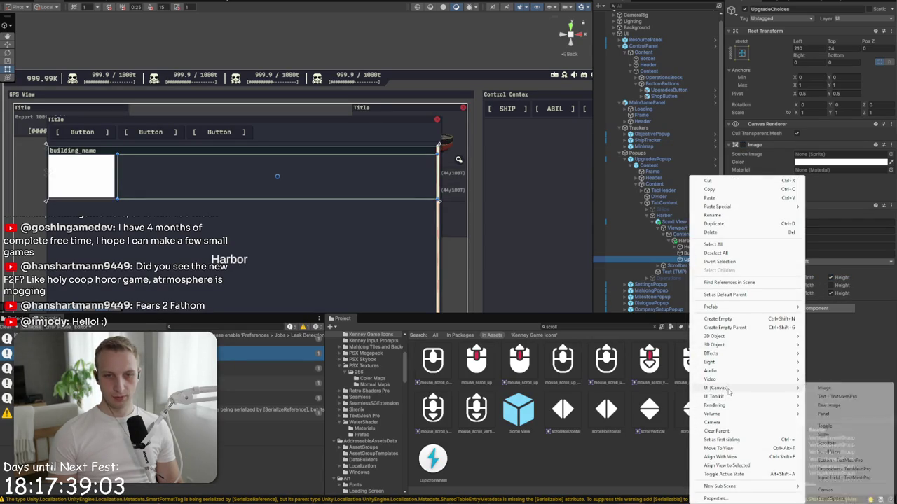
left_click(831, 388)
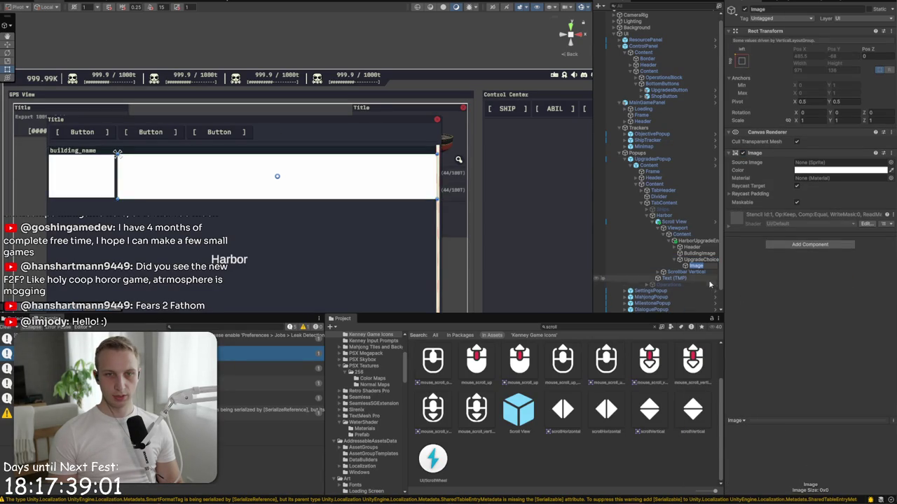
left_click(712, 265)
type("UpgradeChoice")
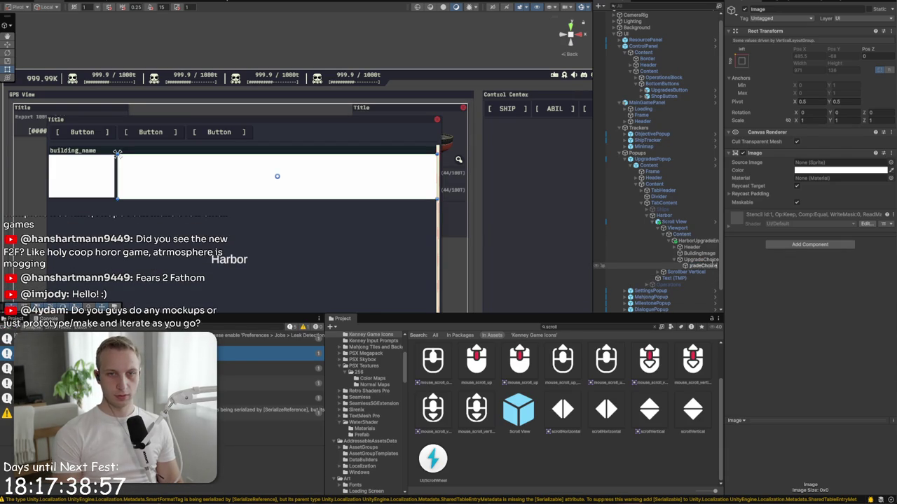
key("Return")
key("ctrl+d")
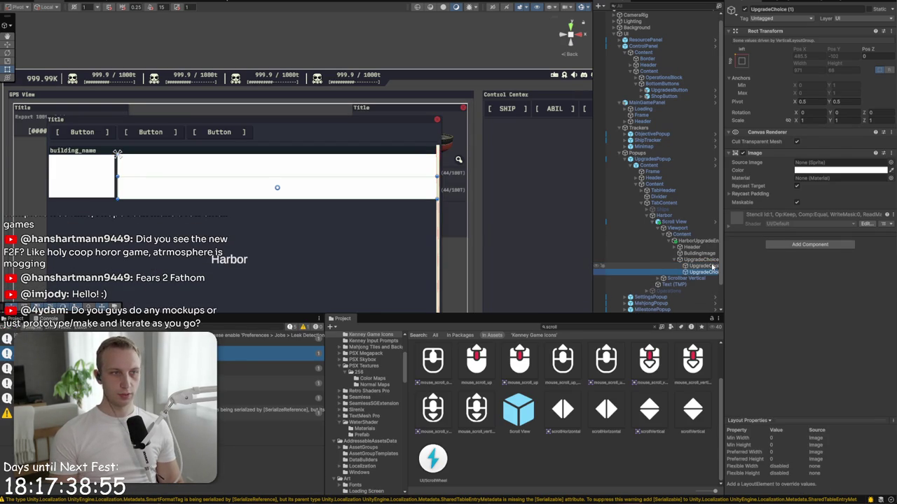
Step: Set the UpgradeChoices layout spacing to 4, then select the first card
left_click(699, 259)
left_click(802, 254)
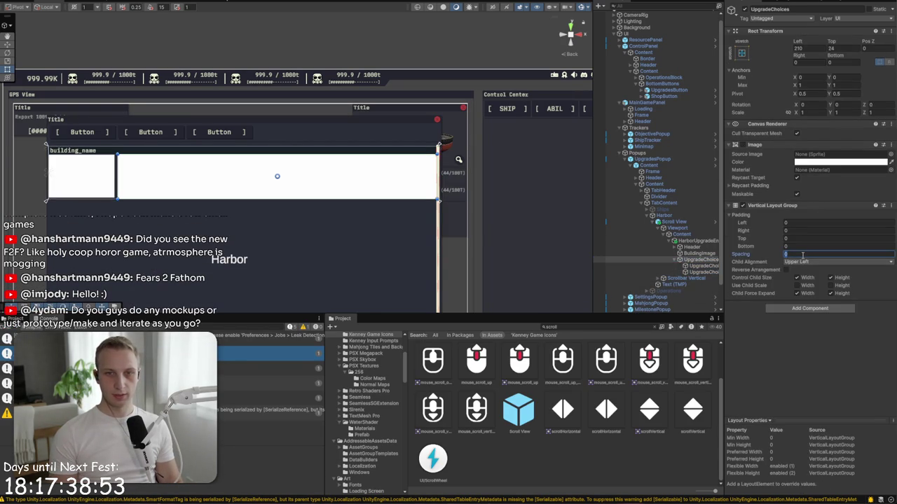
type("4")
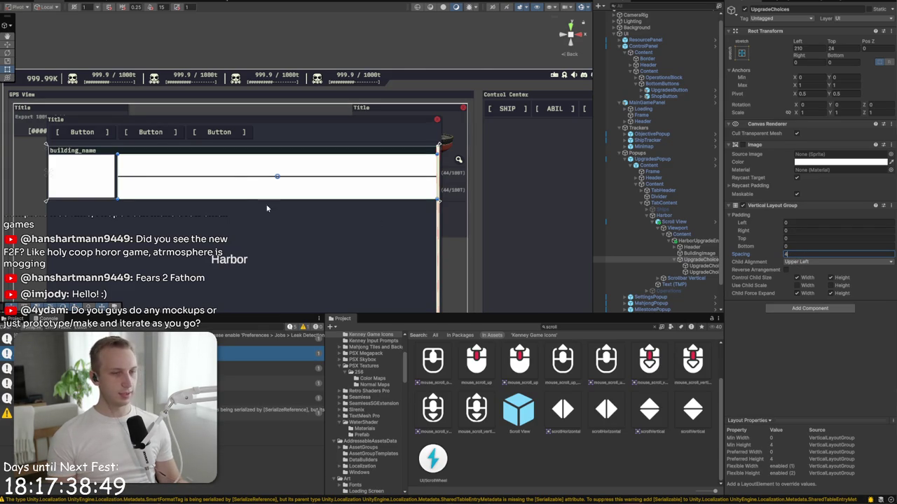
type("f")
left_click(151, 167)
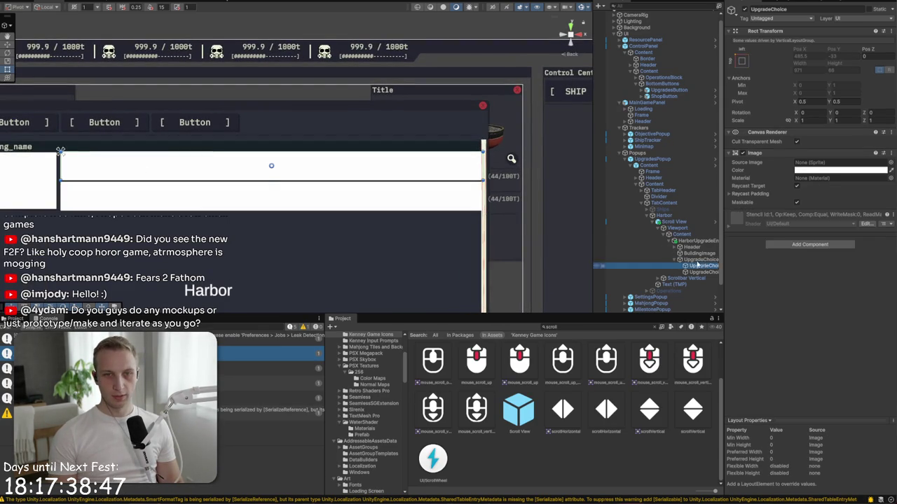
Step: Give the first UpgradeChoice card the frame_simple sprite as its source image
key("f")
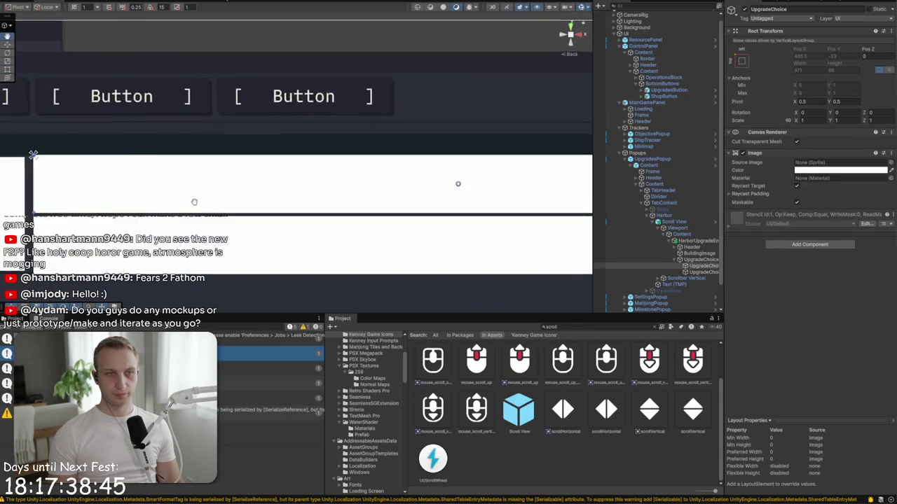
right_click(692, 272)
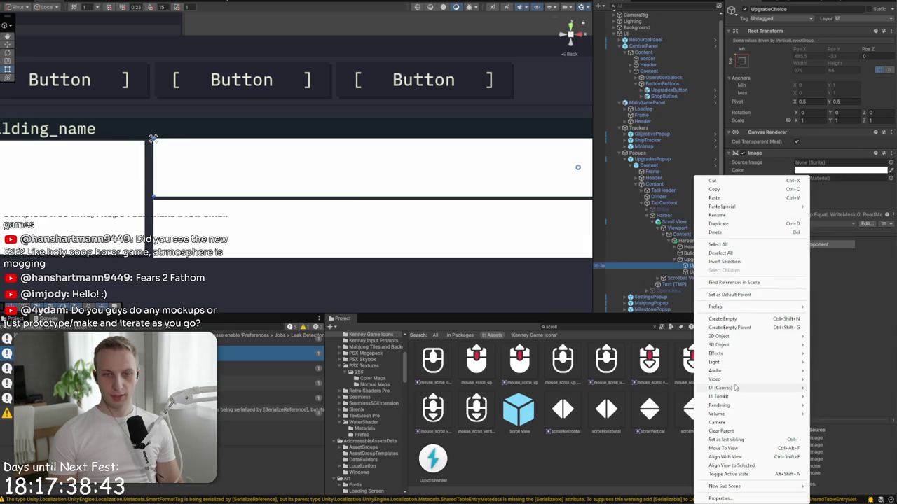
mouse_move(728, 387)
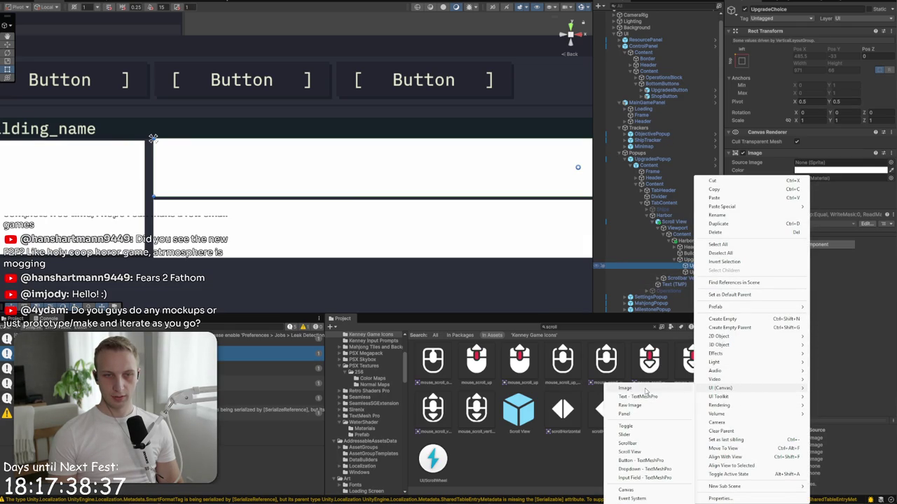
left_click(687, 270)
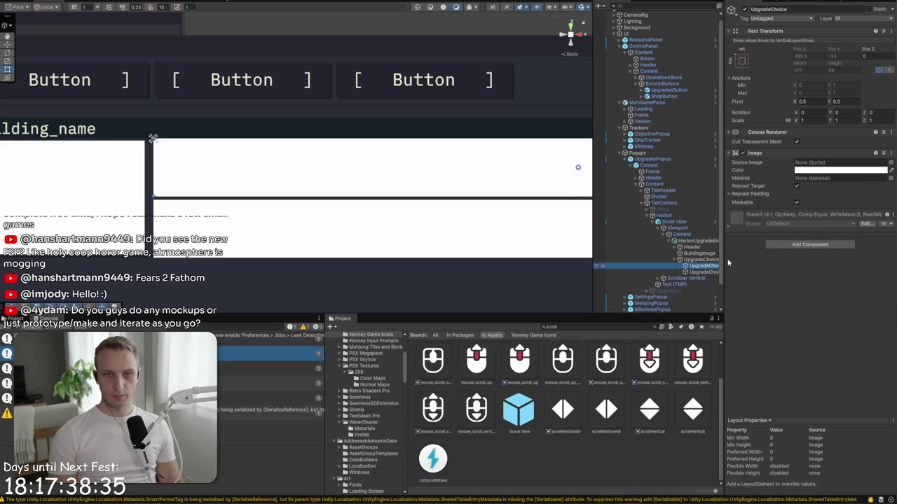
left_click(889, 162)
type("fra")
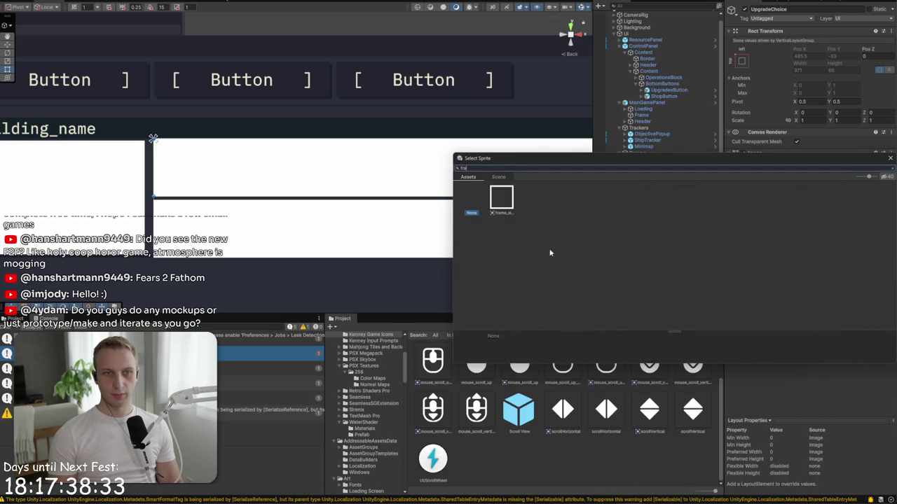
double_click(510, 203)
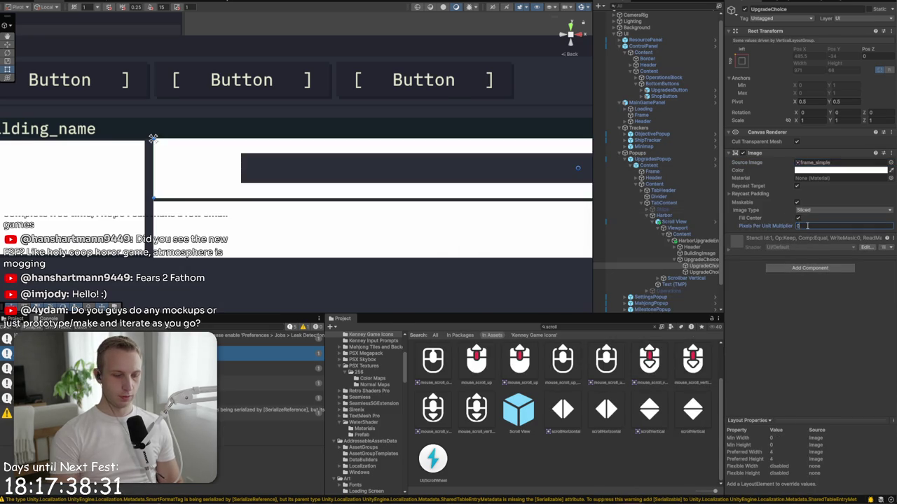
Step: Tint the card dark with colour hex 182229
left_click(823, 172)
left_click(816, 354)
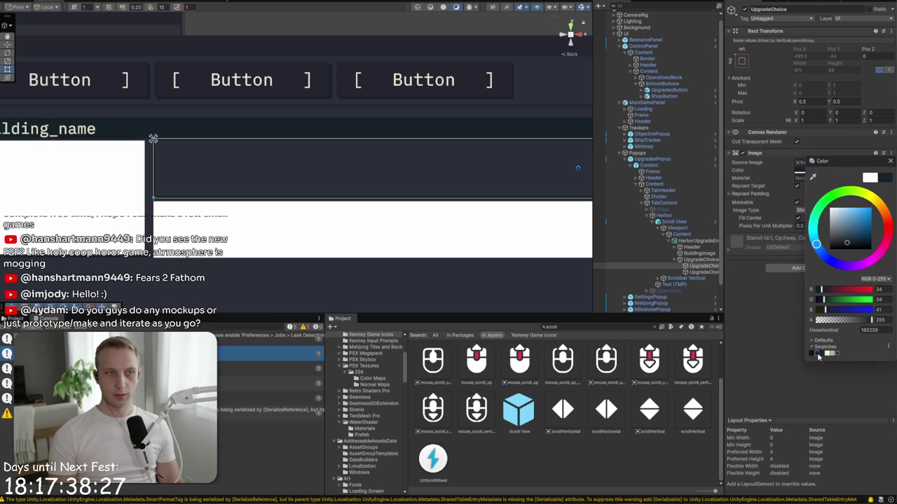
key("Return")
scroll(141, 168, "up", 5)
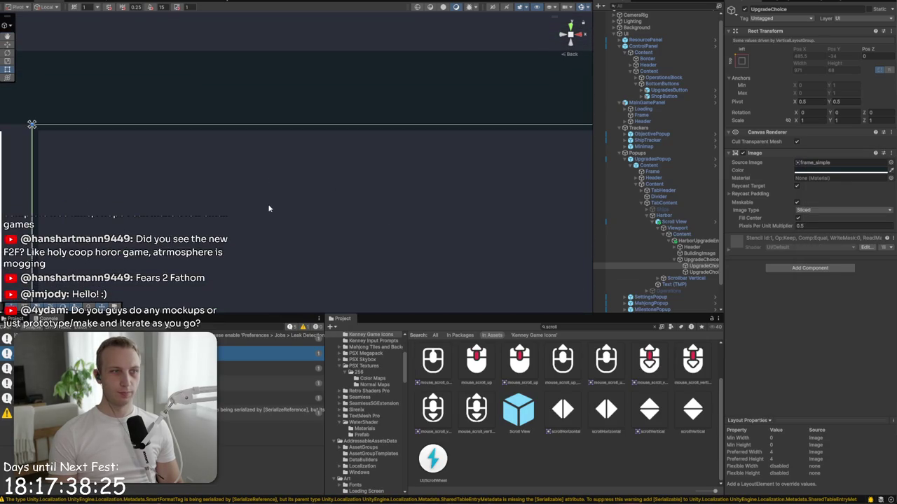
scroll(267, 209, "down", 5)
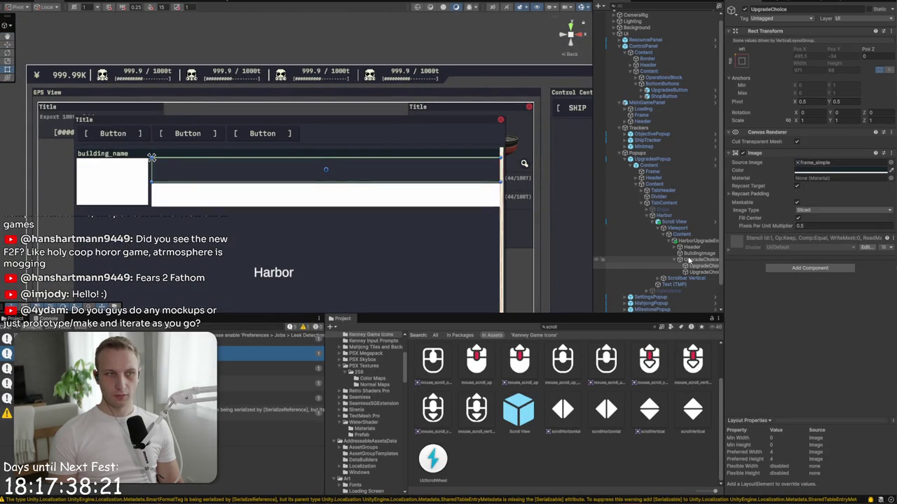
Step: Run a quick Play preview of the panel, then stop and select UpgradeChoices
key("ctrl+p")
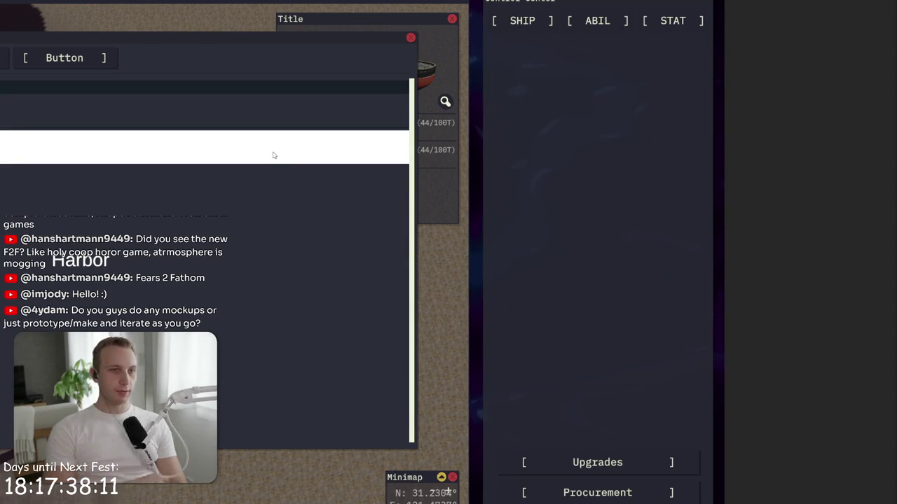
key("ctrl+p")
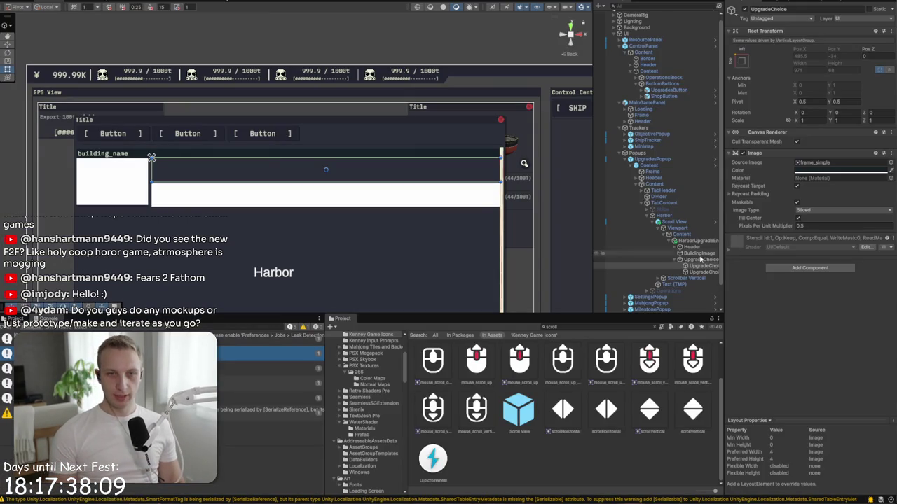
left_click(694, 260)
left_click(884, 209)
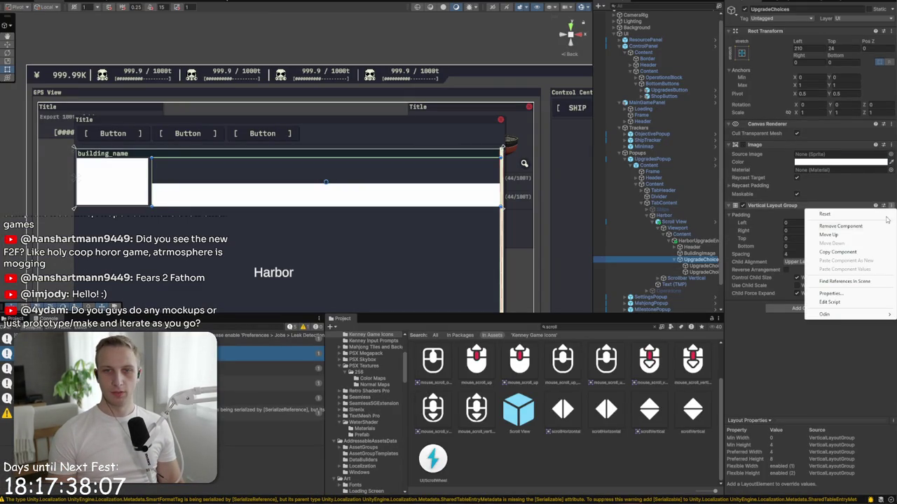
Step: Replace the Vertical Layout Group with a Horizontal Layout Group controlling child width
left_click(854, 226)
left_click(809, 209)
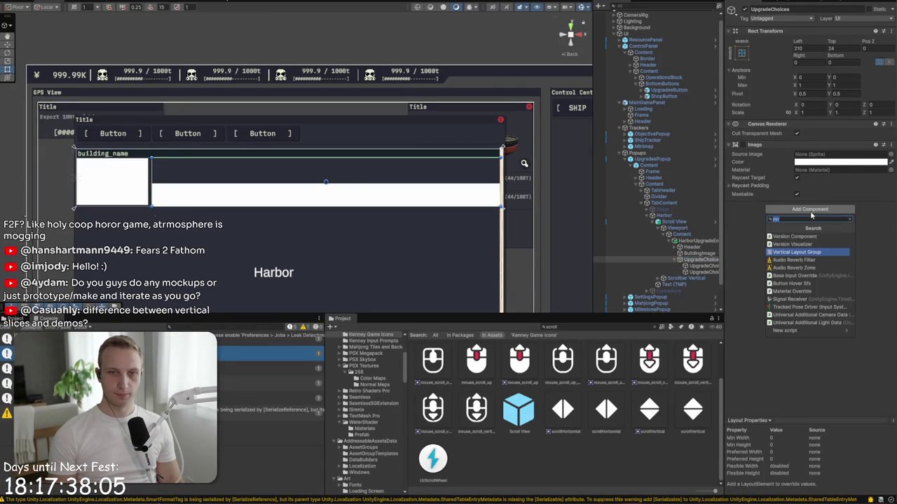
type("hor")
key("Return")
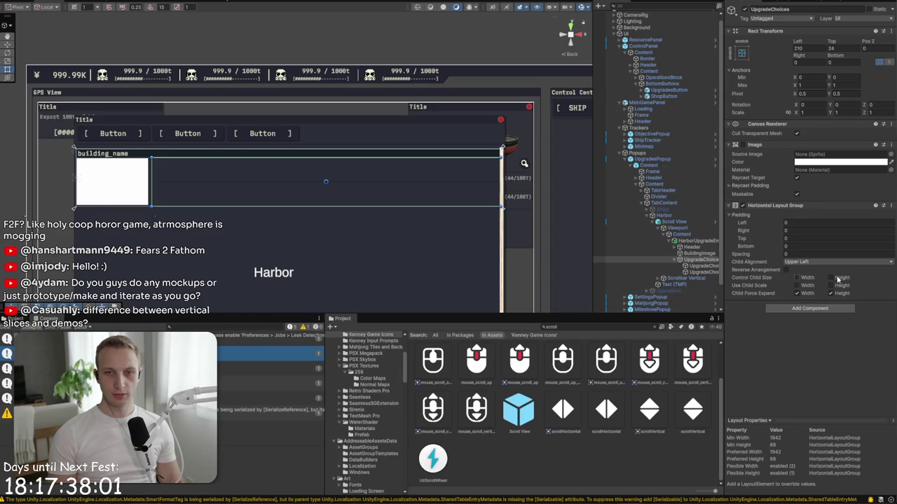
left_click(798, 277)
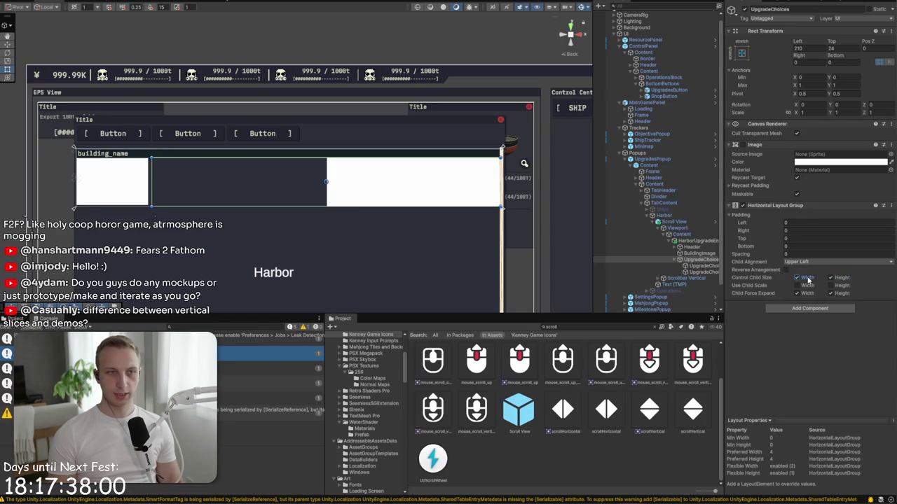
left_click(704, 267)
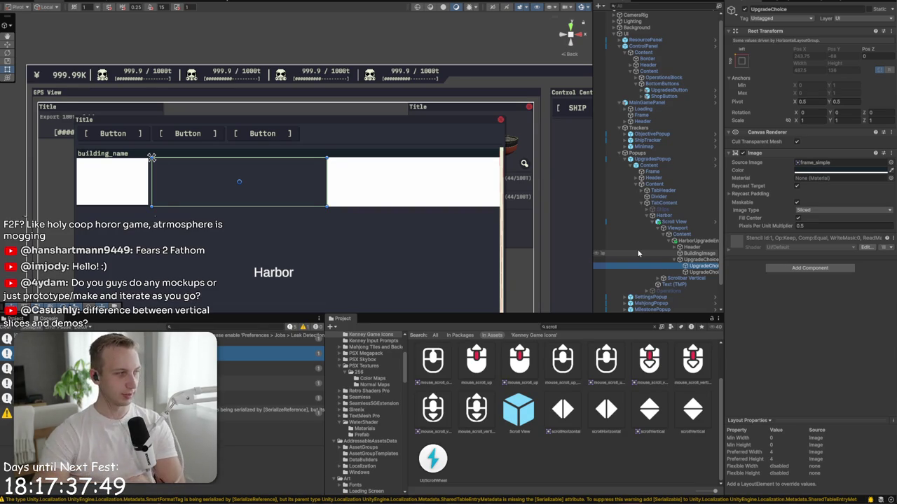
scroll(290, 286, "up", 3)
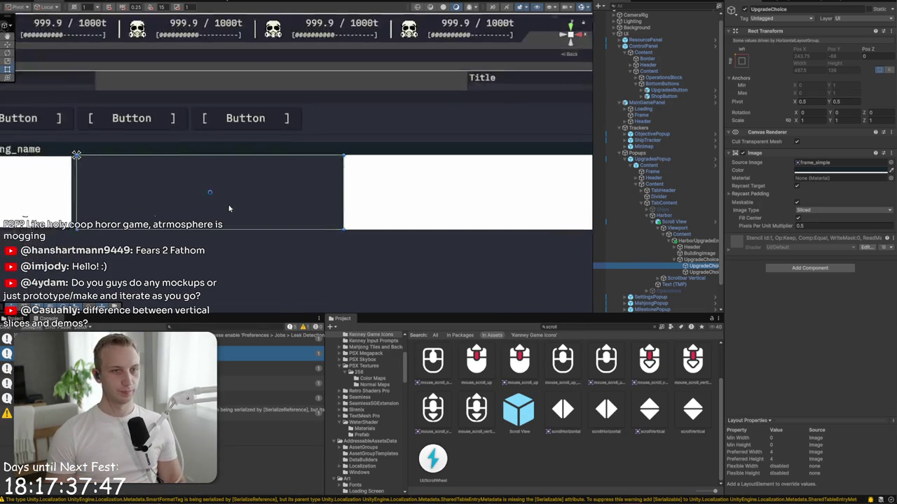
left_click(697, 268)
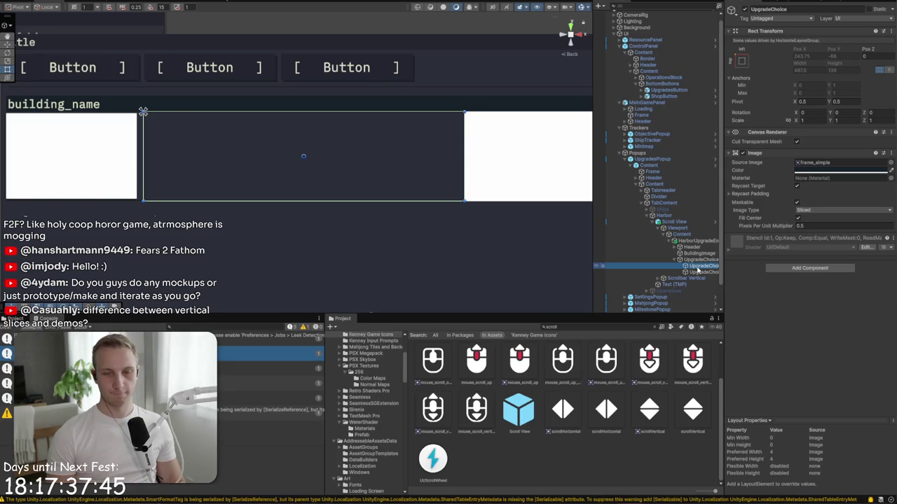
Step: Add an Image named Header inside the first UpgradeChoice card
right_click(701, 269)
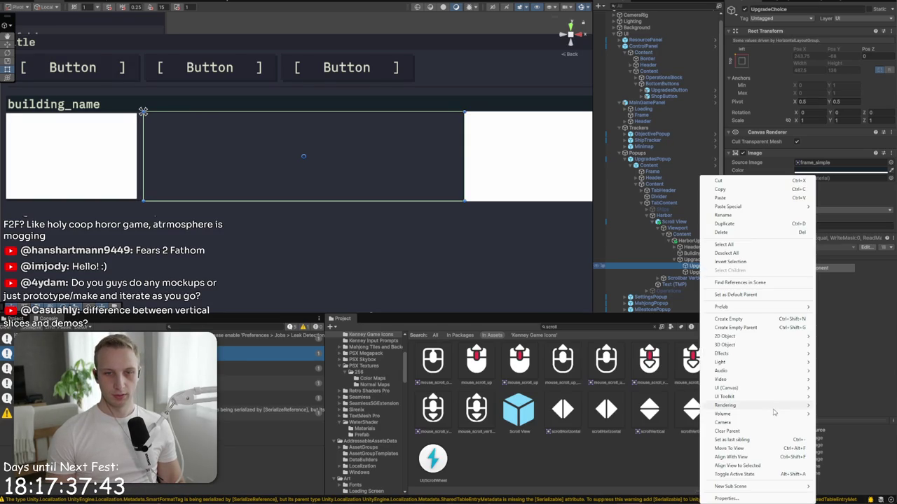
mouse_move(742, 388)
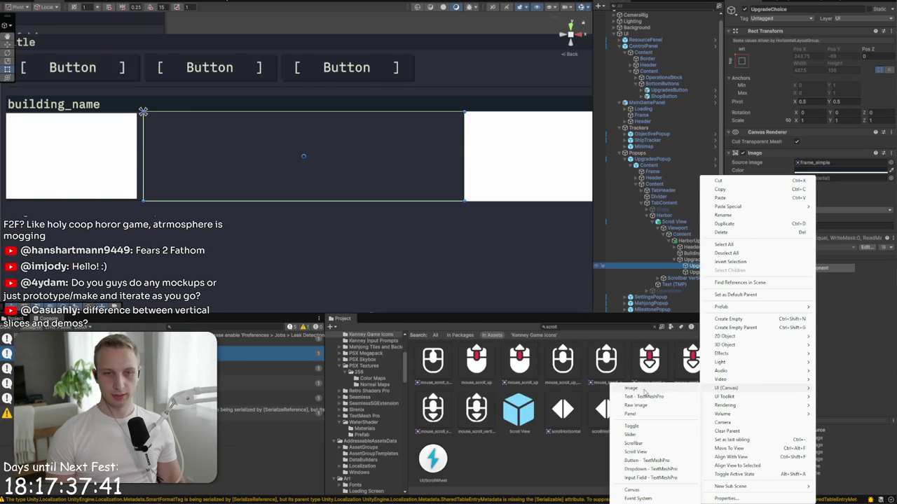
left_click(634, 389)
left_click(774, 7)
type("Header")
Step: Stretch the Header across the card's top, 24 units tall, in a dark colour
left_click(741, 53)
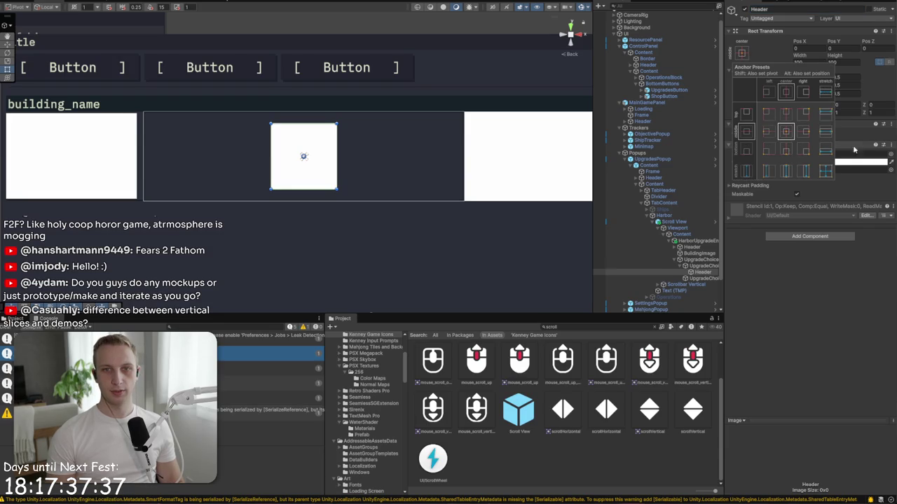
left_click(826, 112, "alt")
left_click(849, 61)
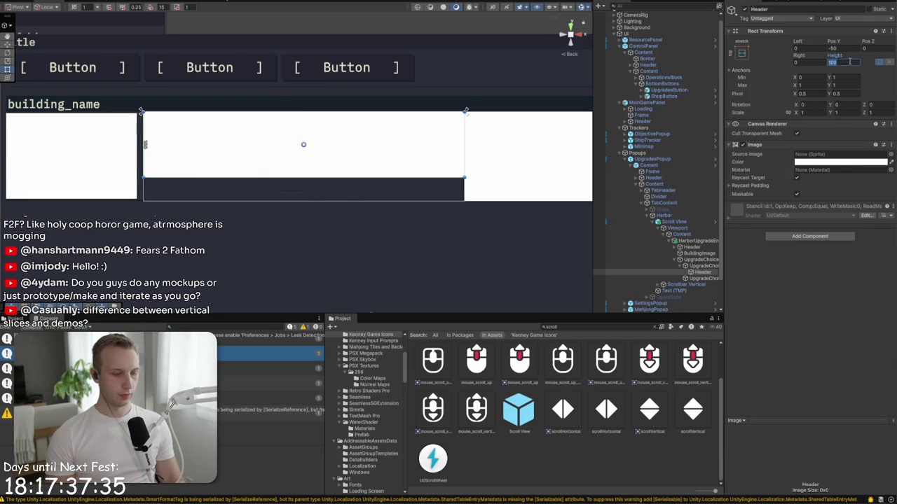
type("24")
left_click(741, 52)
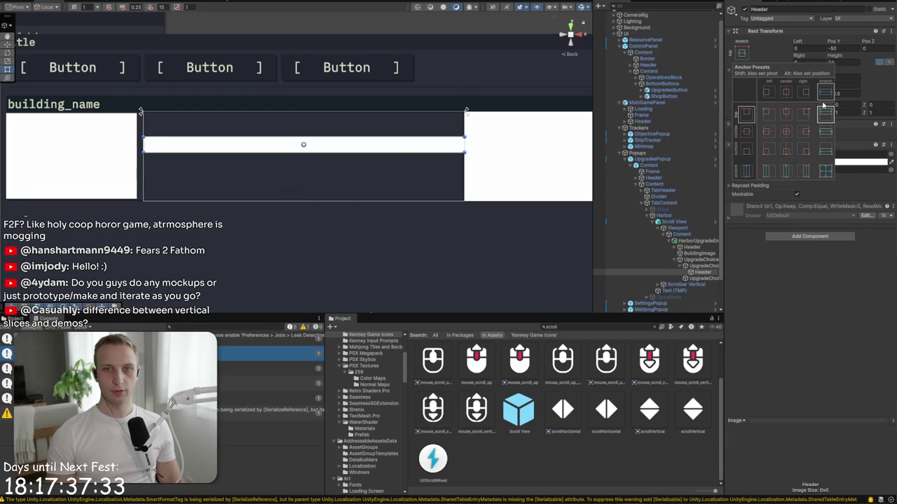
left_click(824, 110, "alt")
left_click(837, 164)
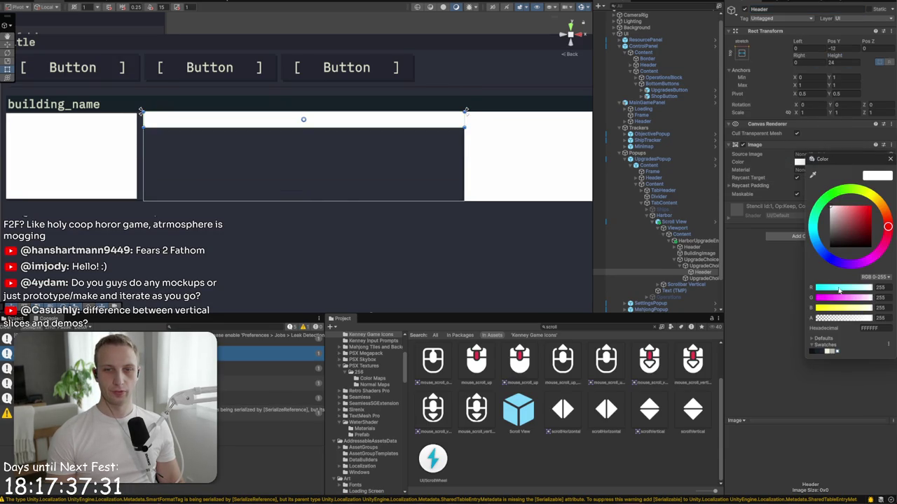
left_click(818, 352)
left_click(241, 99)
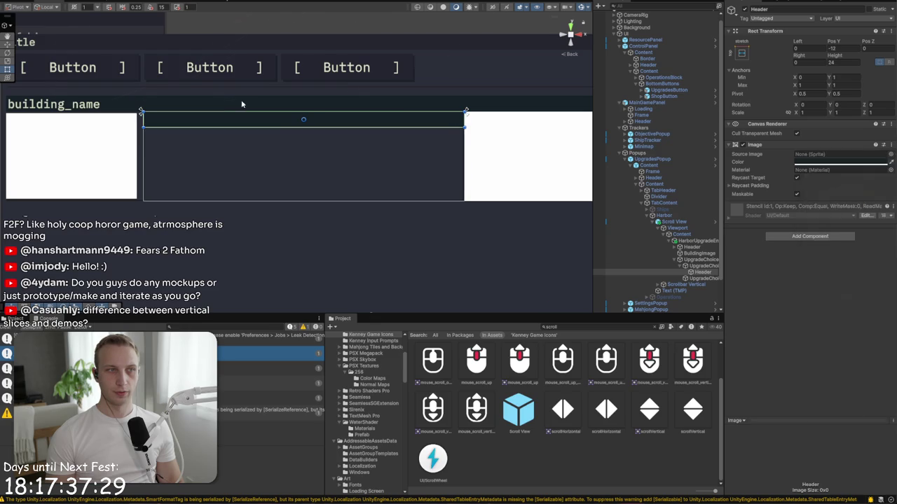
scroll(133, 98, "up", 5)
scroll(409, 303, "down", 5)
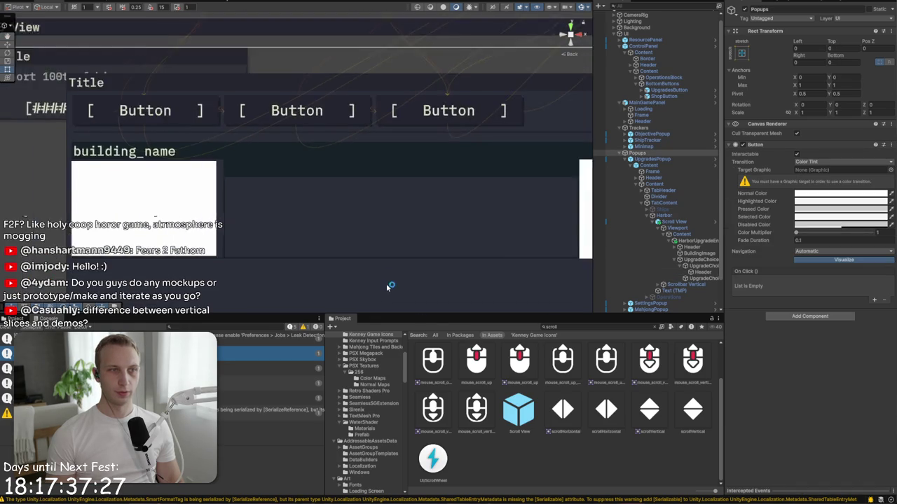
Step: Set the UpgradeChoices layout padding to 2 on all four sides, then reselect Header
left_click(704, 260)
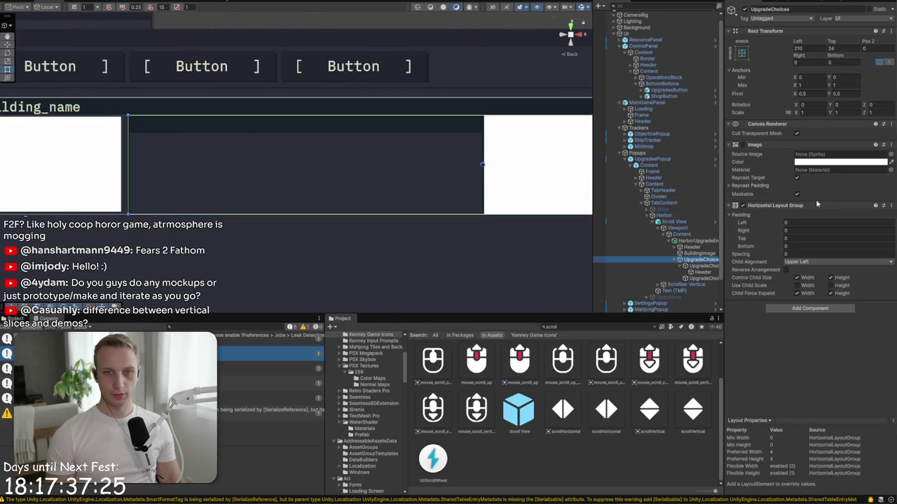
left_click(804, 221)
type("2")
key("Tab")
type("2")
key("Tab")
type("2")
key("Tab")
type("2")
scroll(140, 98, "up", 3)
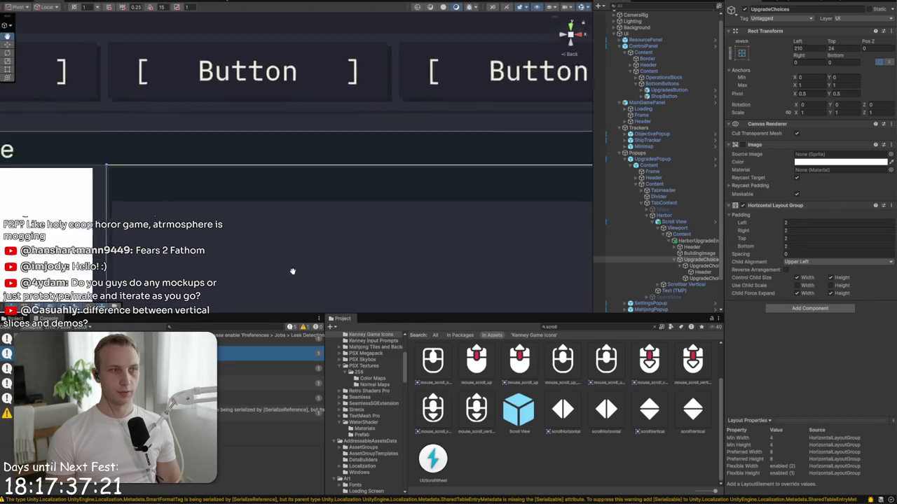
left_click(182, 103)
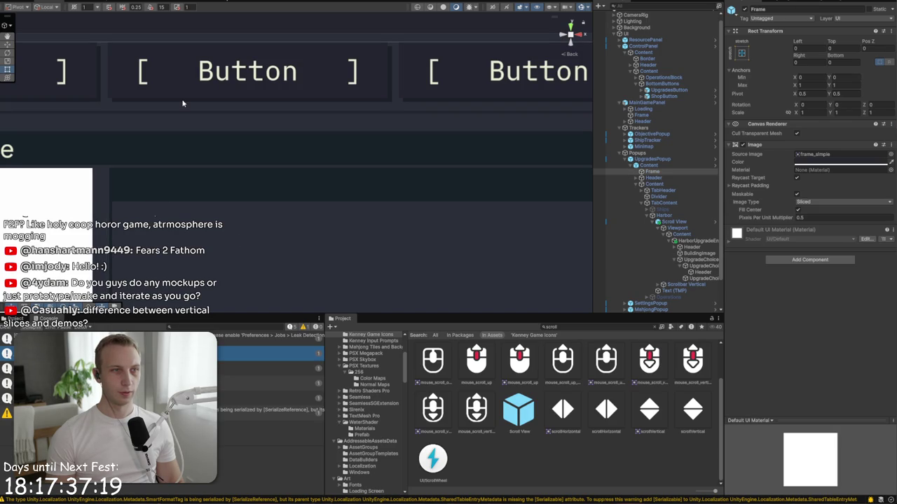
left_click(697, 271)
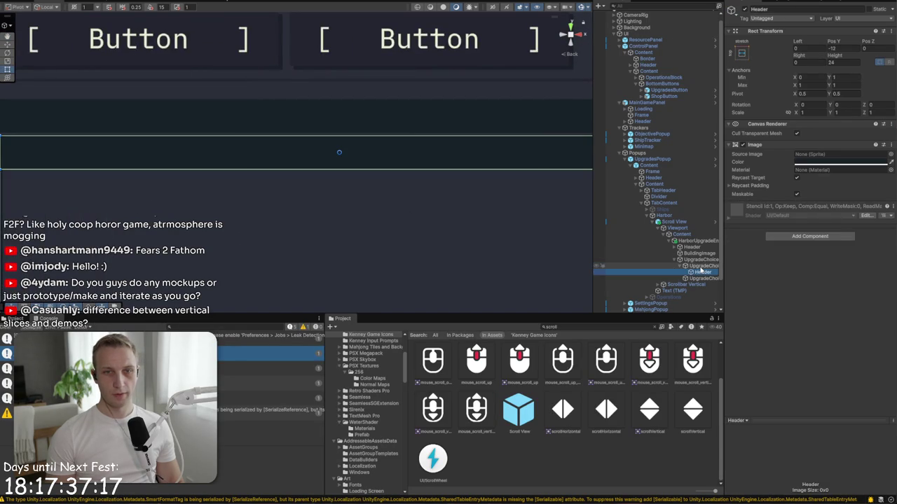
Step: Add a TextMeshPro label inside Header with font and text localization, using Fonts/Main
right_click(705, 272)
mouse_move(728, 396)
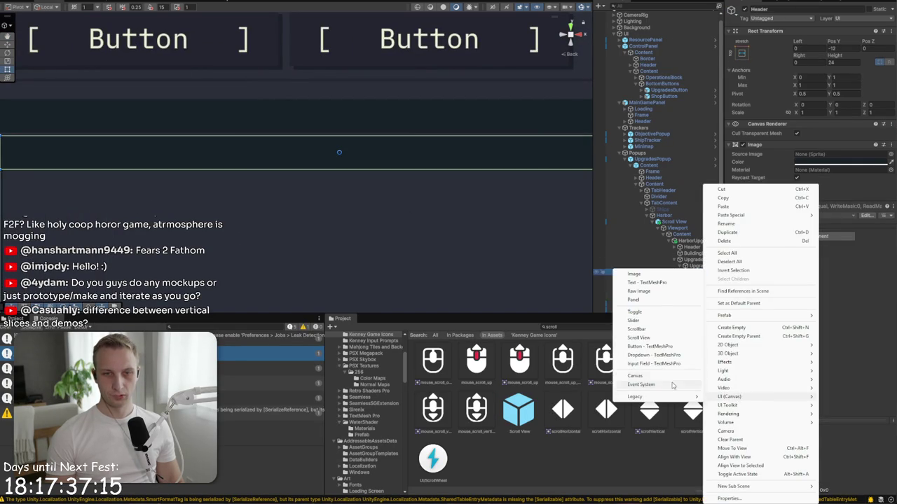
left_click(636, 283)
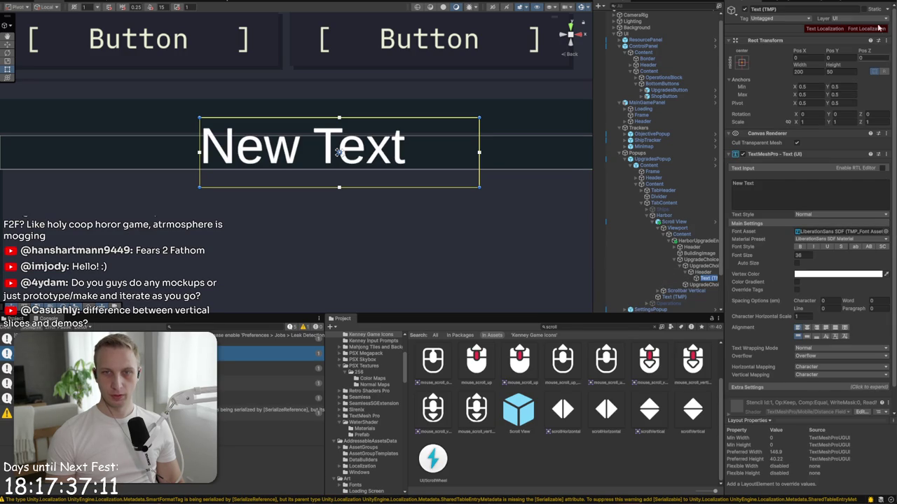
left_click(866, 29)
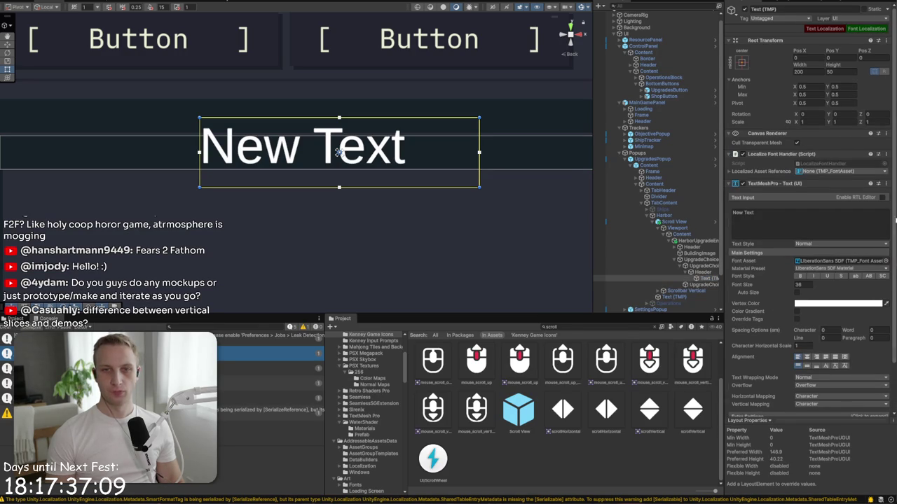
left_click(821, 30)
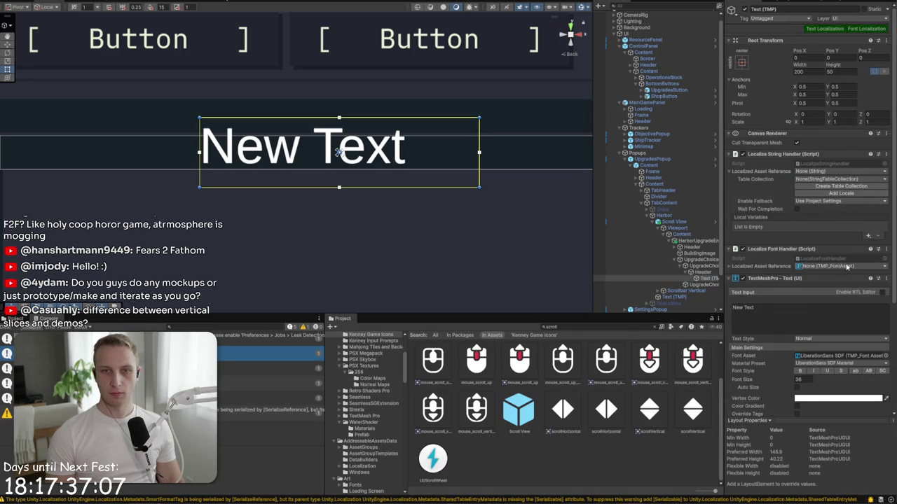
left_click(859, 267)
left_click(560, 231)
Step: Enter the label text, stretch its anchors to fill the Header, and set font size 20
left_click(781, 316)
type("upgrade_naame")
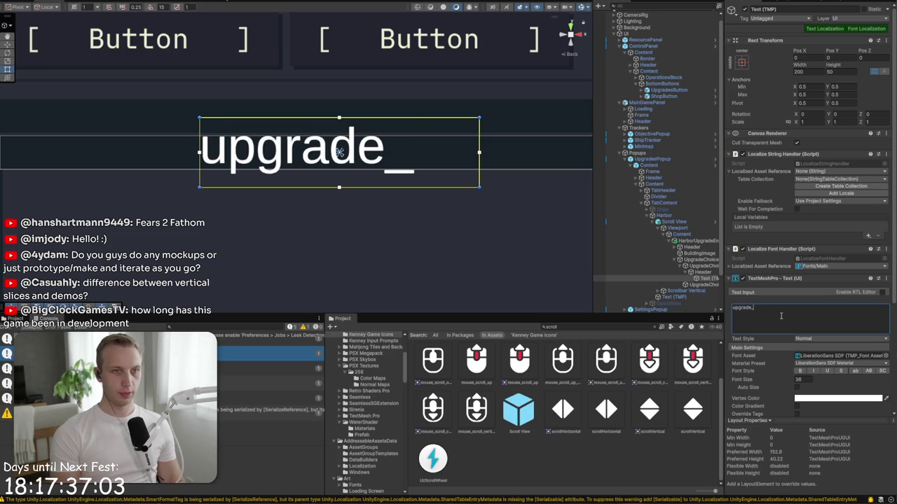
left_click(741, 62)
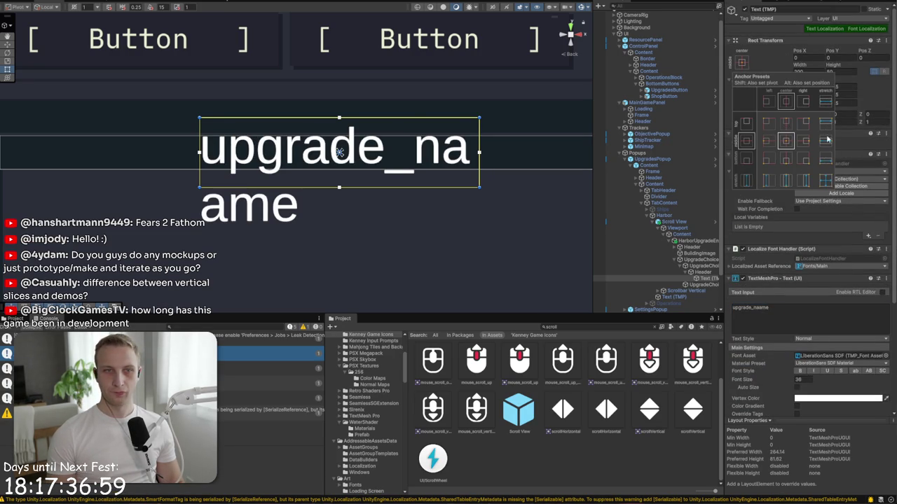
left_click(827, 178)
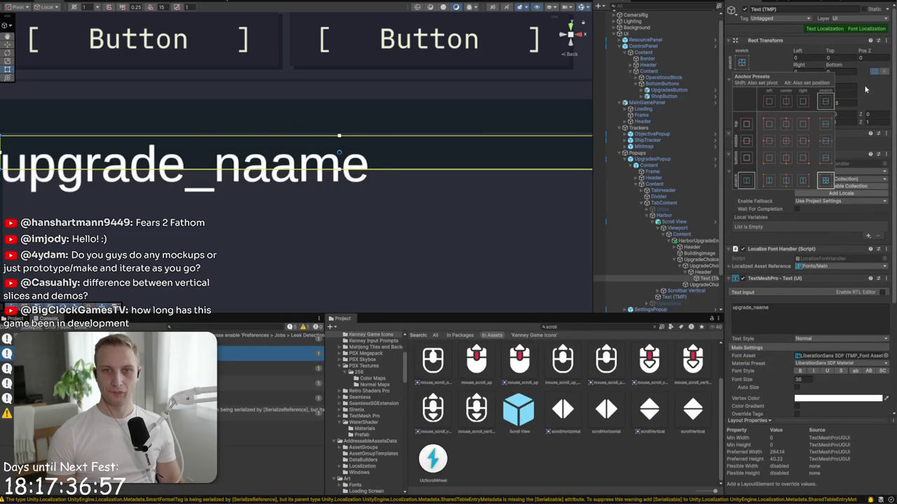
left_click(699, 279)
scroll(856, 211, "down", 3)
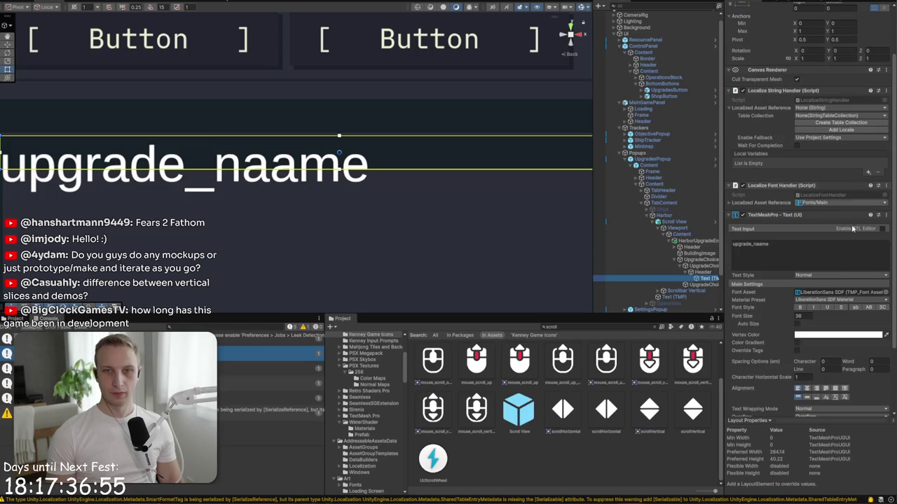
double_click(799, 316)
type("20")
scroll(827, 350, "up", 1)
Step: Correct the text to 'upgrade_name', switch it to the NoroshiCode font, and colour it cream
left_click(773, 261)
key("BackSpace")
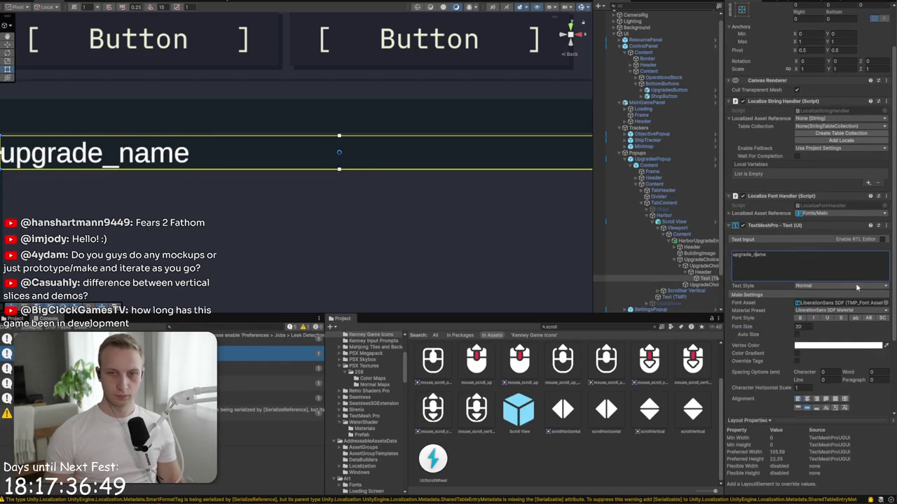
left_click(885, 303)
double_click(562, 335)
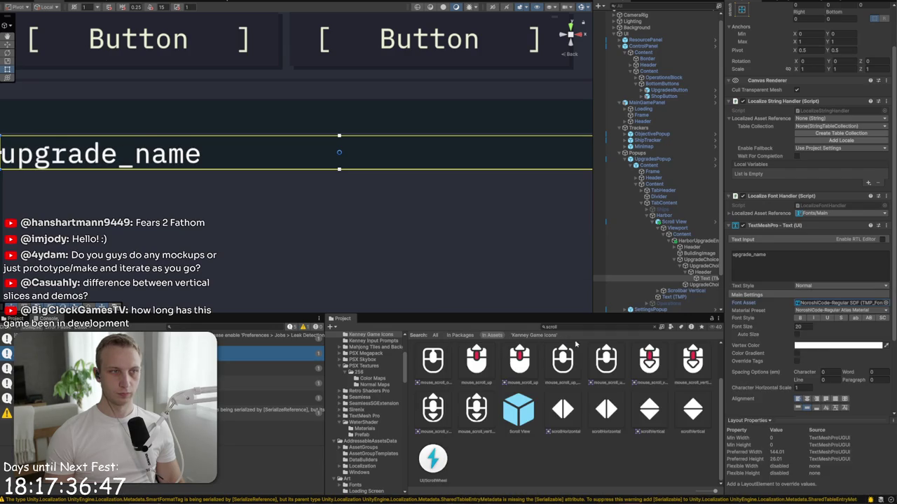
left_click(830, 352)
left_click(831, 496)
scroll(354, 147, "down", 3)
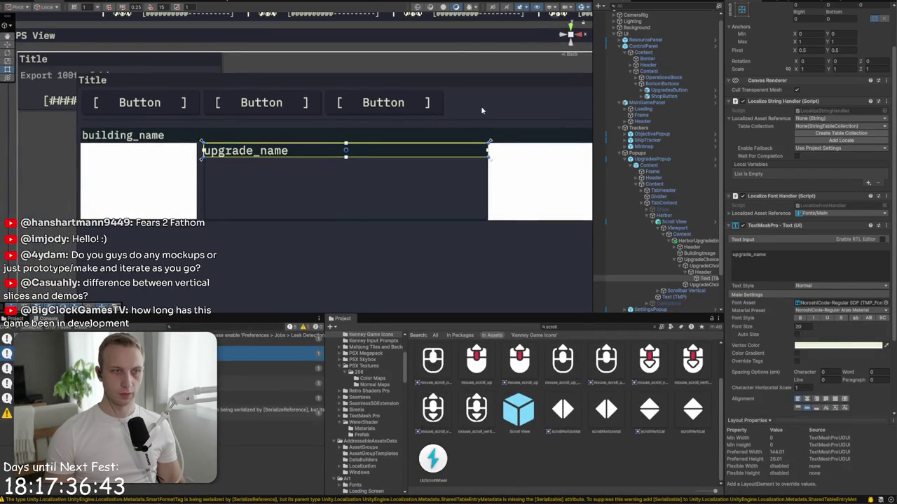
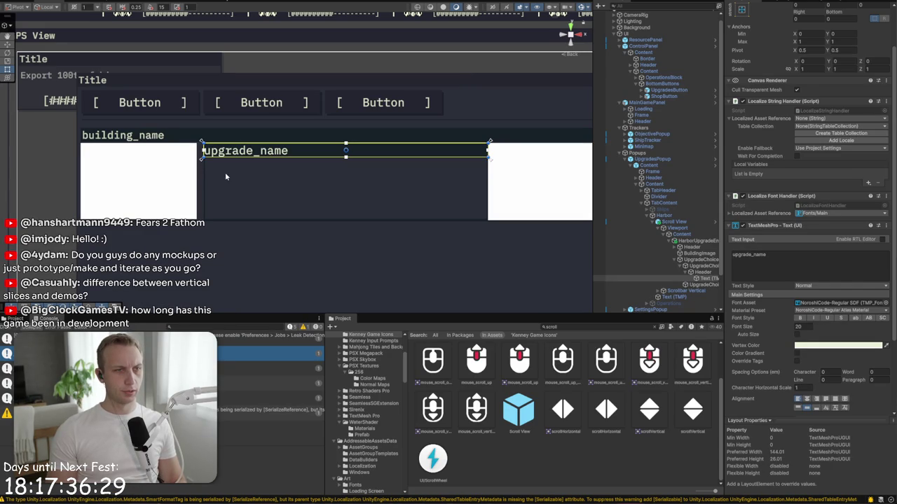
Step: Zoom the Scene view onto upgrade_name, then switch over to GitHub Desktop
scroll(294, 162, "up", 3)
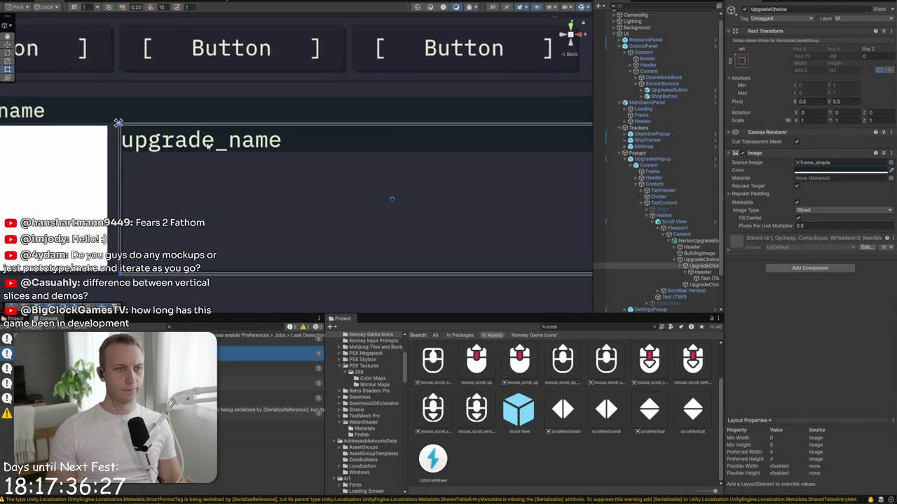
scroll(799, 238, "down", 5)
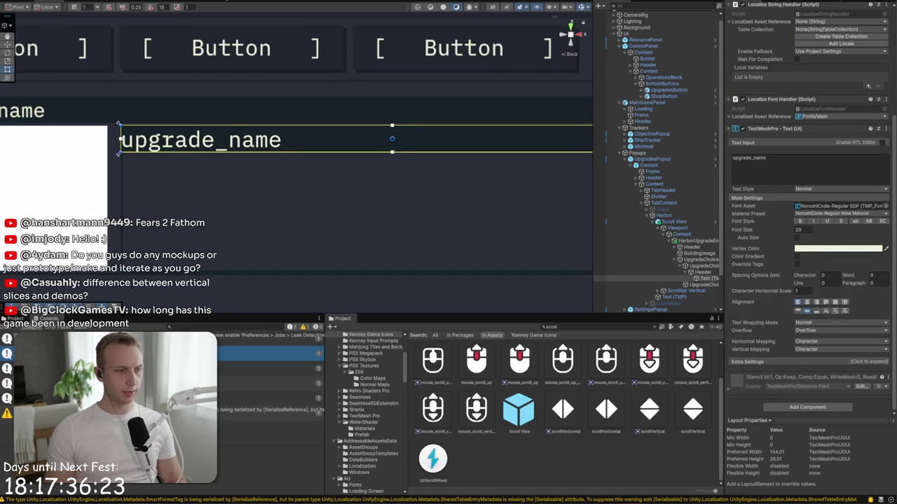
key("alt+Tab")
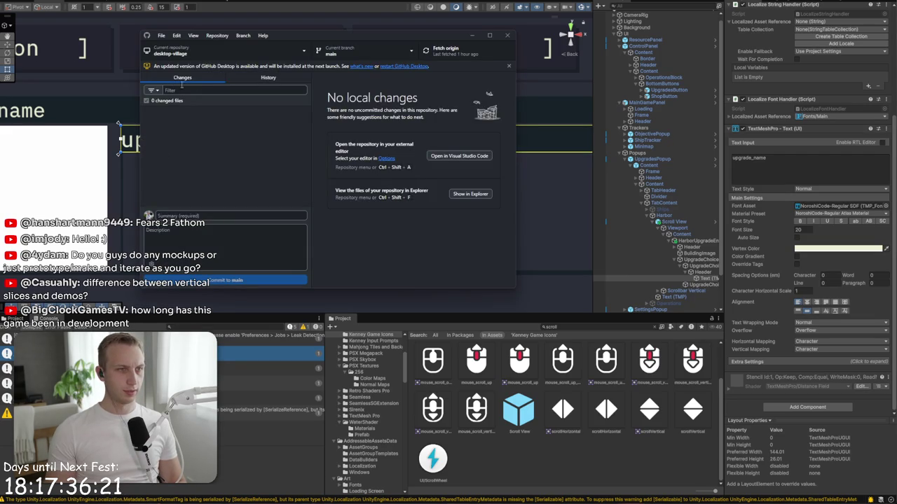
Step: Switch GitHub Desktop's current repository to net-profits
left_click(291, 77)
key("alt+Tab")
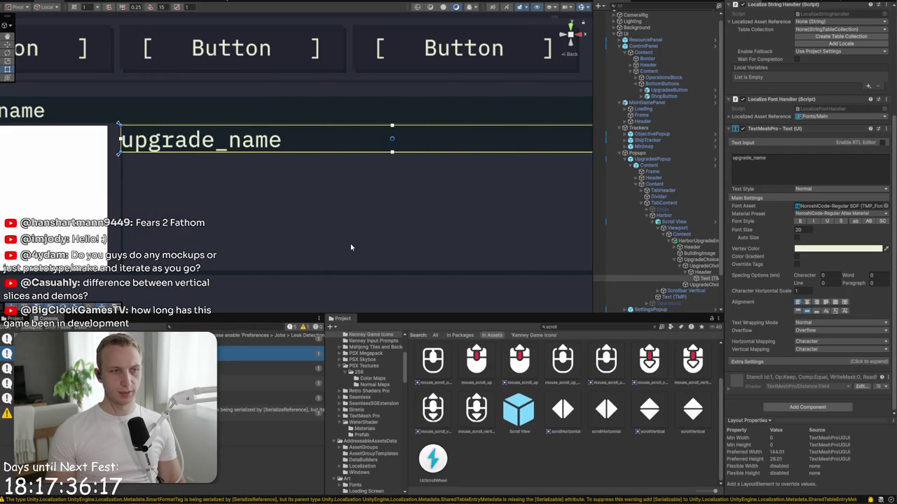
key("alt+Tab")
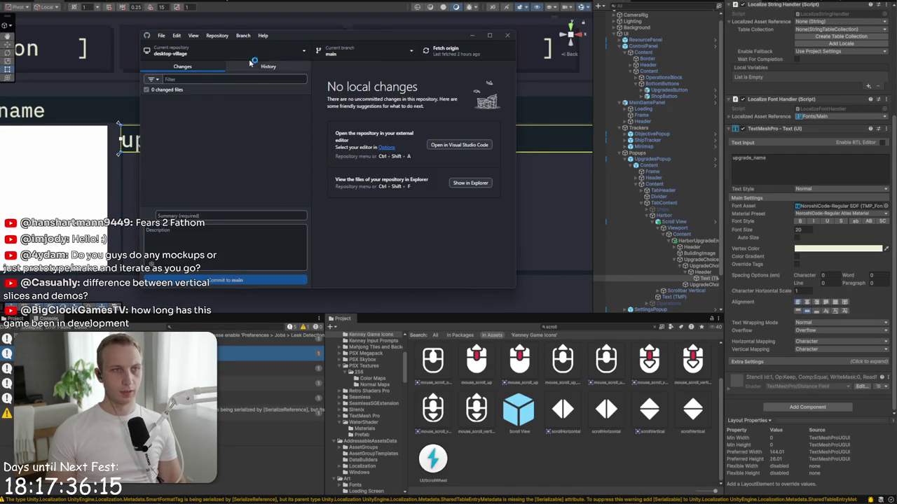
left_click(224, 50)
left_click(197, 136)
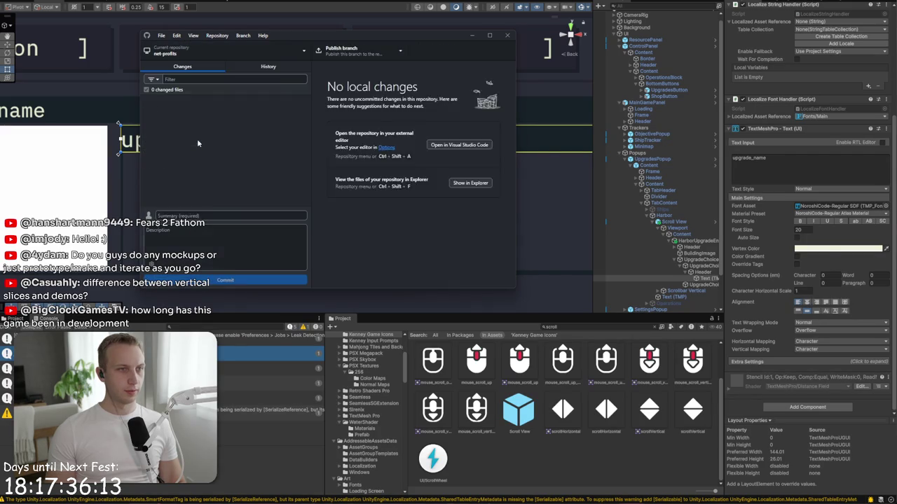
Step: Show the net-profits history and step up from Initial commit to Some UI stuff
key("ctrl+2")
scroll(247, 173, "down", 5)
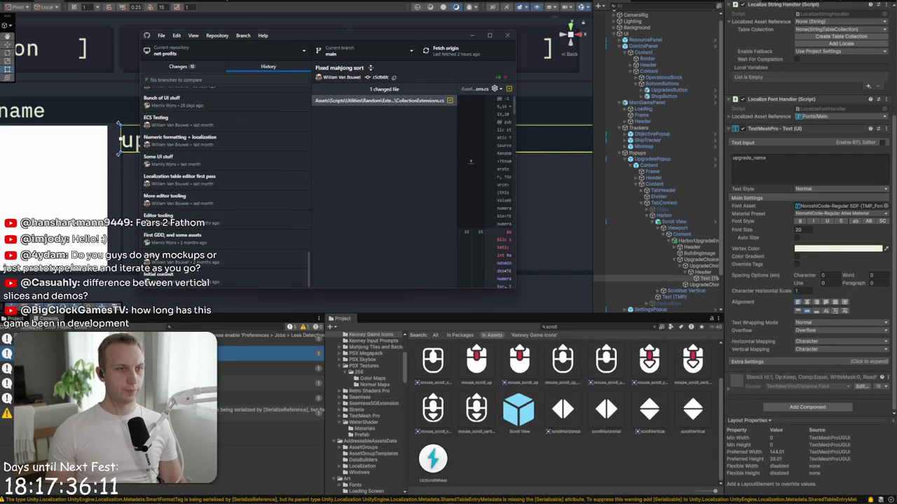
left_click(204, 279)
left_click(245, 261)
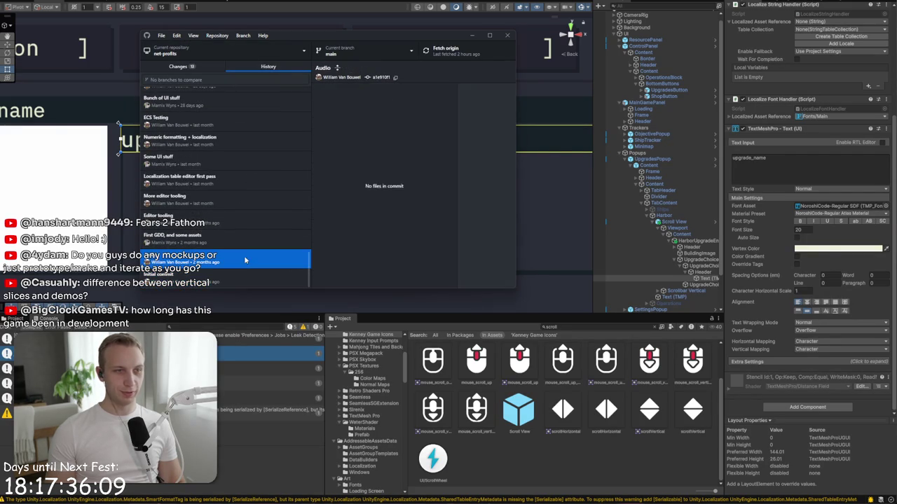
left_click(253, 239)
left_click(259, 215)
left_click(264, 196)
left_click(266, 166)
Step: Step back down through the Localization, Editor tooling, First GDD and Audio commits
left_click(267, 180)
left_click(267, 200)
left_click(267, 222)
left_click(265, 239)
left_click(262, 257)
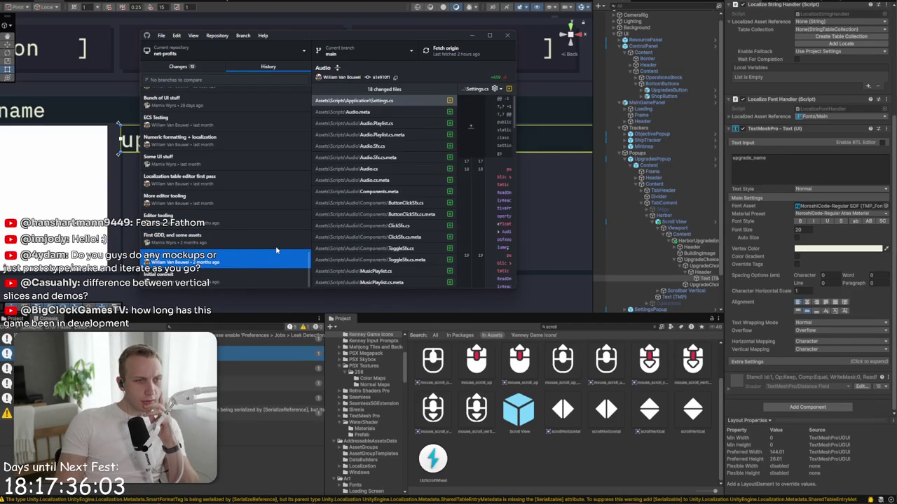
left_click(277, 247)
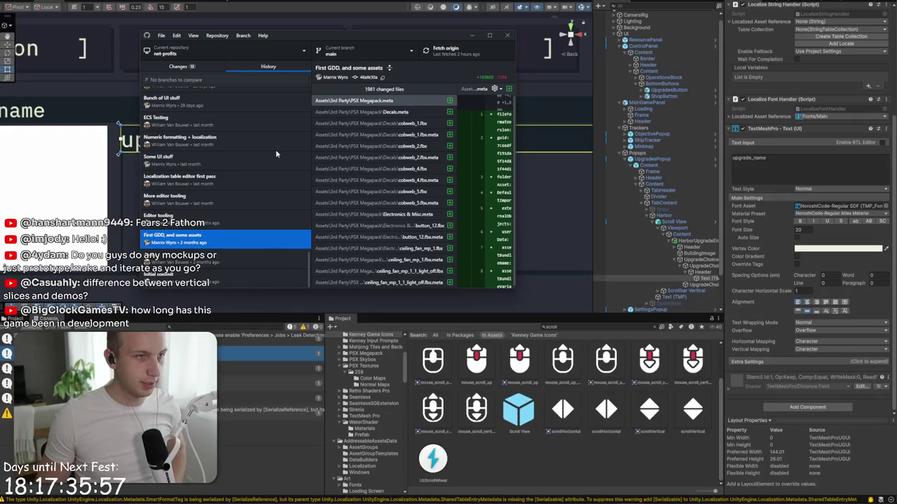
Step: Review the Bunch of UI stuff, ECS Camera + SpatialDatabase and Camera viewport changes commits
left_click(232, 101)
scroll(245, 140, "up", 2)
left_click(254, 159)
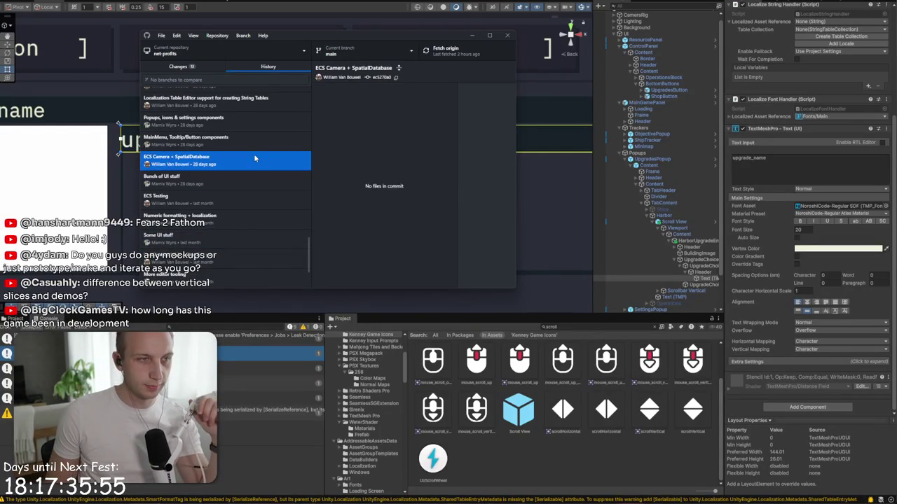
scroll(248, 188, "up", 5)
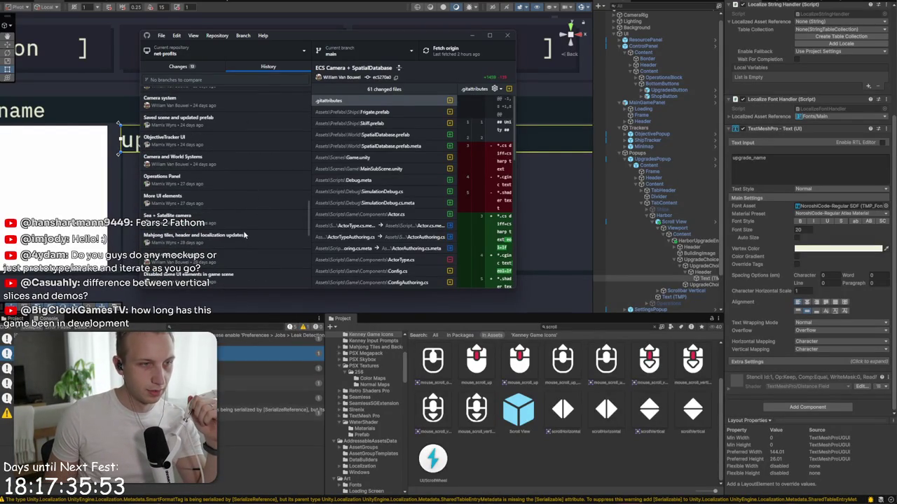
left_click(225, 256)
left_click(228, 276)
left_click(236, 251)
left_click(235, 239)
left_click(234, 258)
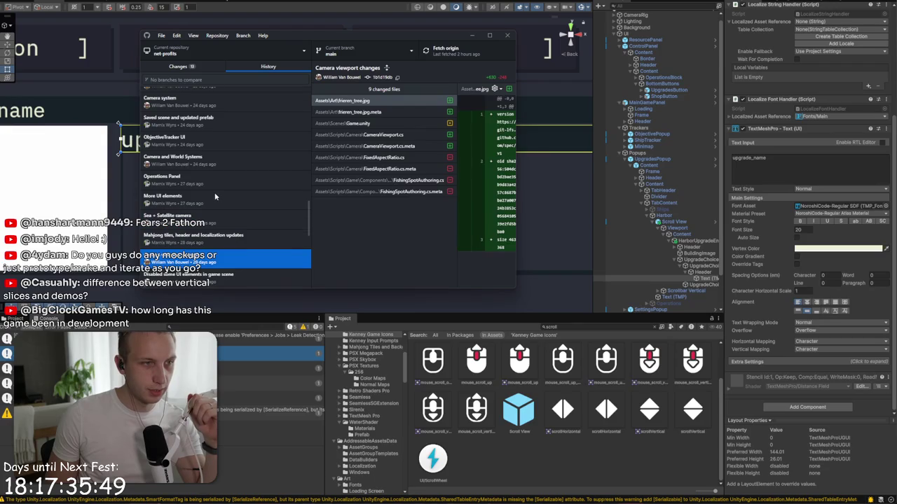
scroll(215, 197, "up", 2)
scroll(215, 197, "up", 3)
Step: Check the newest commits up to 'No idea what I was doing', then minimize GitHub Desktop
left_click(235, 240)
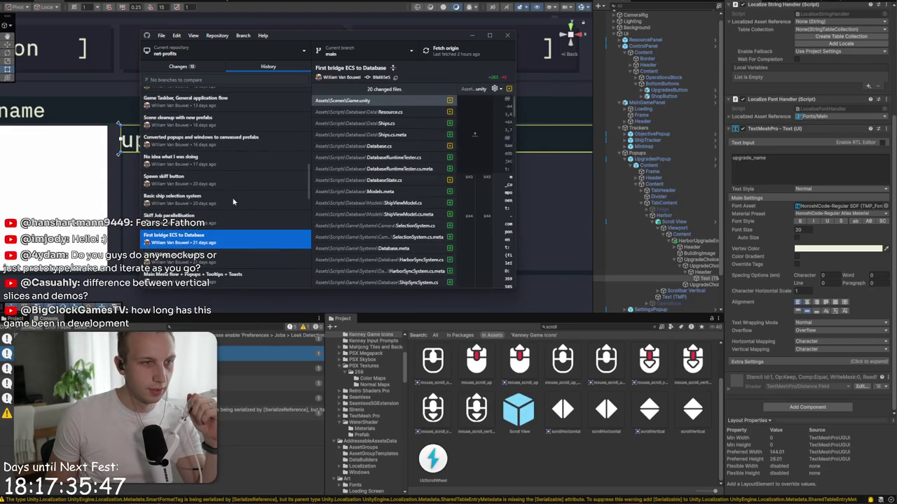
key("Up")
key("Up")
left_click(232, 260)
key("Up")
key("Up")
key("Up")
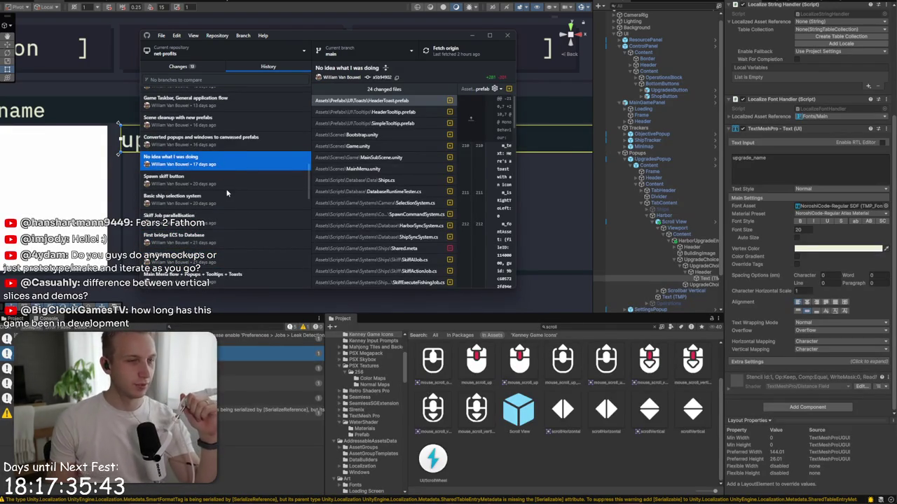
scroll(204, 151, "up", 2)
scroll(246, 242, "up", 5)
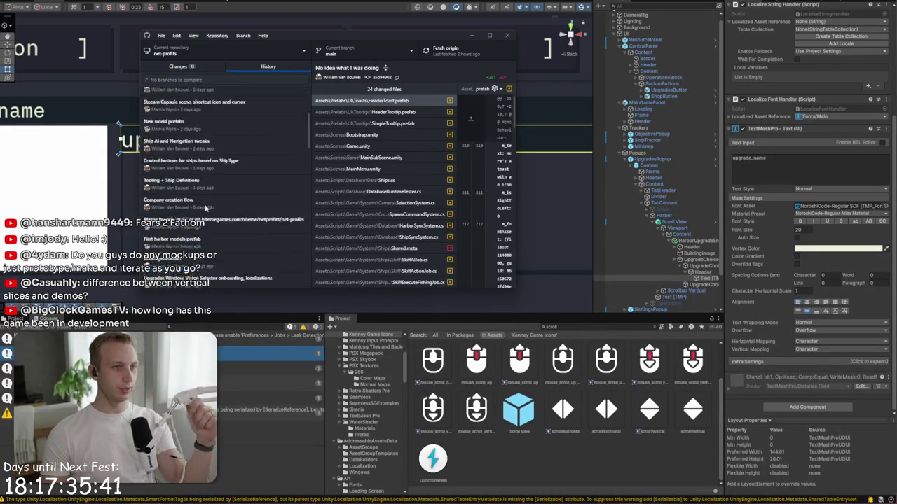
scroll(244, 211, "down", 4)
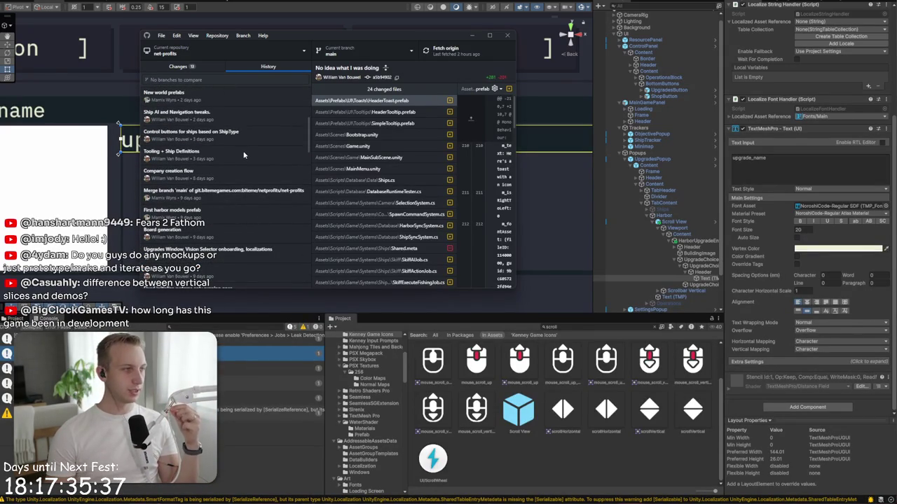
scroll(247, 170, "up", 4)
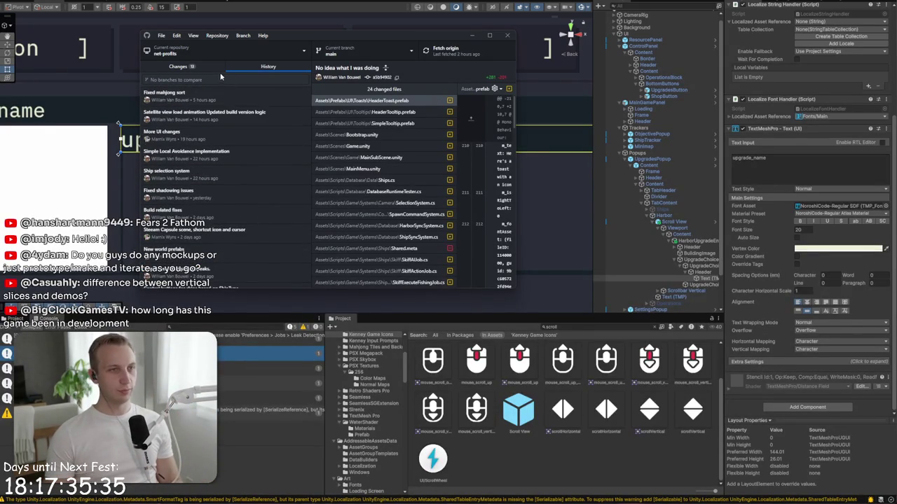
left_click(473, 36)
scroll(413, 182, "down", 4)
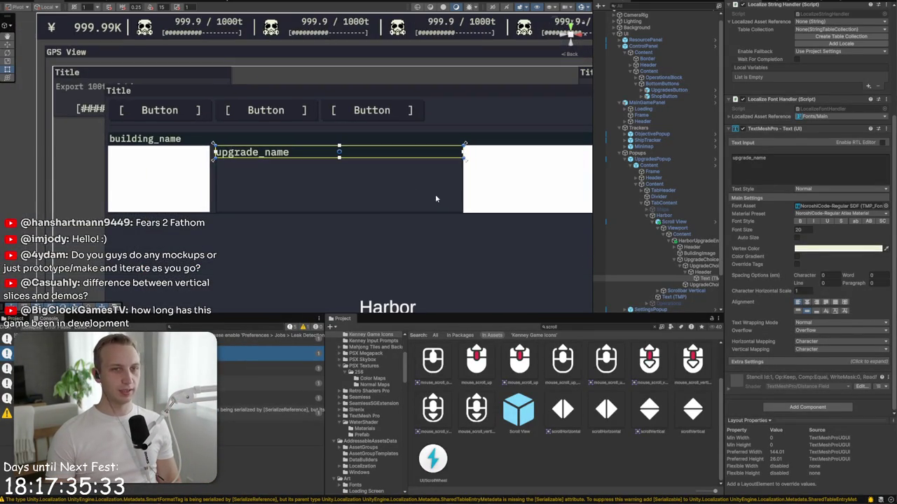
Step: Select the UpgradeChoices container in the Hierarchy
left_click(457, 76)
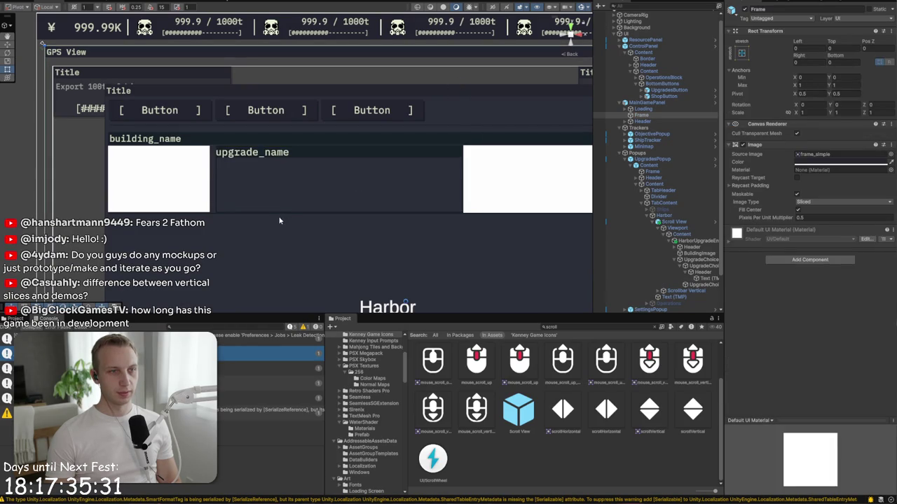
left_click(250, 165)
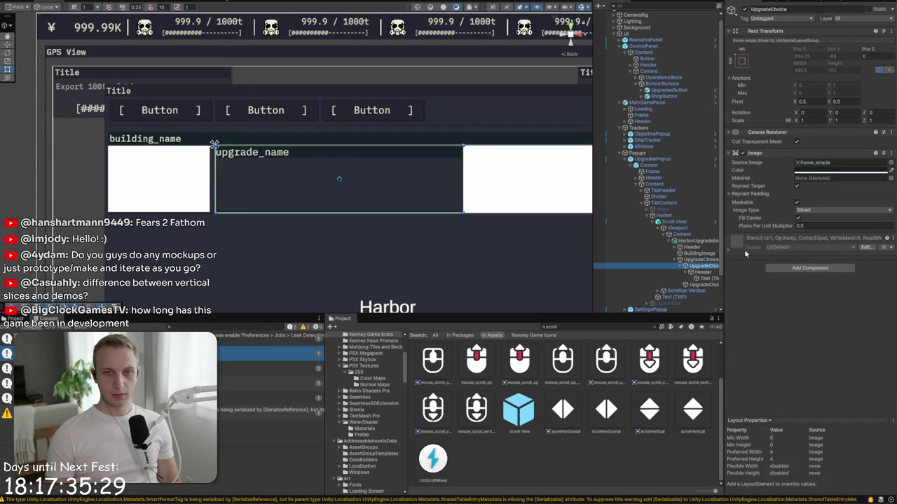
left_click(697, 260)
Step: Set the Horizontal Layout Group's top and bottom padding to 4 and spacing to 4
left_click(827, 246)
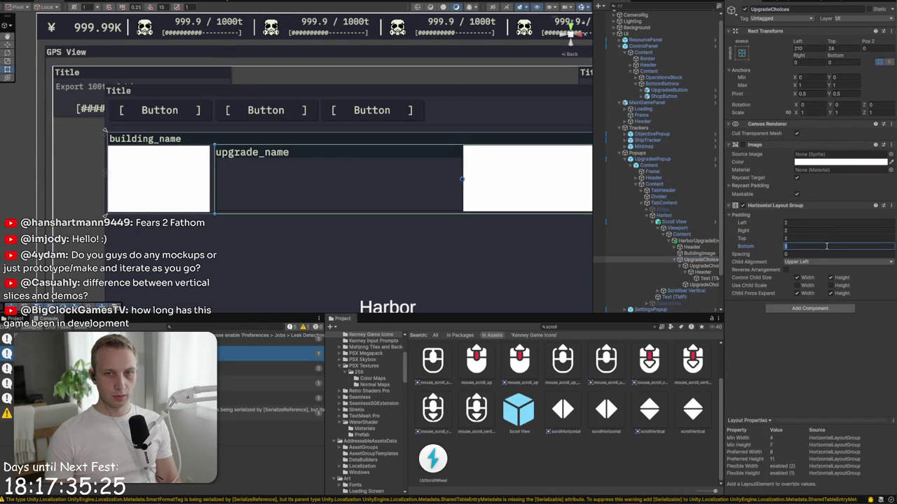
type("4")
left_click(816, 223)
type("4")
type("2")
left_click(811, 238)
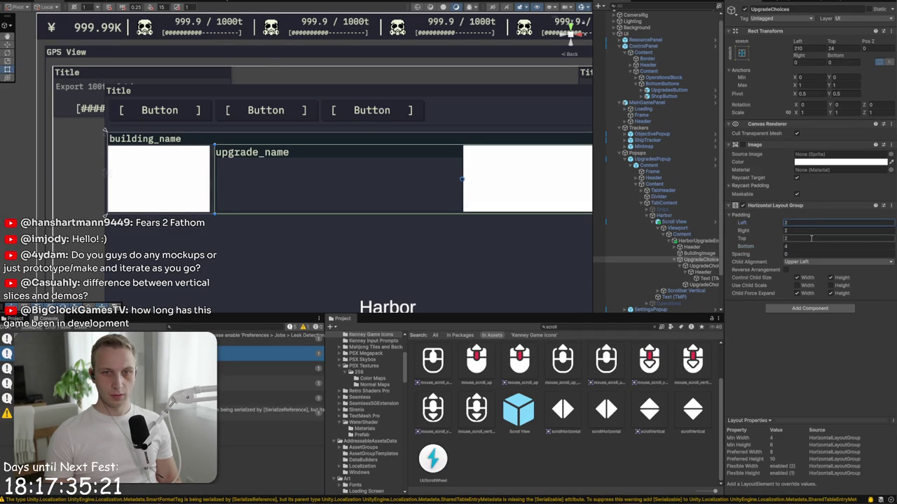
type("4")
scroll(432, 184, "up", 2)
left_click(821, 256)
type("4")
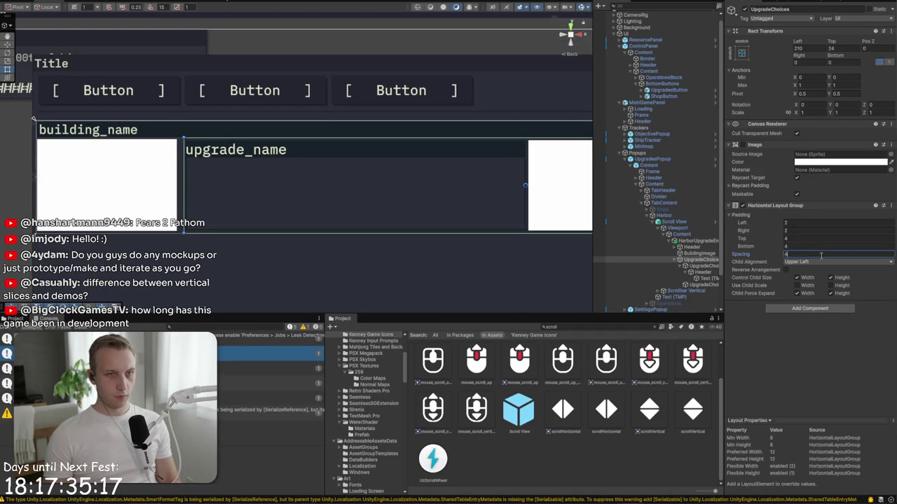
scroll(252, 135, "up", 2)
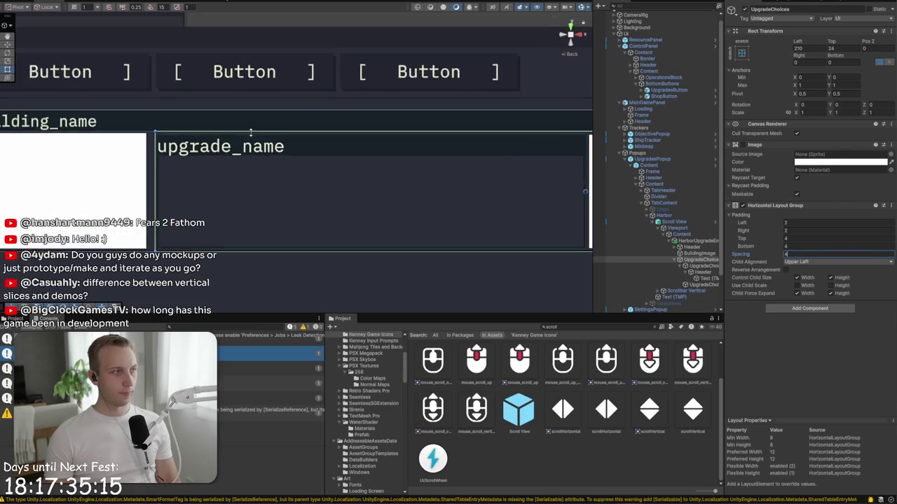
scroll(488, 243, "down", 1)
scroll(510, 277, "up", 1)
Step: Select the Header object and pan the Scene view to show the whole popup
left_click(510, 278)
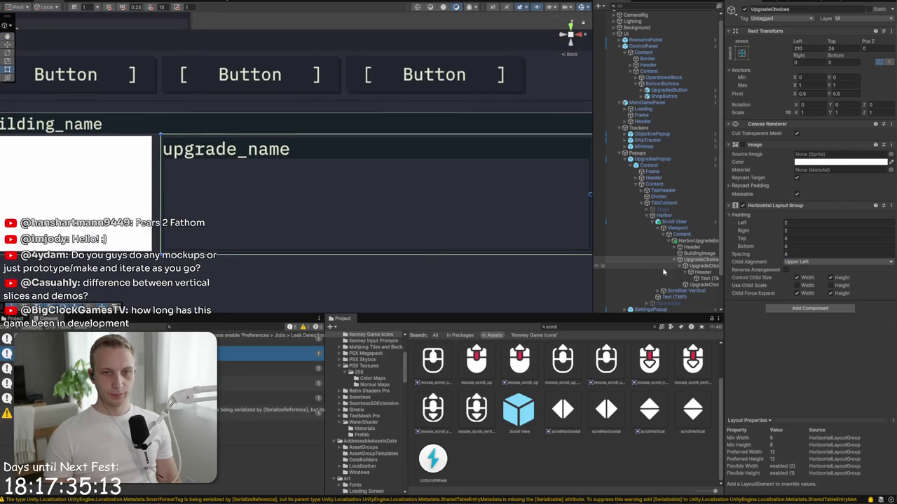
scroll(491, 233, "down", 3)
left_click_drag(390, 236, 373, 244)
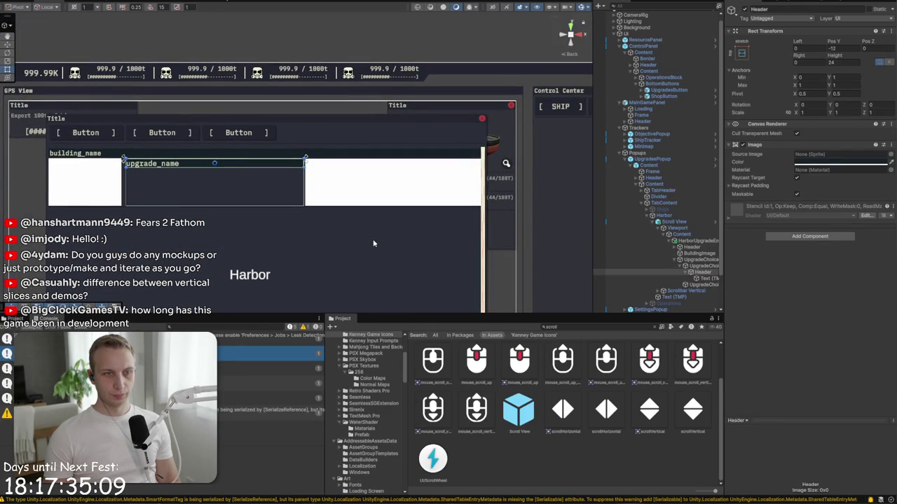
Step: Select the card's Header and set its Rect Transform height to 20
key("shift+space")
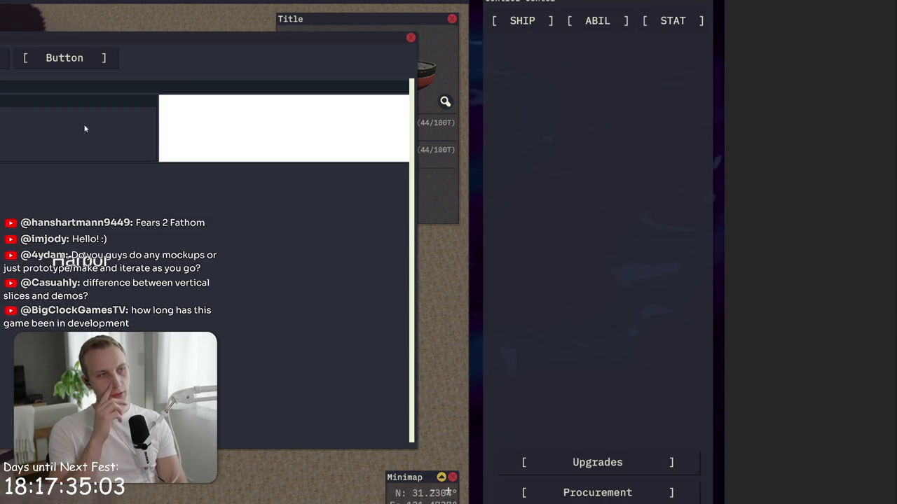
key("shift+space")
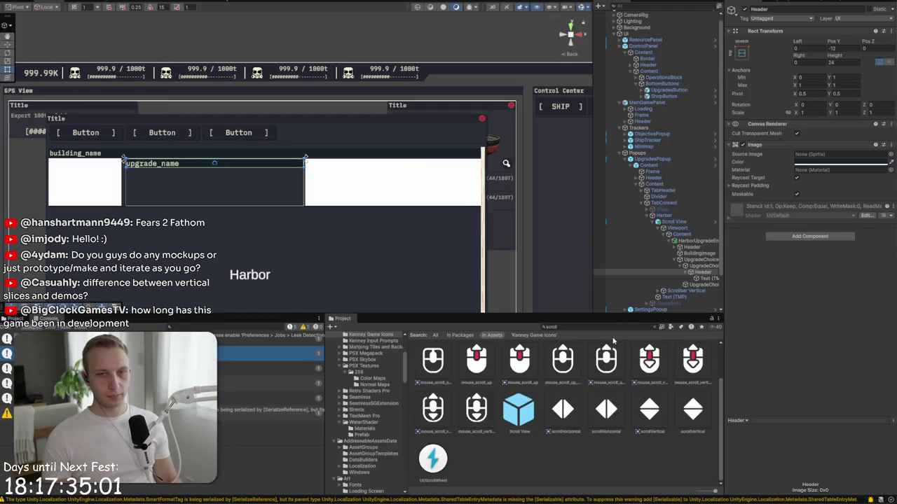
left_click(709, 260)
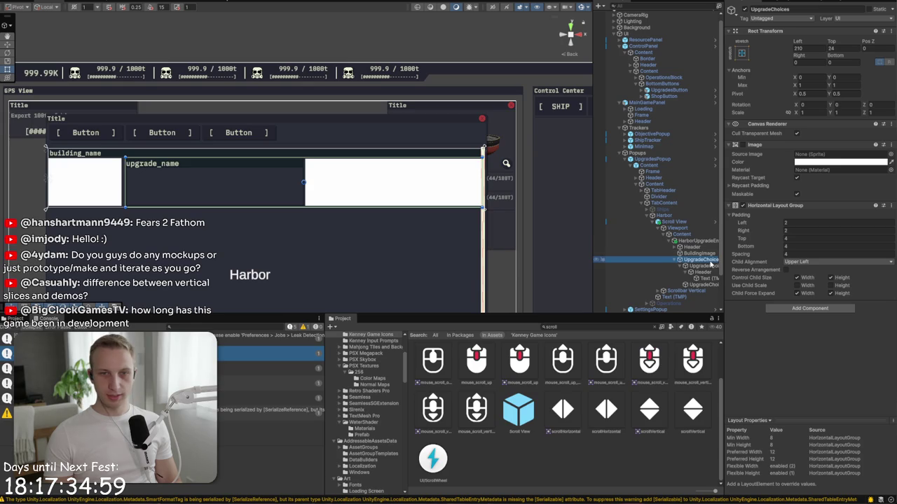
key("Down")
key("Down")
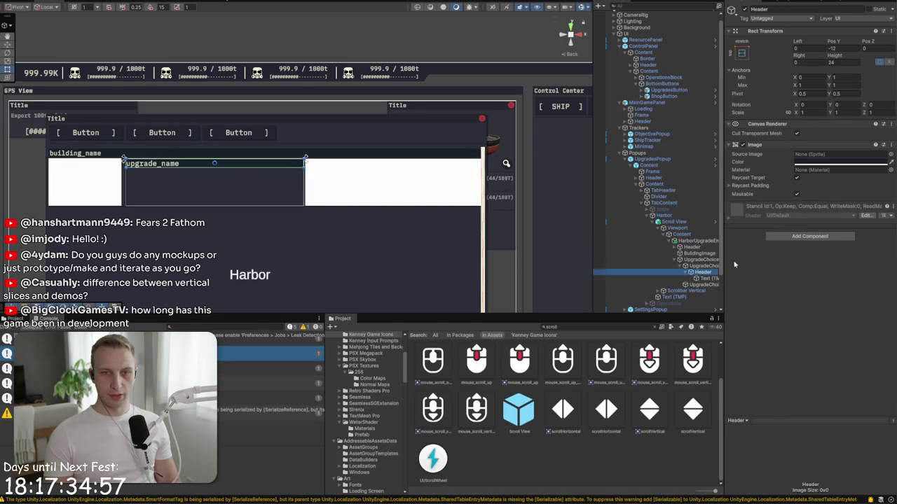
left_click(835, 62)
type("20")
type("-1")
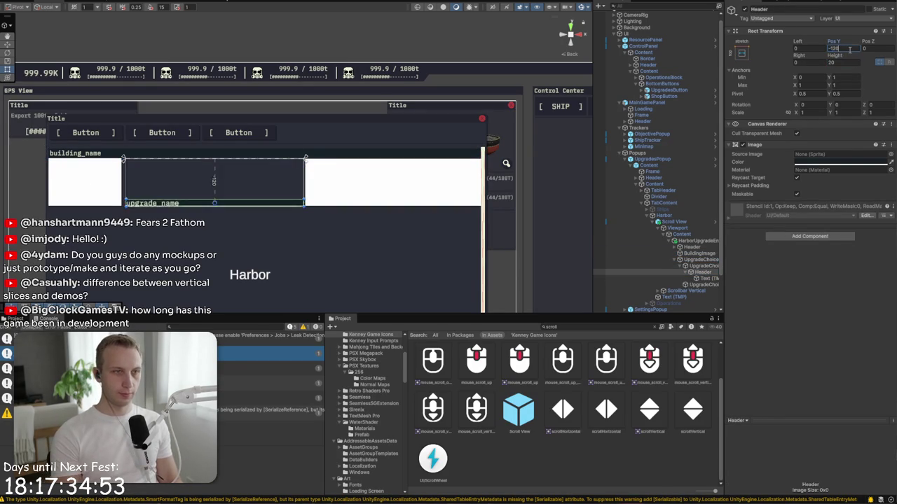
Step: Set the upgrade_name title text's font size to 18
left_click(703, 279)
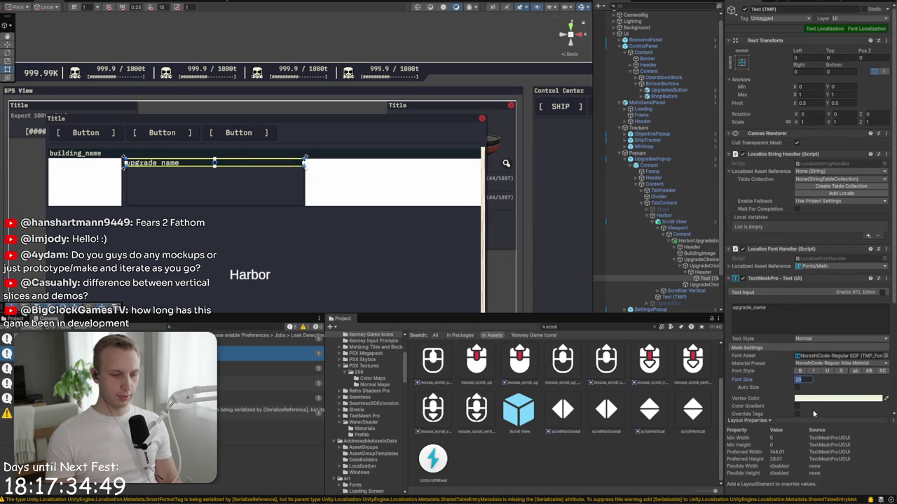
type("17")
key("BackSpace")
type("8")
key("Return")
key("f")
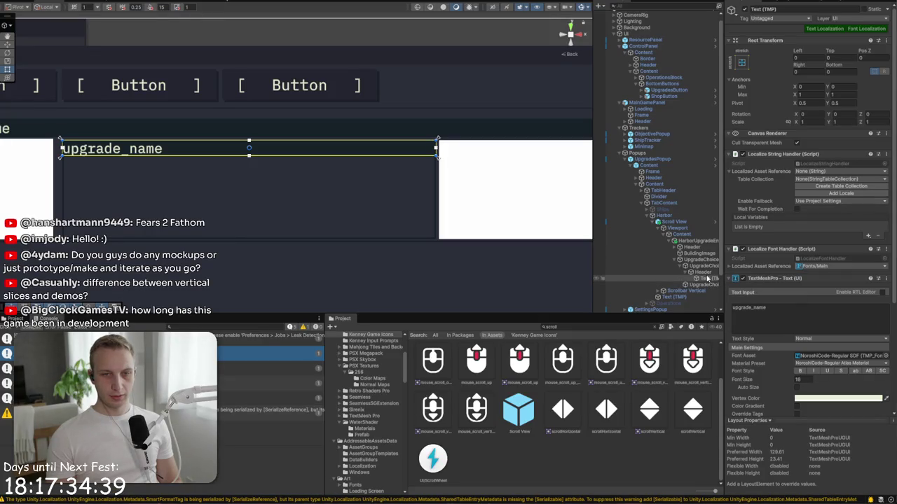
left_click(687, 272)
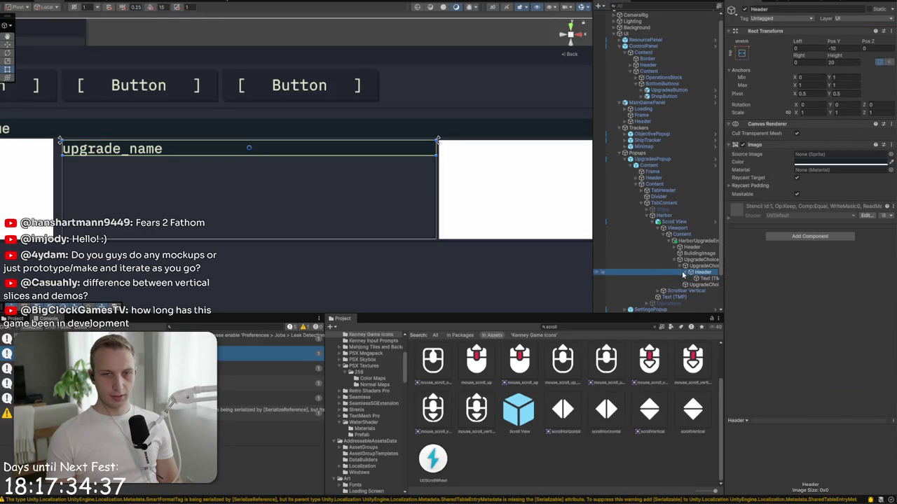
Step: Add a Text - TextMeshPro under UpgradeChoice reading "Here's a longer"
right_click(699, 266)
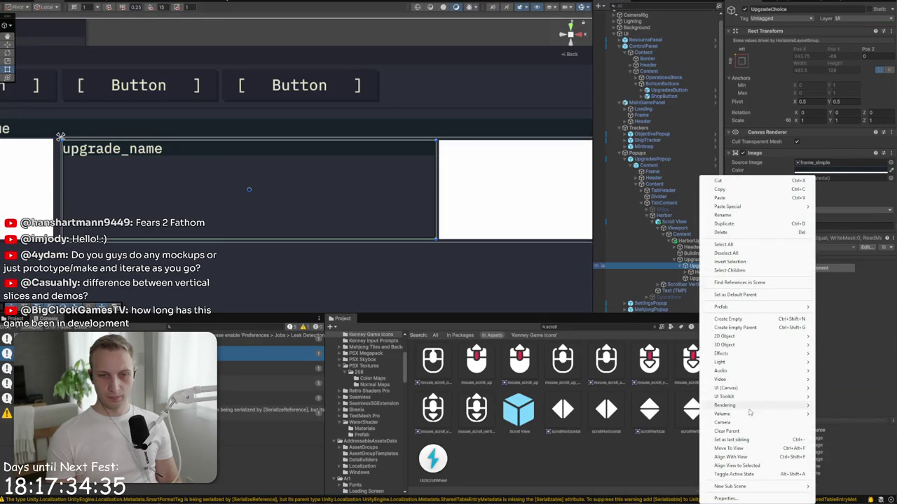
mouse_move(737, 389)
left_click(676, 397)
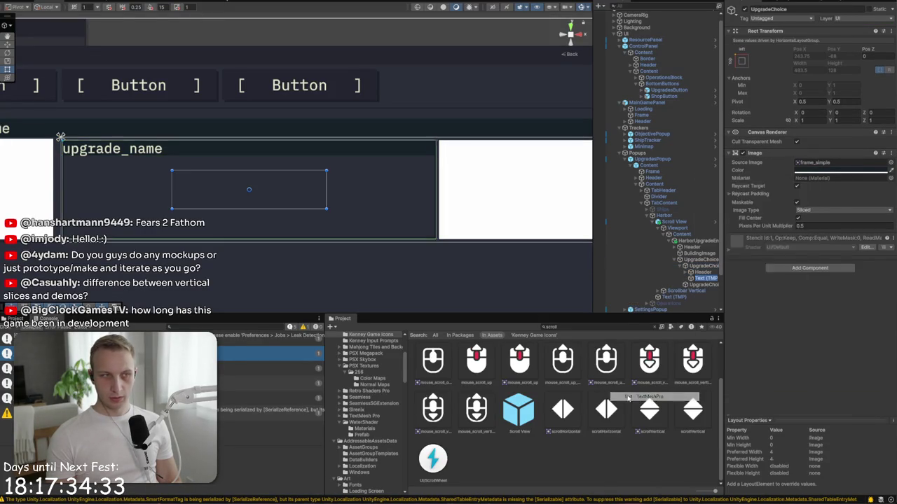
left_click(775, 201)
type("He")
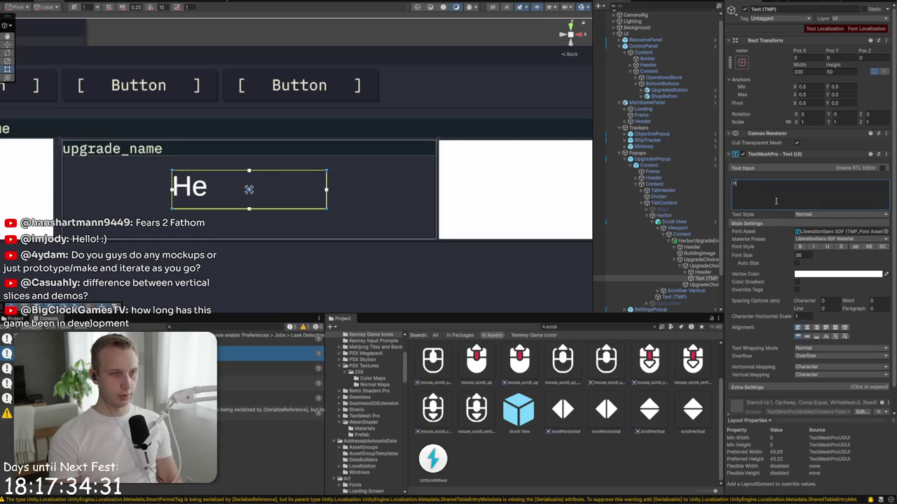
type("re's a longer")
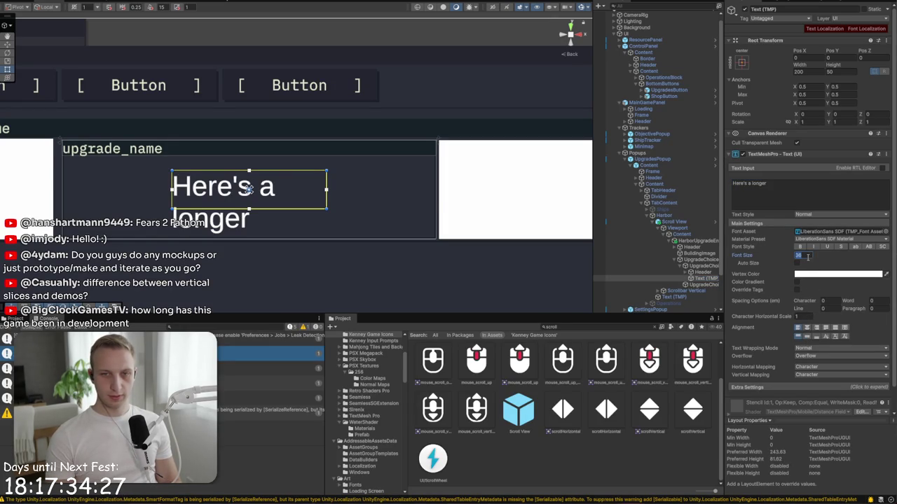
Step: Add font localization, use the NoroshiCode-Regular font, and set font size 16
left_click(865, 29)
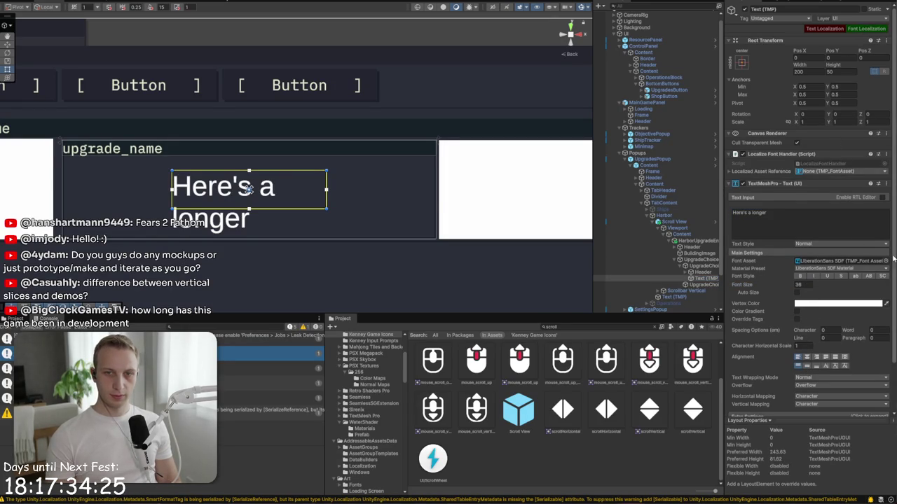
left_click(884, 261)
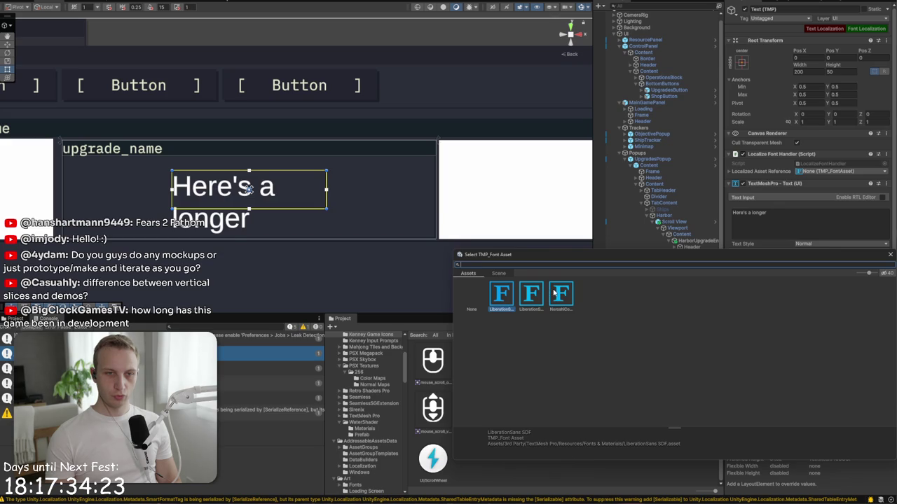
double_click(553, 294)
left_click(799, 284)
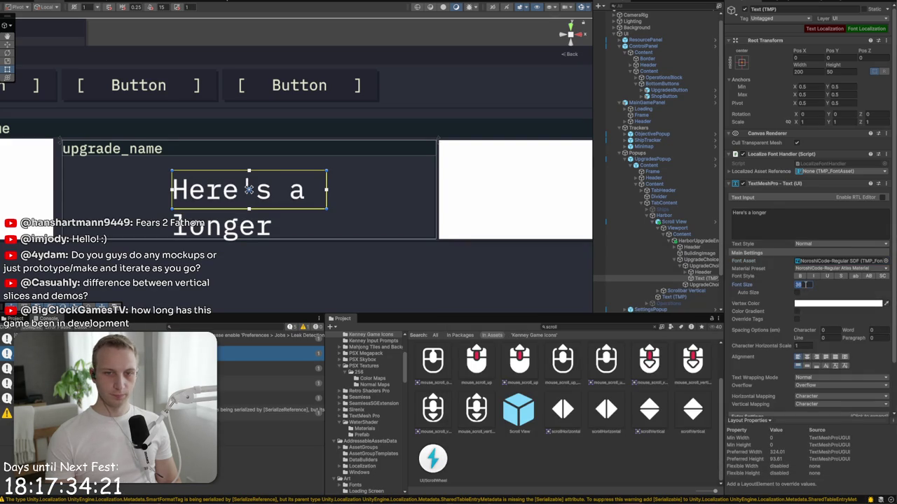
type("16")
key("Return")
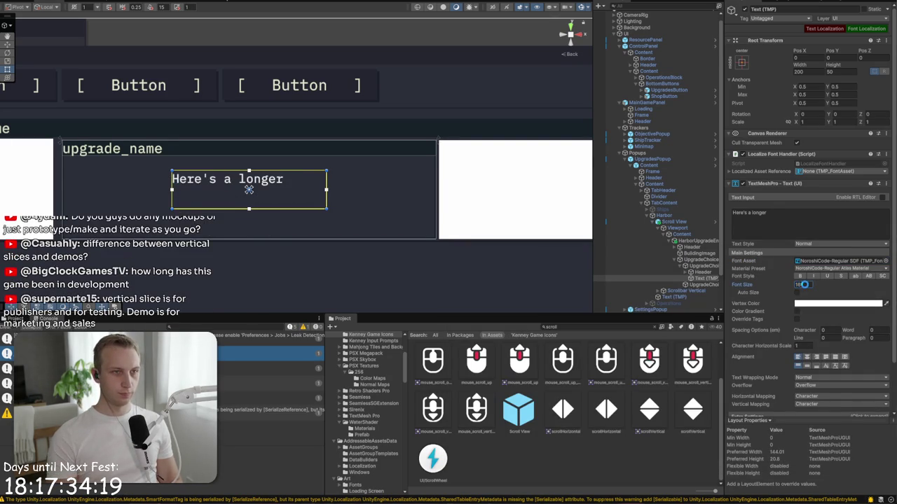
Step: Apply the stretch anchor preset so the text fills the card
left_click(741, 62)
left_click(824, 180, "alt")
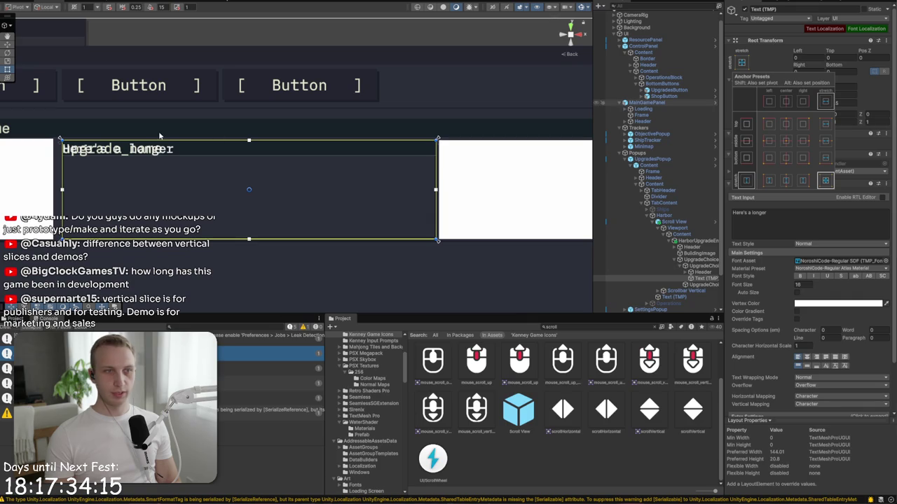
left_click(825, 180, "alt")
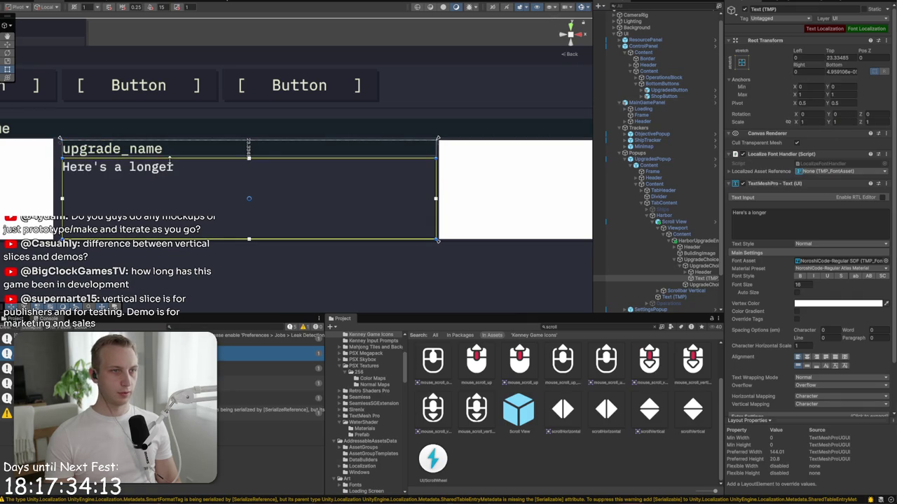
Step: Extend the text to '…description of what buying this upgrade would give you.', color EAF0D8, and preview it in Play mode
left_click(861, 227)
type("description of what buying this")
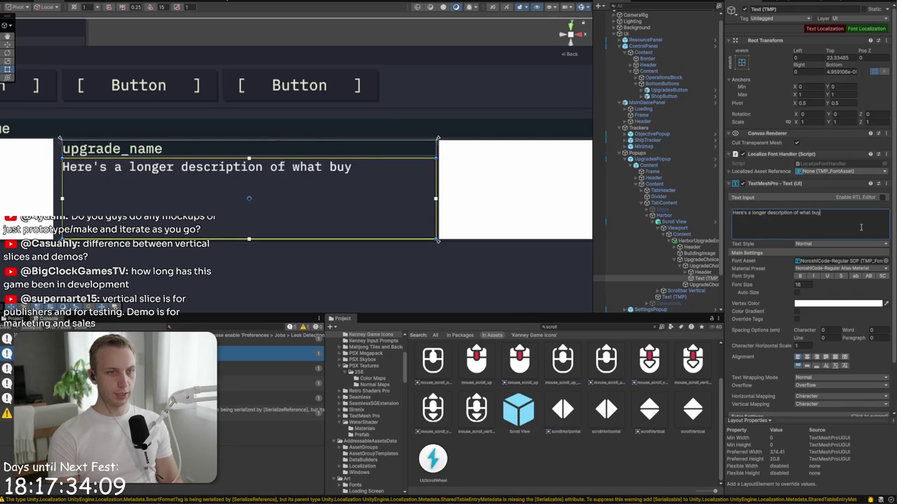
type(" upgr")
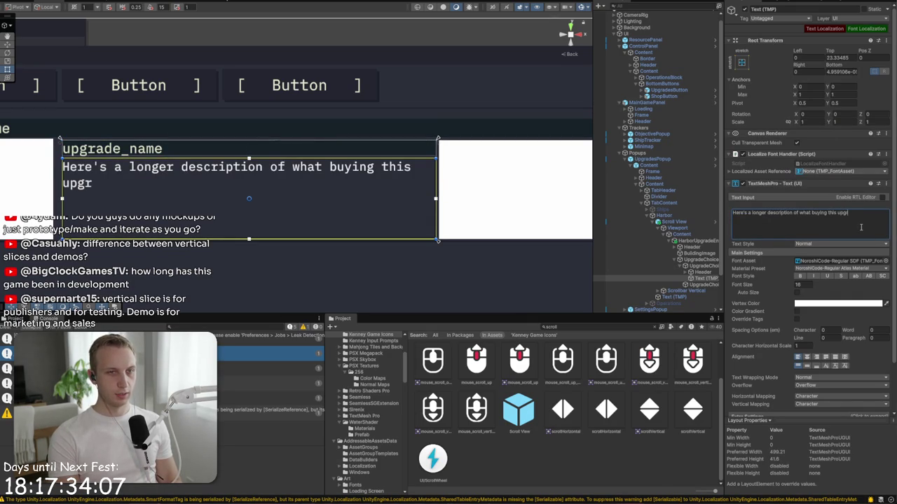
type("ade would give you.")
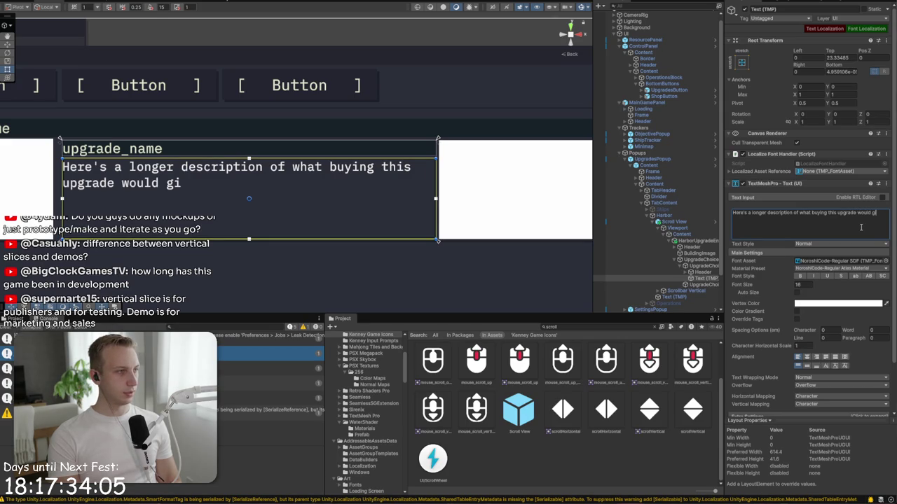
left_click(833, 303)
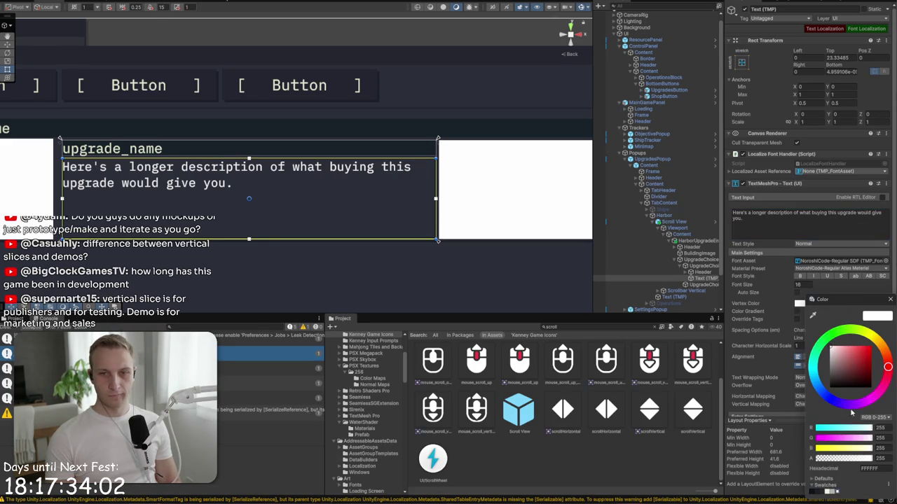
left_click(829, 493)
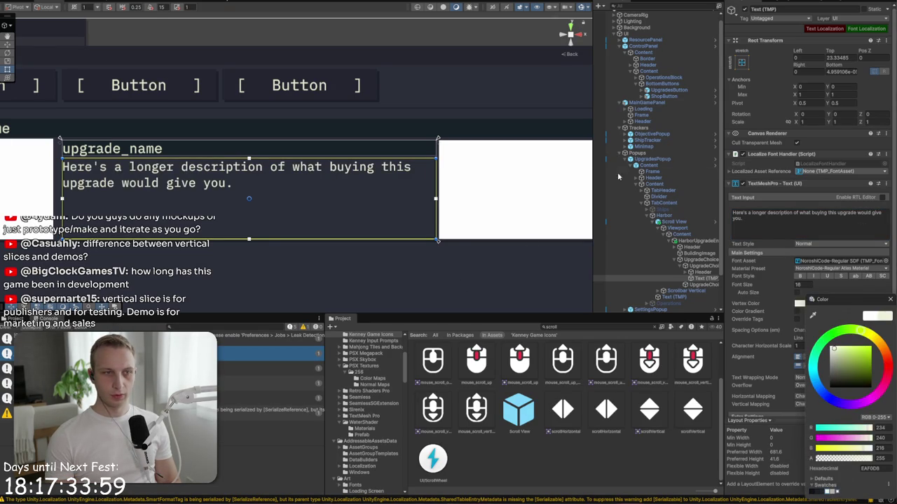
left_click(874, 96)
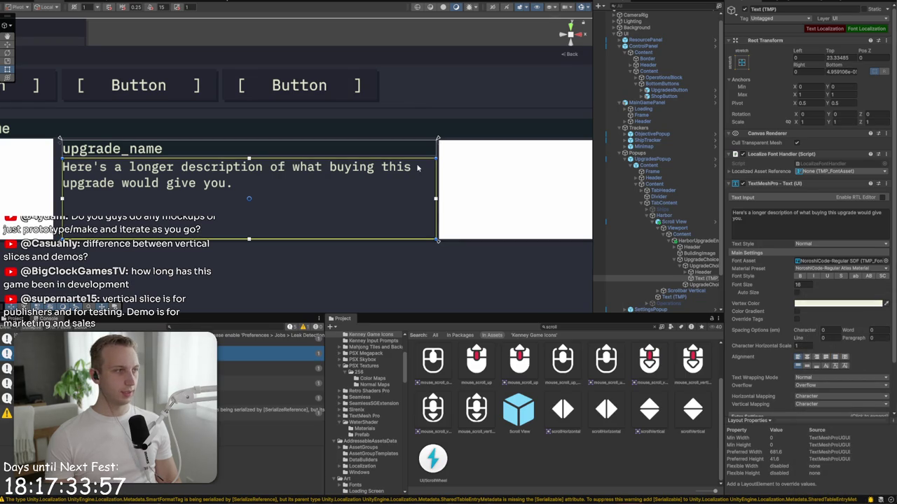
key("ctrl+p")
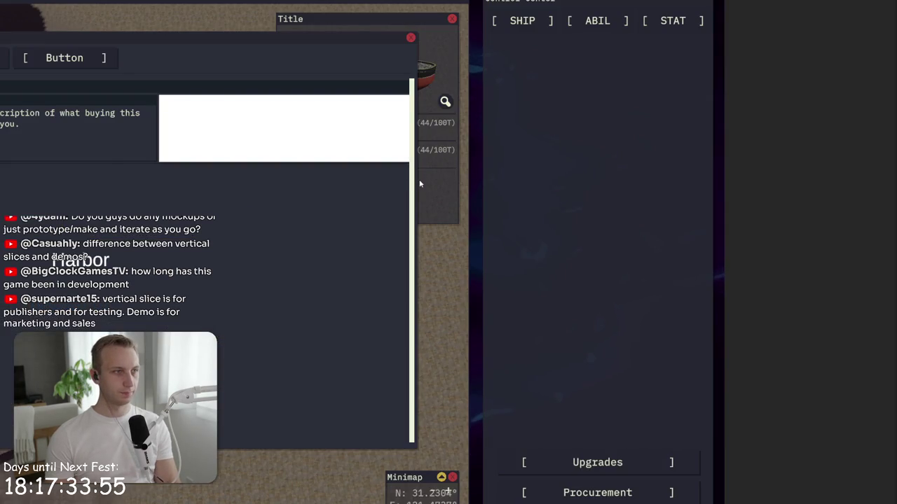
key("ctrl+p")
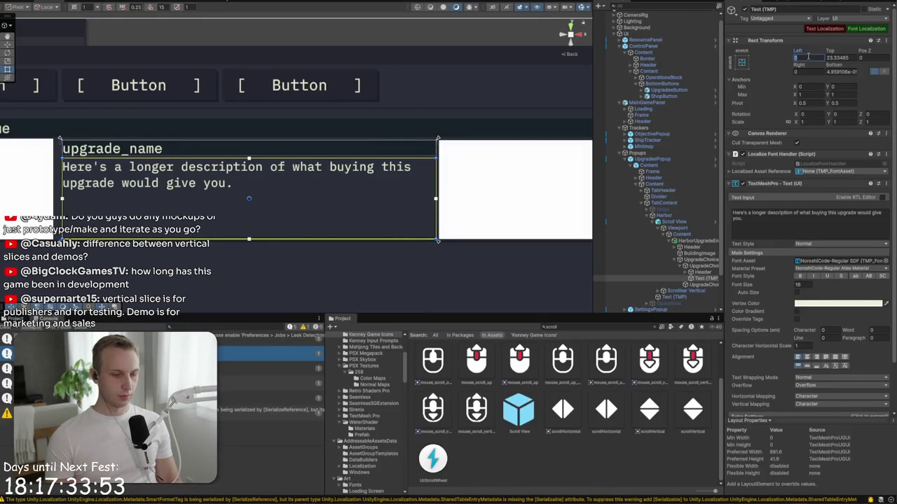
Step: Set the description's Rect Transform to Left 4, Right 4, Top 24, Bottom 40
type("4")
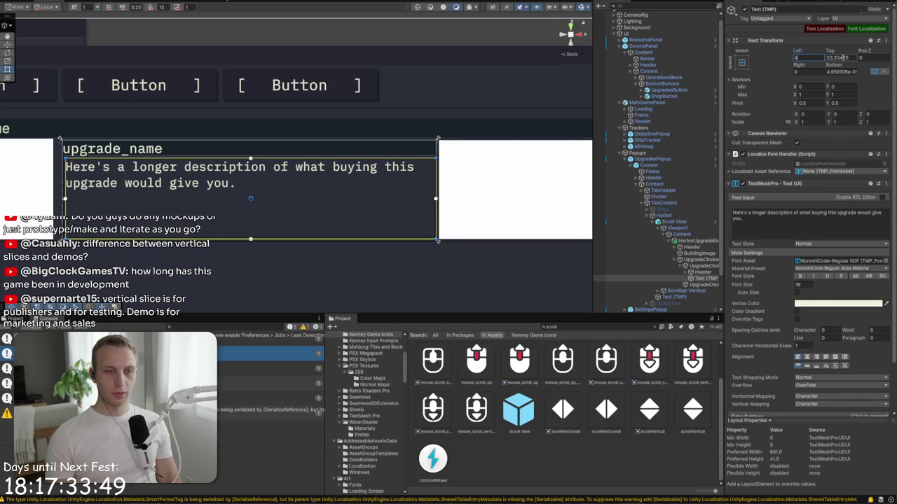
left_click(805, 71)
type("4")
left_click(837, 57)
type("24")
left_click(837, 72)
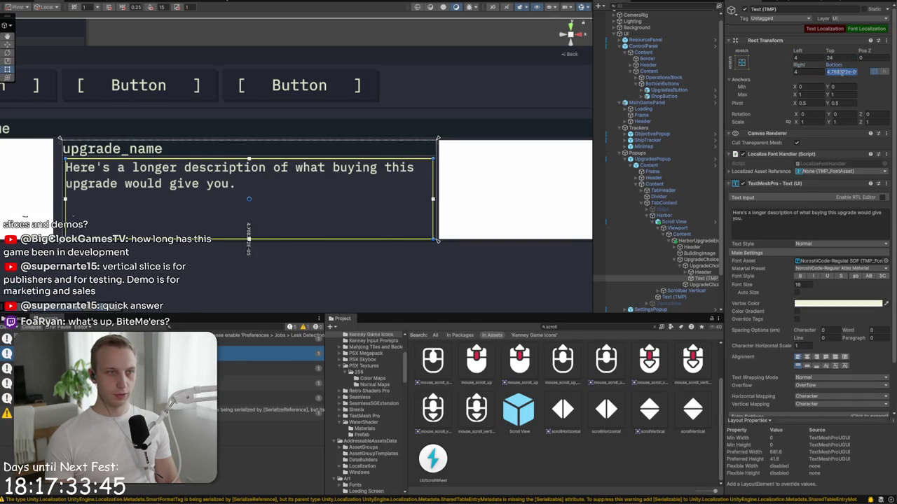
type("2")
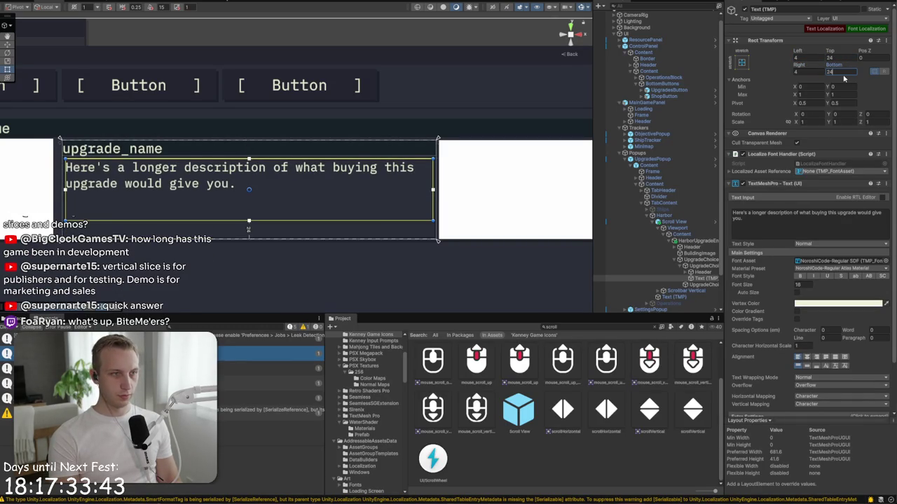
key("BackSpace")
type("0")
key("BackSpace")
type("30")
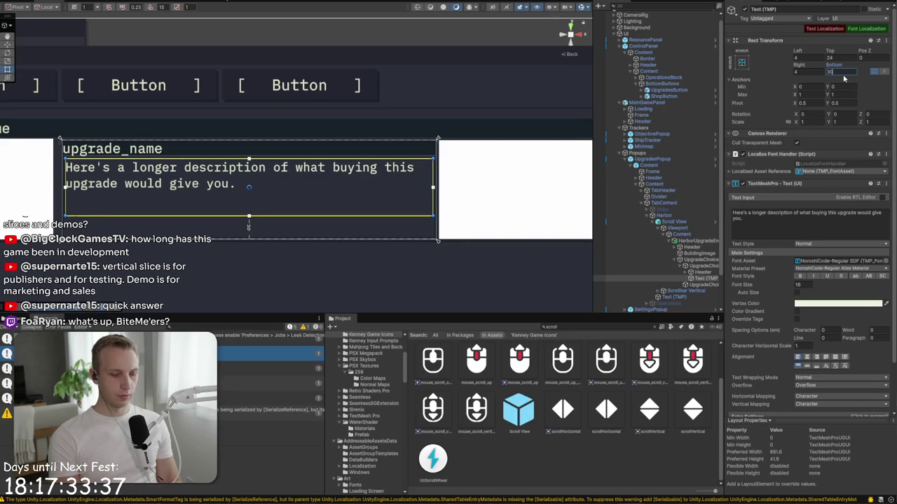
key("BackSpace")
key("BackSpace")
type("40")
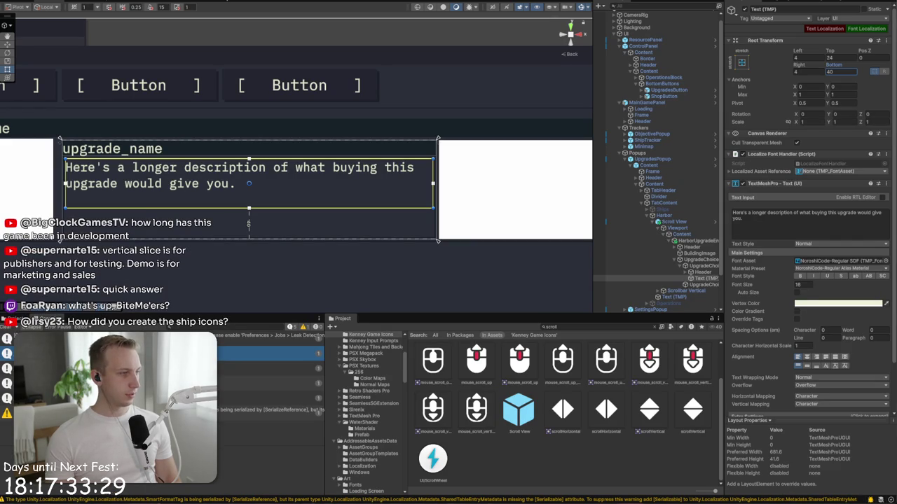
scroll(255, 158, "down", 6)
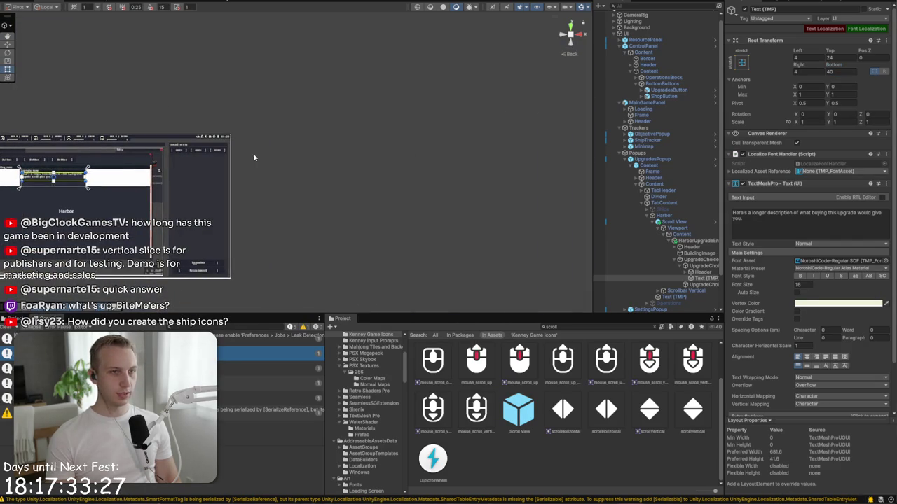
Step: Search the Project for 'Do Not', open Photobooth - Do Not Ship, and select Scavenger
left_click(591, 325)
key("ctrl+a")
key("BackSpace")
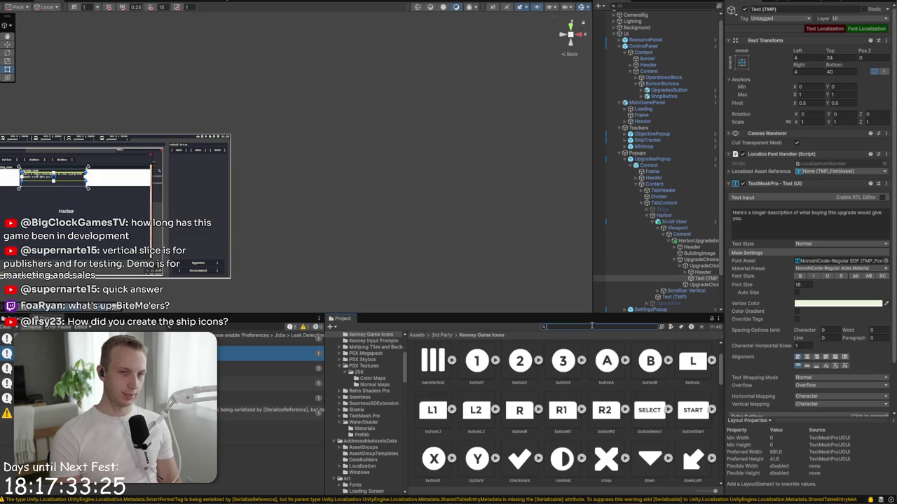
type("Do Not")
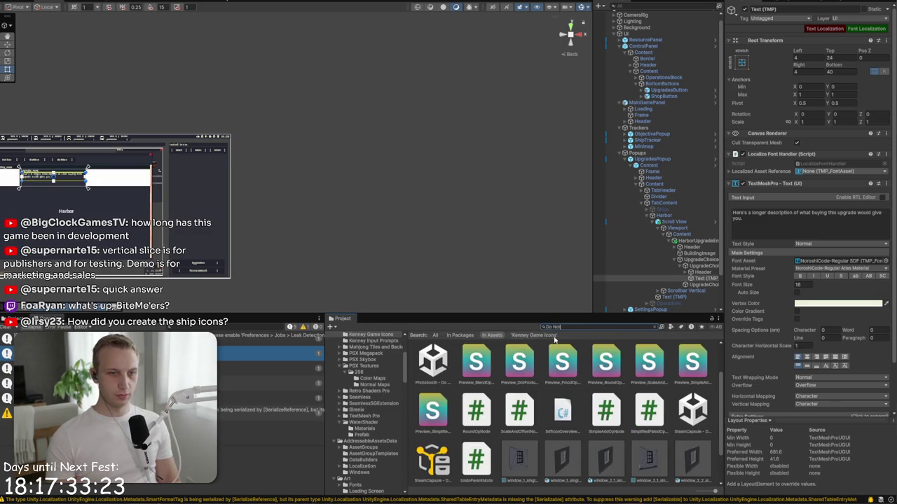
left_click(519, 371)
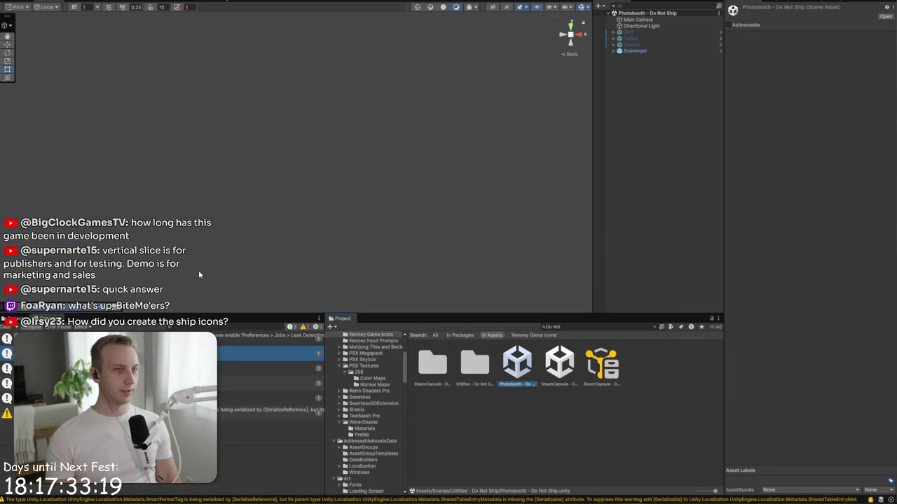
left_click(634, 51)
Step: Frame the Scavenger ship, view it in the Game view, then clear the search
key("f")
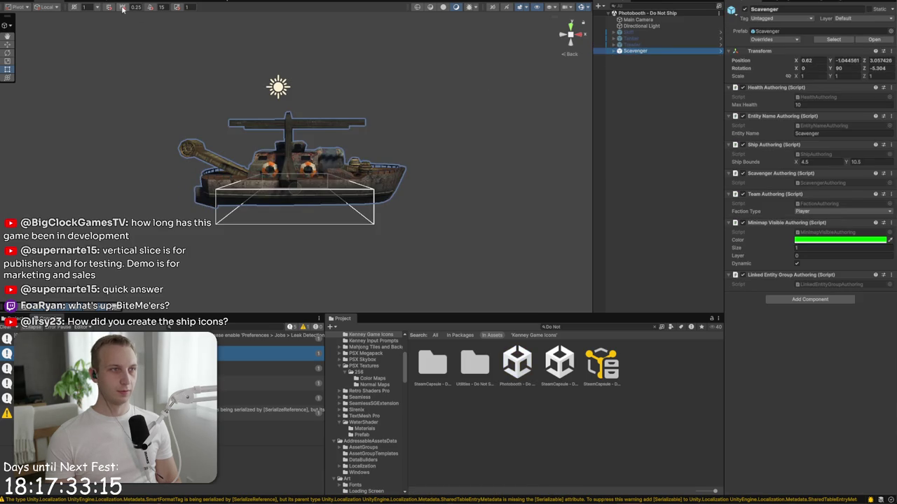
left_click(120, 2)
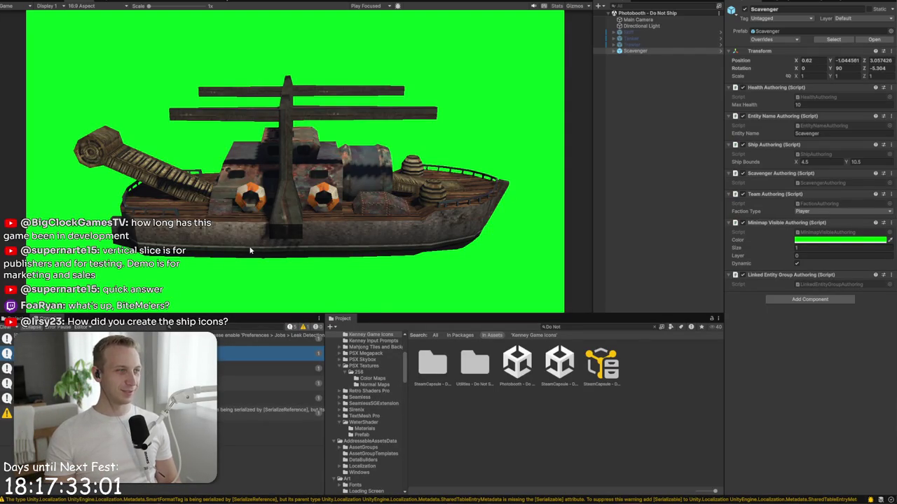
left_click(657, 327)
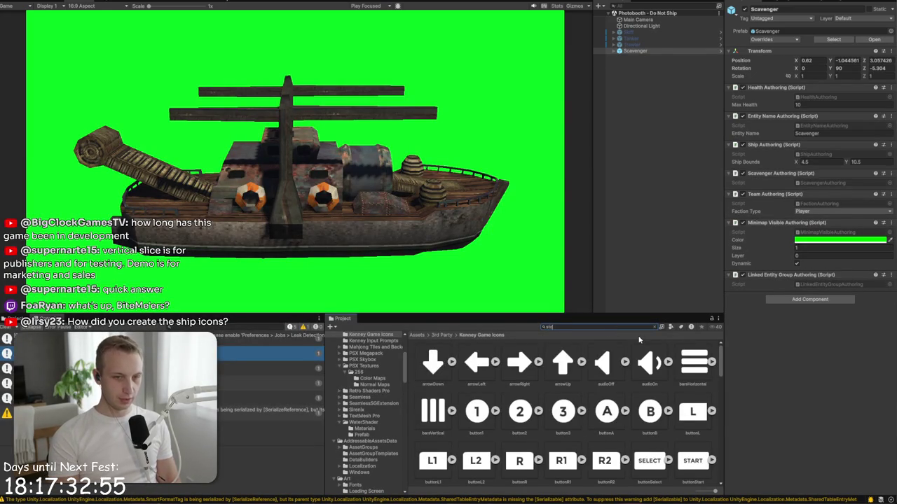
Step: Search 'storage' and drag the FuelStorage prefab into the scene, then frame it
type("orage")
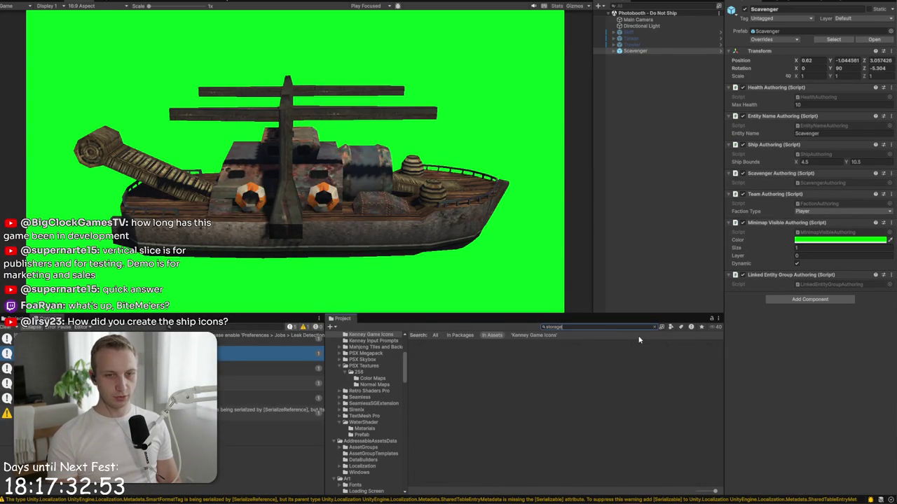
left_click(608, 364)
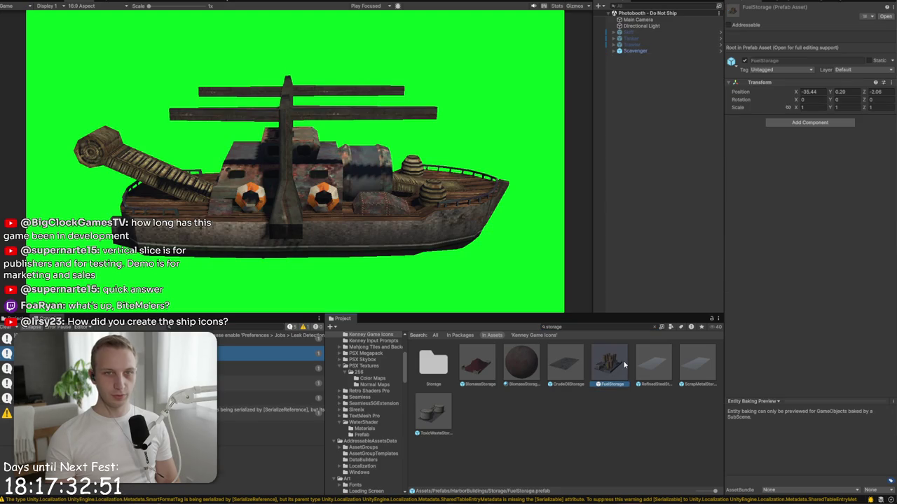
left_click_drag(654, 65, 652, 59)
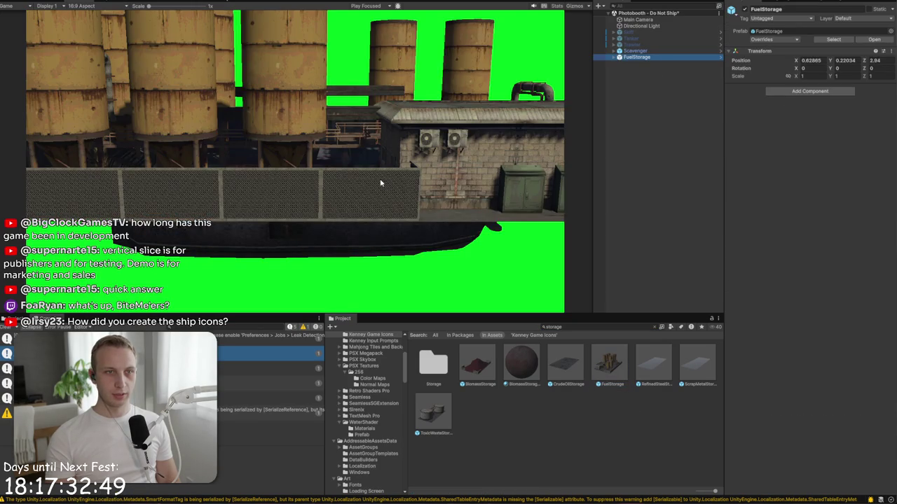
left_click(126, 2)
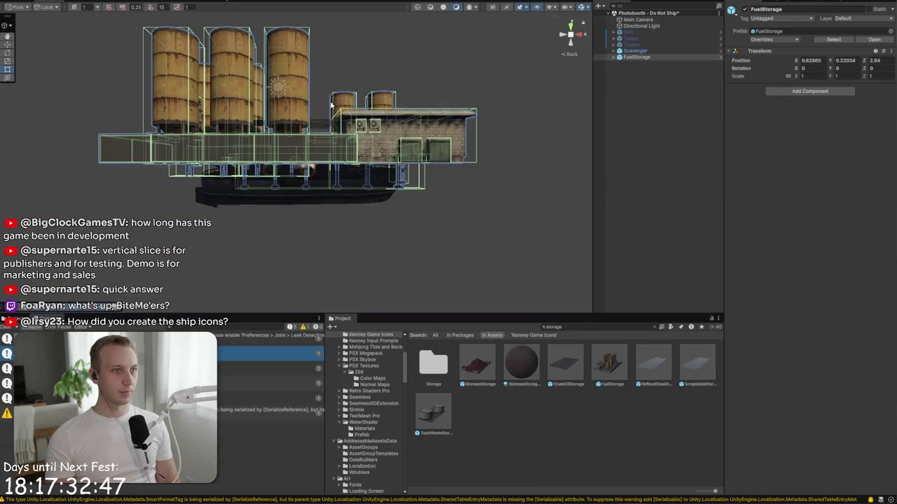
key("f")
left_click_drag(299, 180, 344, 175)
Step: Dock the Game view beside the Scene view and widen it
left_click(79, 3)
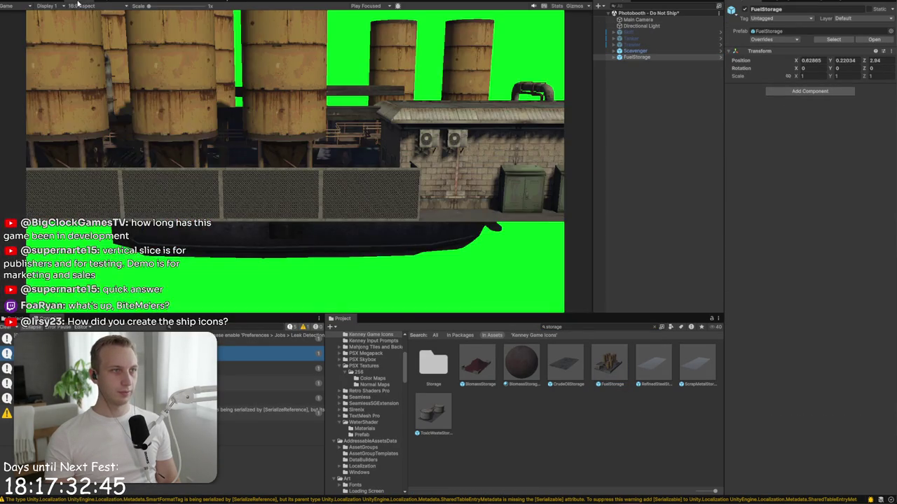
left_click_drag(73, 103, 72, 103)
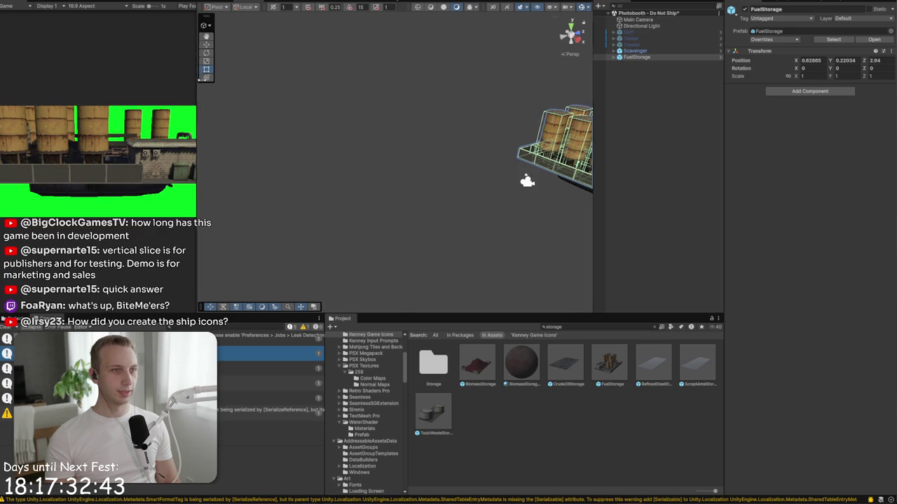
left_click_drag(196, 77, 285, 77)
Step: Move FuelStorage down beneath the ship and tilt it for the camera shot
left_click(667, 51)
double_click(664, 56)
left_click(656, 51)
key("w")
left_click(638, 57)
mouse_move(437, 161)
left_mouse_down()
mouse_move(434, 210)
mouse_move(503, 207)
mouse_move(458, 184)
mouse_move(450, 186)
mouse_move(494, 197)
left_mouse_up()
key("e")
key("w")
Step: Deactivate the Scavenger ship so only FuelStorage shows, and reselect FuelStorage
left_click(635, 50)
left_click(744, 10)
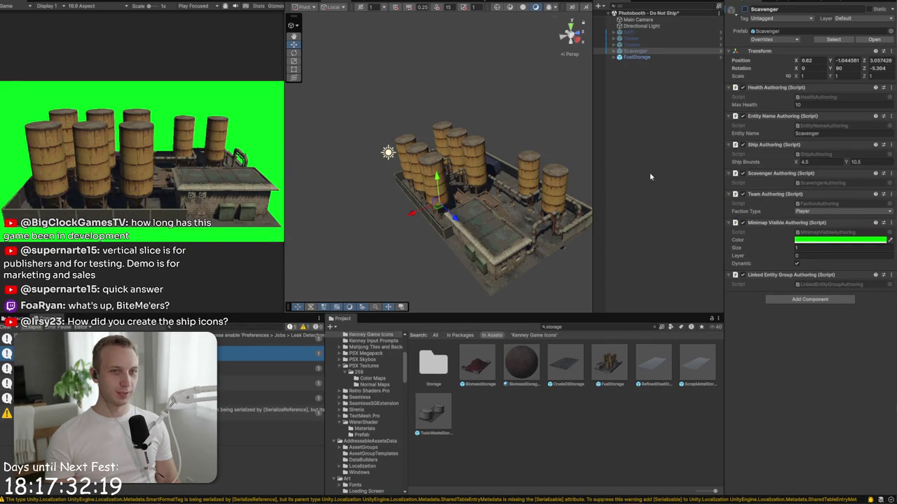
left_click(662, 57)
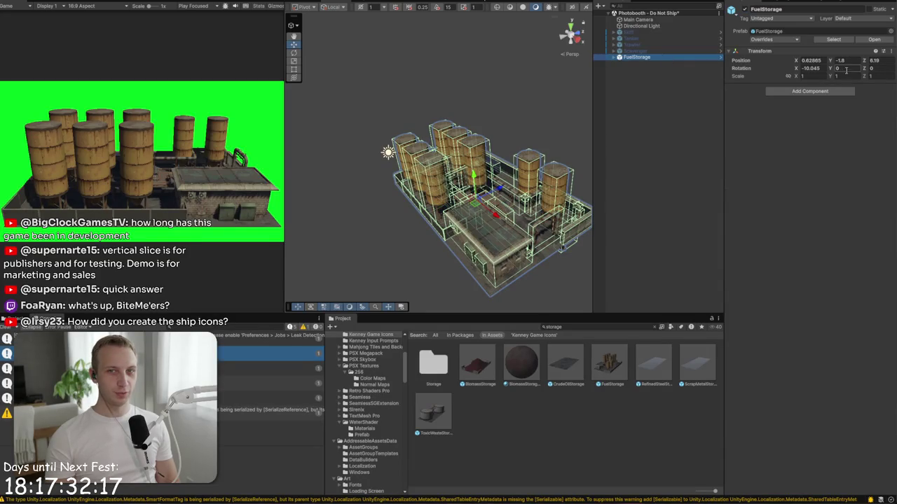
Step: Rotate FuelStorage to Y 180 and tilt it slightly, ending at 10.045, 180, 0
type("150")
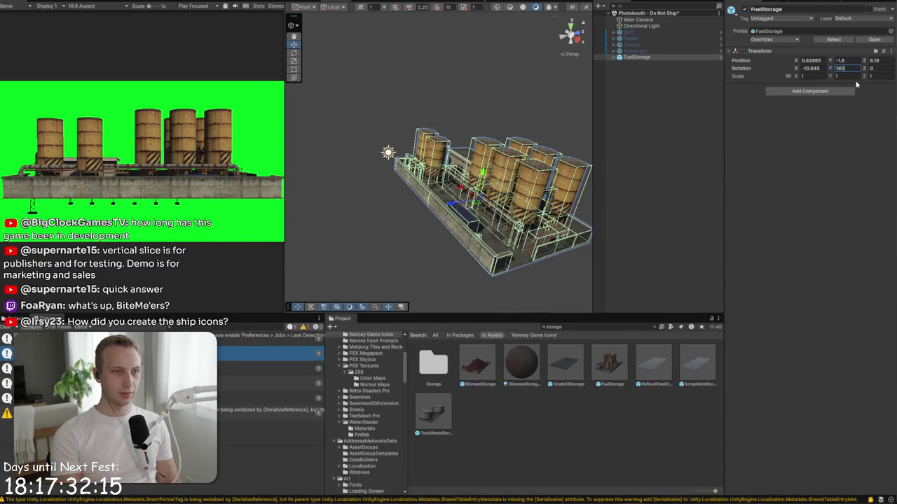
key("BackSpace")
key("BackSpace")
key("BackSpace")
type("0")
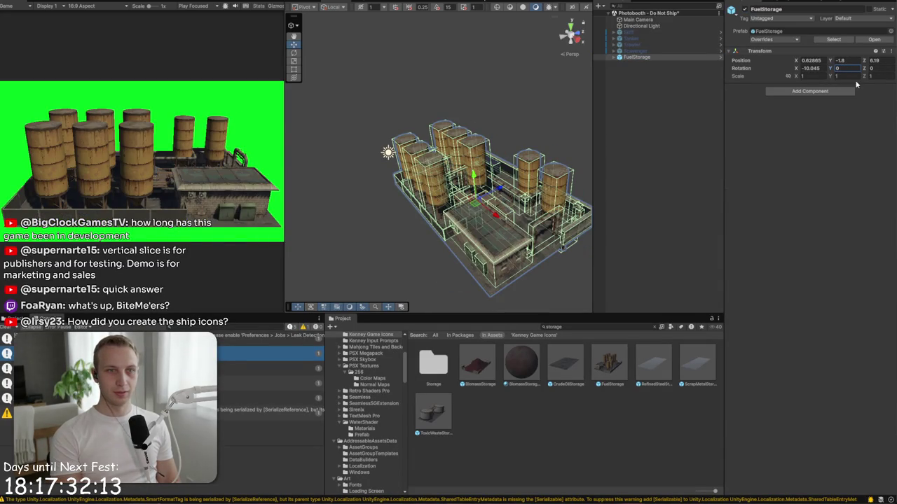
type("e")
mouse_move(471, 223)
left_mouse_down()
mouse_move(276, 261)
mouse_move(306, 276)
mouse_move(287, 277)
mouse_move(498, 297)
mouse_move(297, 297)
mouse_move(512, 306)
mouse_move(293, 314)
left_mouse_up()
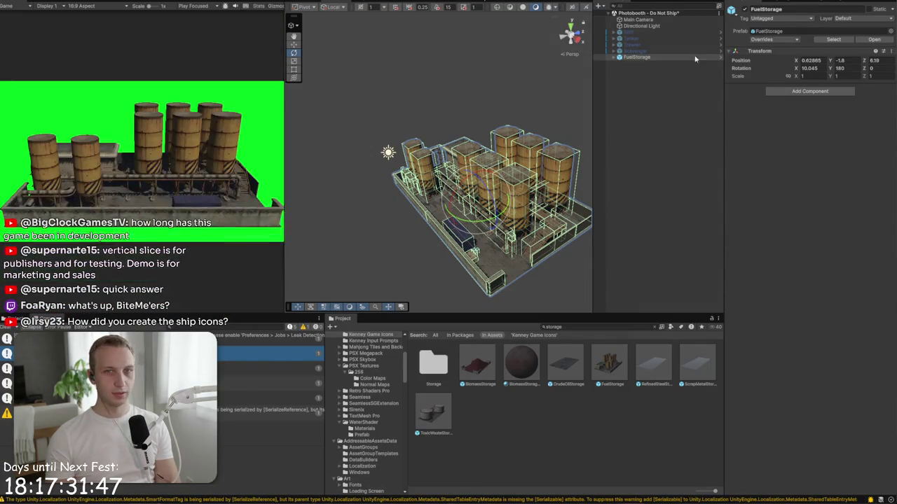
Step: Hide the Skiff and push the FuelStorage building slightly further back along Z
left_click(629, 52)
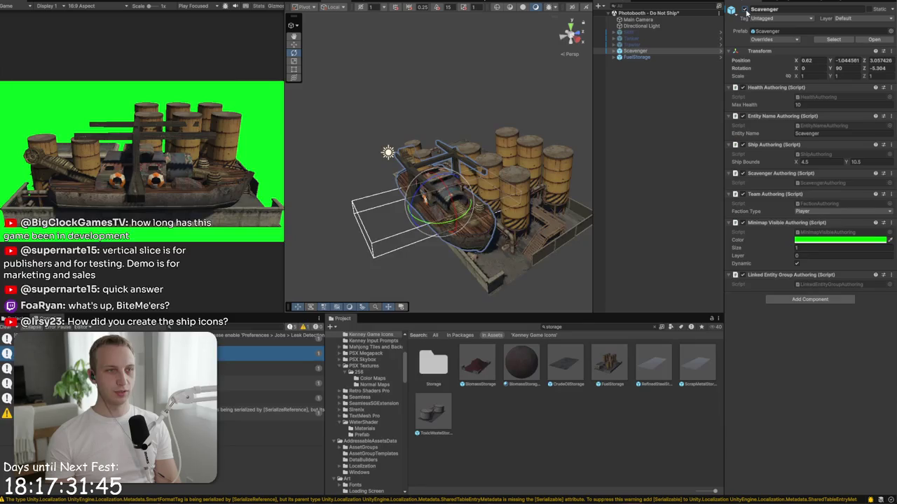
left_click(671, 33)
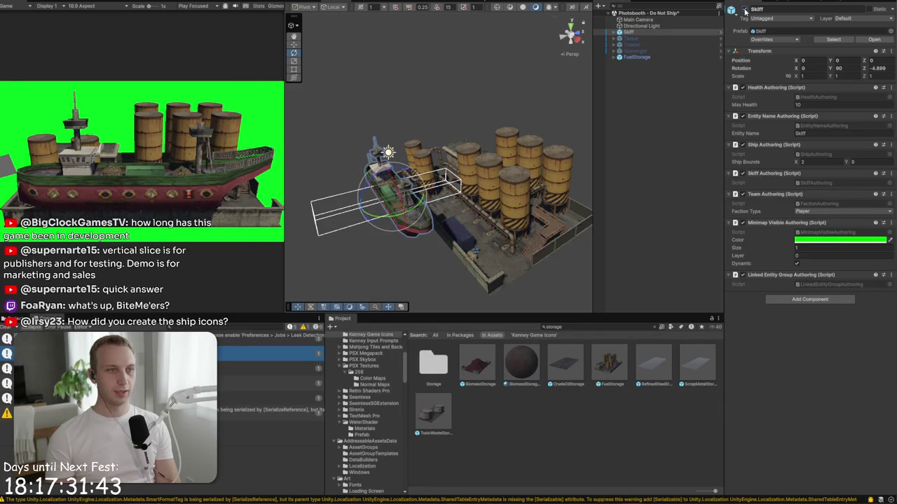
left_click(744, 10)
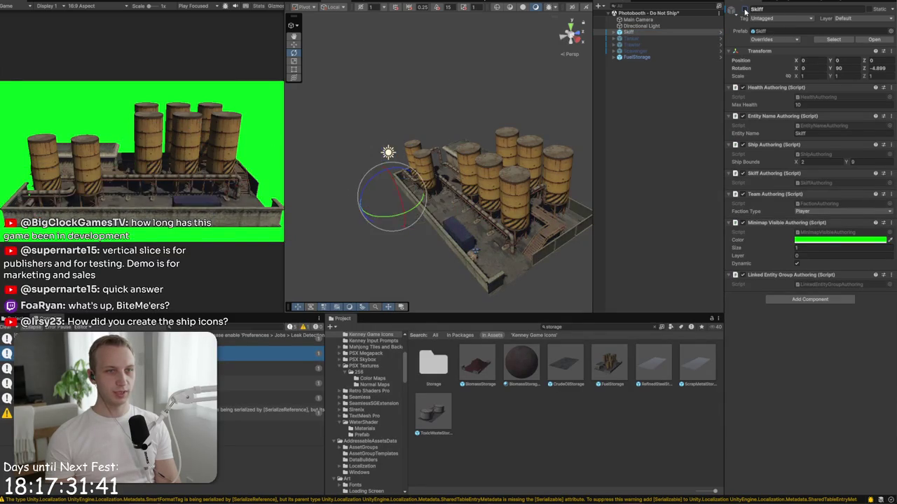
left_click(662, 57)
key("w")
mouse_move(470, 200)
left_mouse_down()
mouse_move(480, 199)
mouse_move(471, 191)
left_mouse_up()
Step: Keep the Skiff hidden and maximise the Game view to fill the screen
left_click(628, 31)
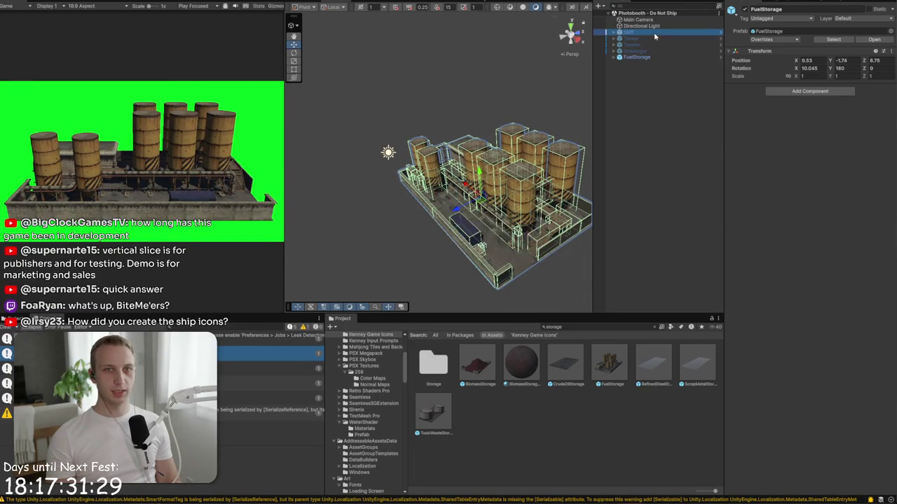
left_click(744, 9)
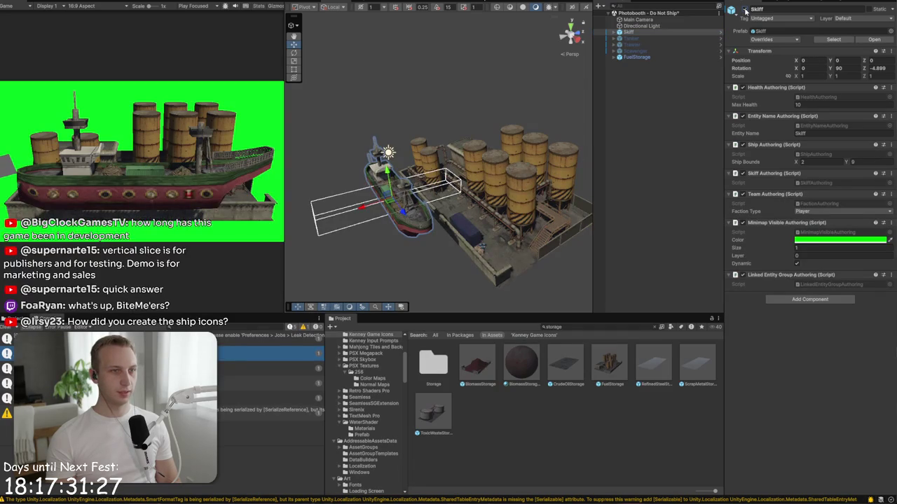
left_click(744, 10)
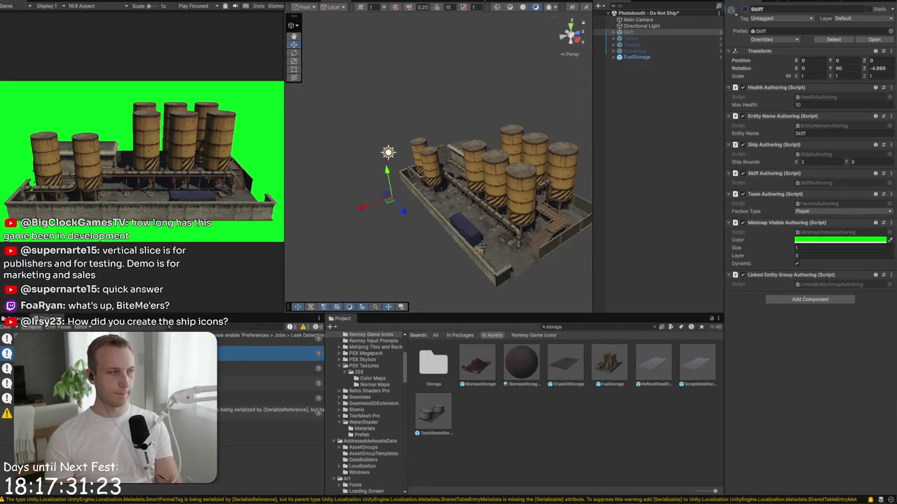
key("ctrl+shift+F7")
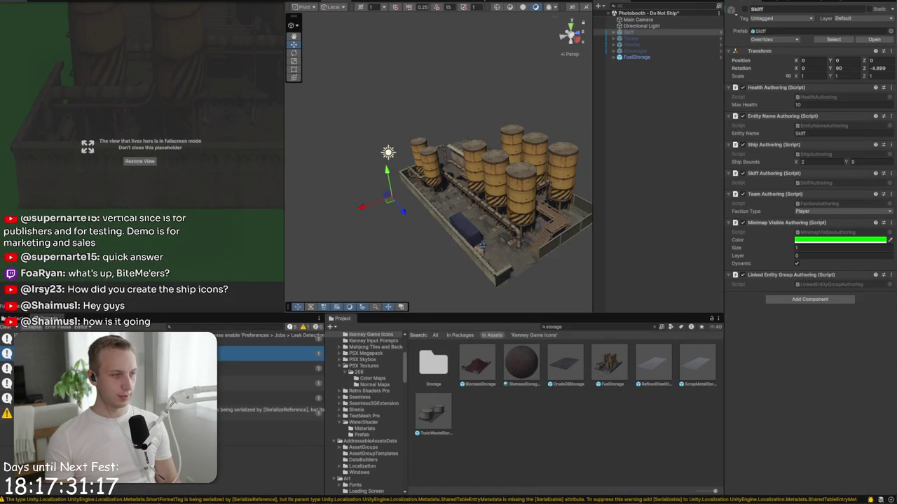
key("alt+Tab")
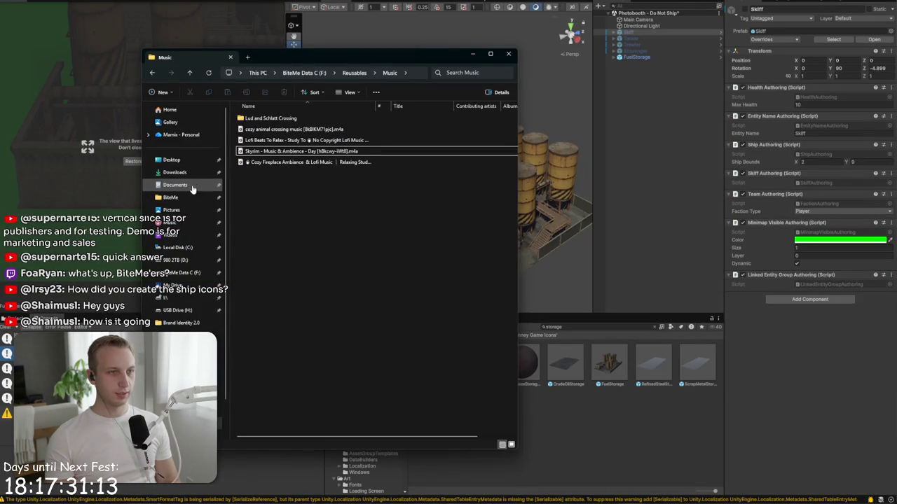
Step: Browse to D: › BiteMe › net-profits-assets › Ship Profiles
left_click(182, 260)
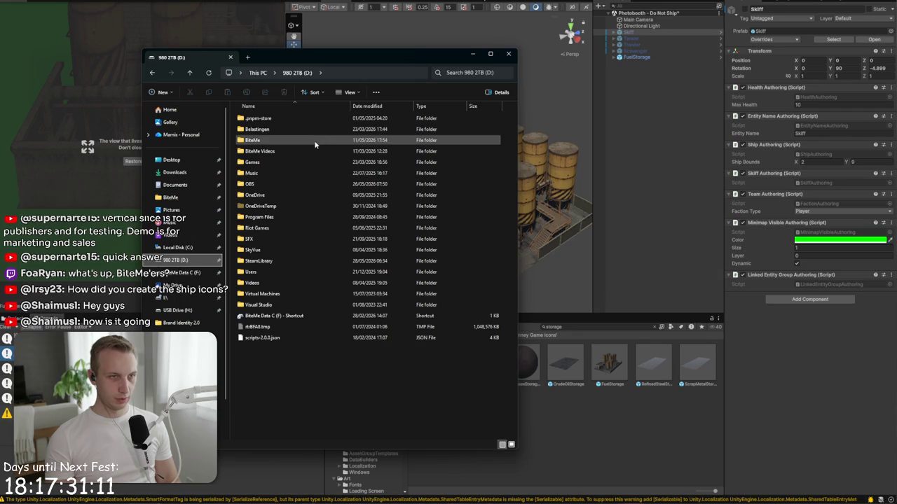
double_click(315, 142)
scroll(314, 280, "down", 3)
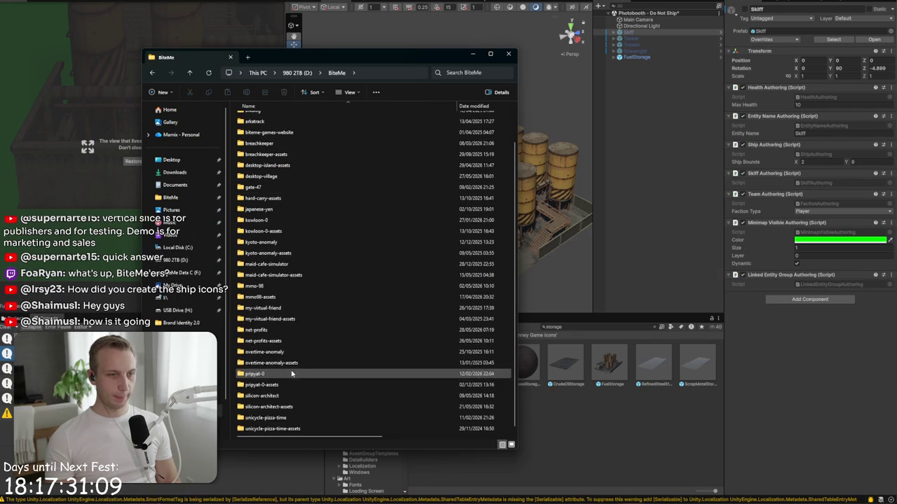
double_click(289, 341)
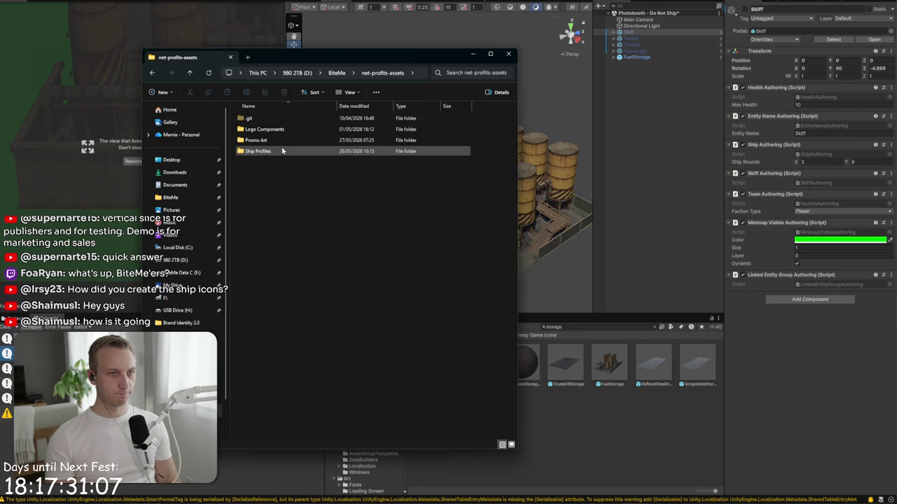
double_click(282, 151)
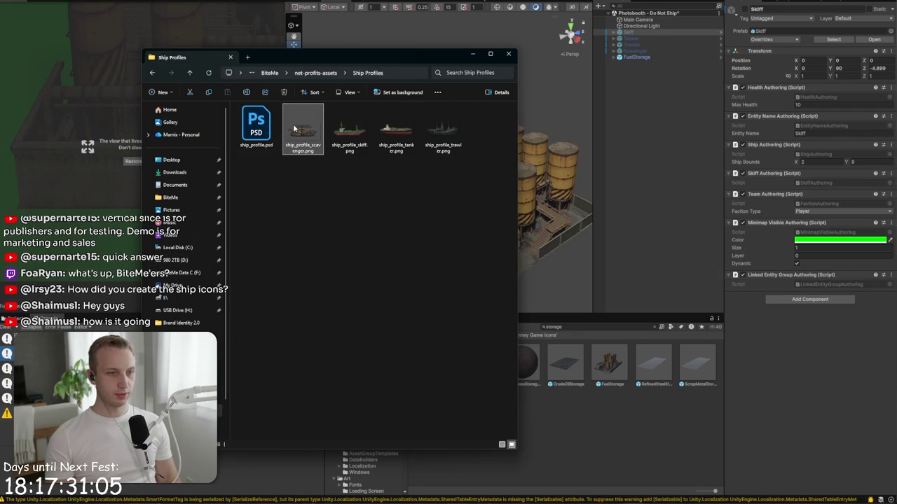
Step: Check the dimensions of ship_profile_scavenger.png in its Properties Details tab
right_click(293, 128)
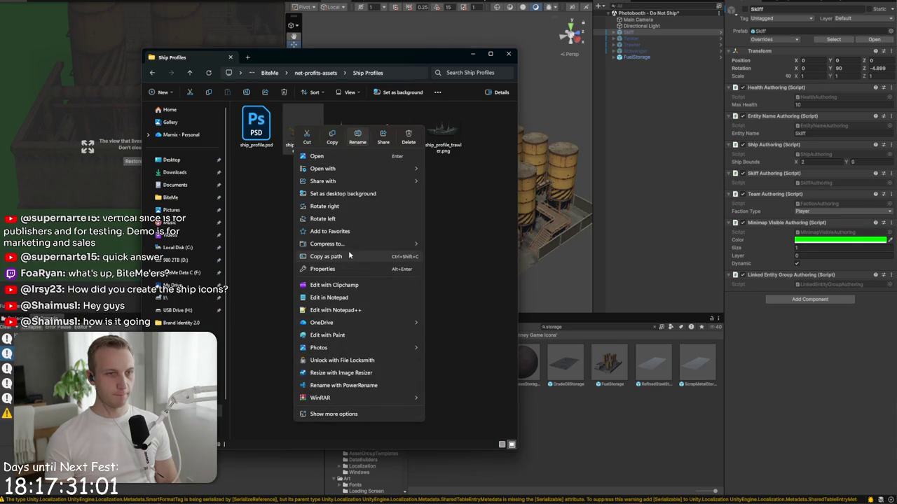
left_click(346, 269)
left_click(383, 144)
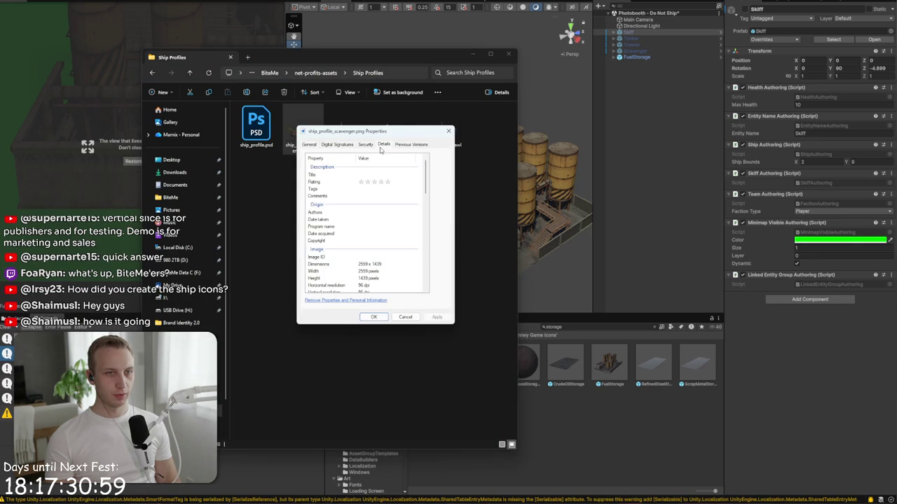
left_click(406, 317)
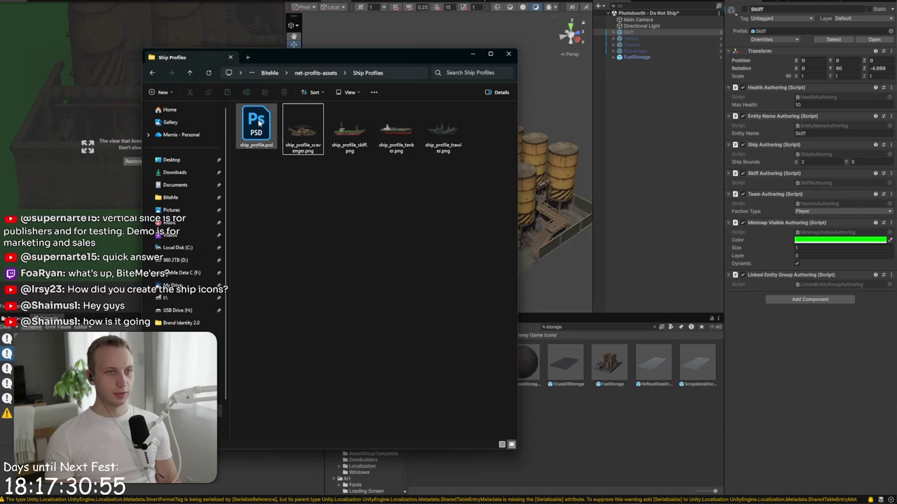
Step: Create a 'Building Profiles' folder in net-profits-assets and open it
left_click(323, 72)
right_click(330, 238)
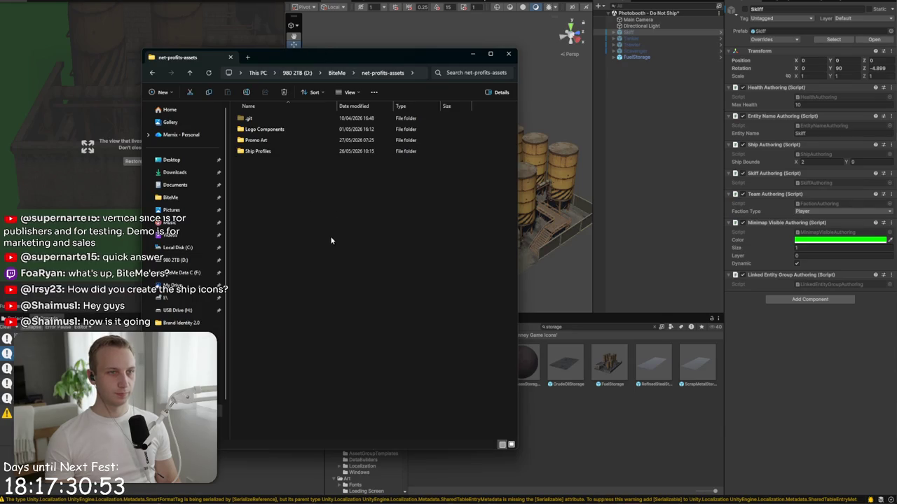
mouse_move(399, 299)
left_click(475, 300)
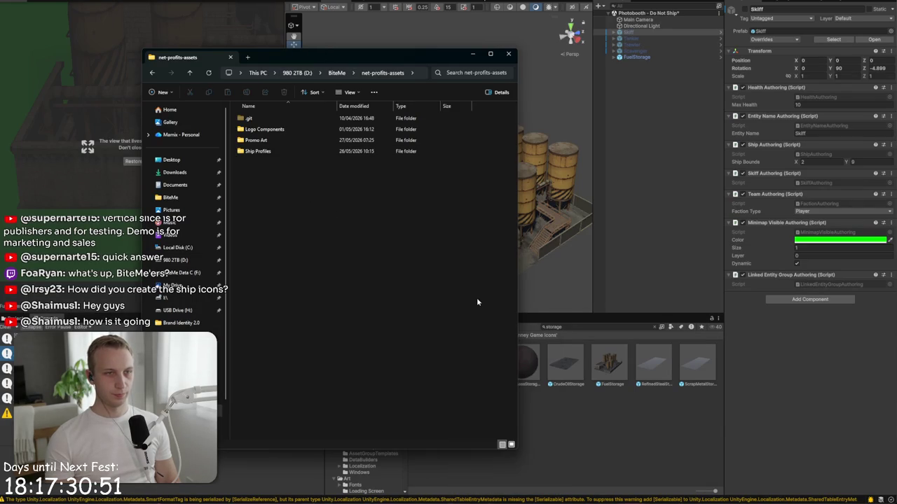
type("Building Profile")
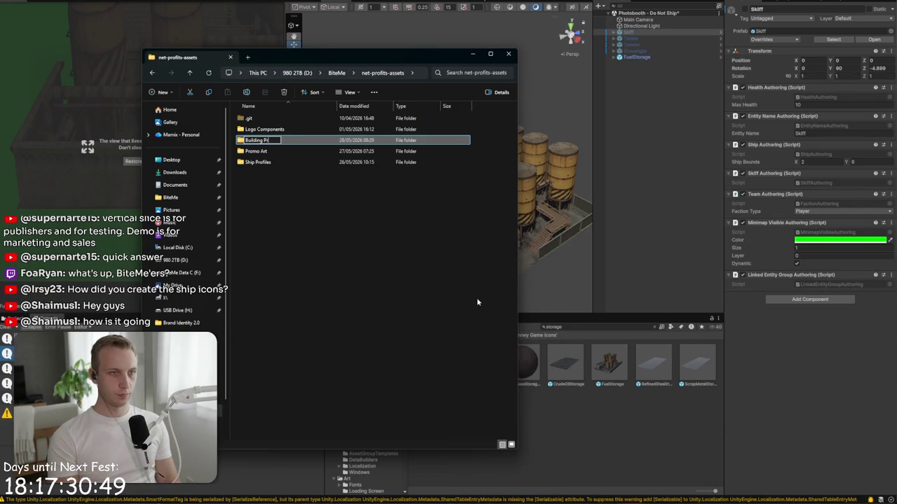
type("s")
key("Return")
key("Return")
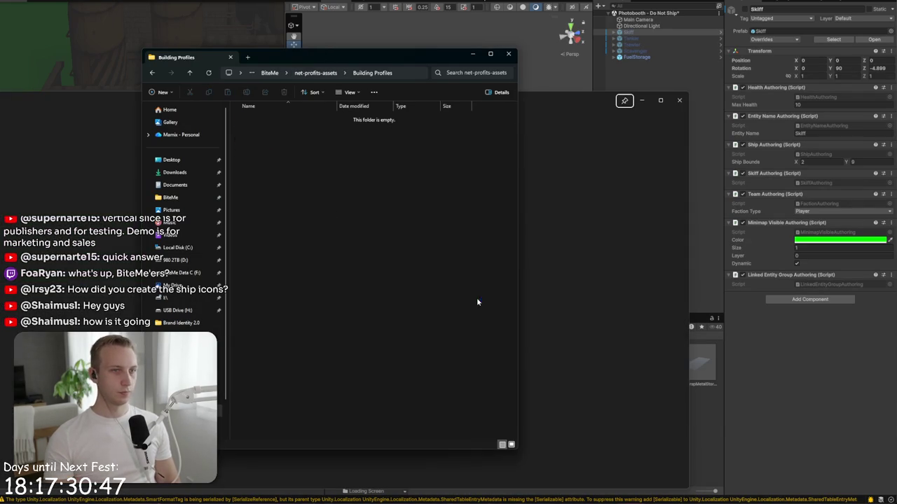
Step: Create a blank white 2560 × 1440 px Photoshop document at 72 pixels/inch
left_click(679, 100)
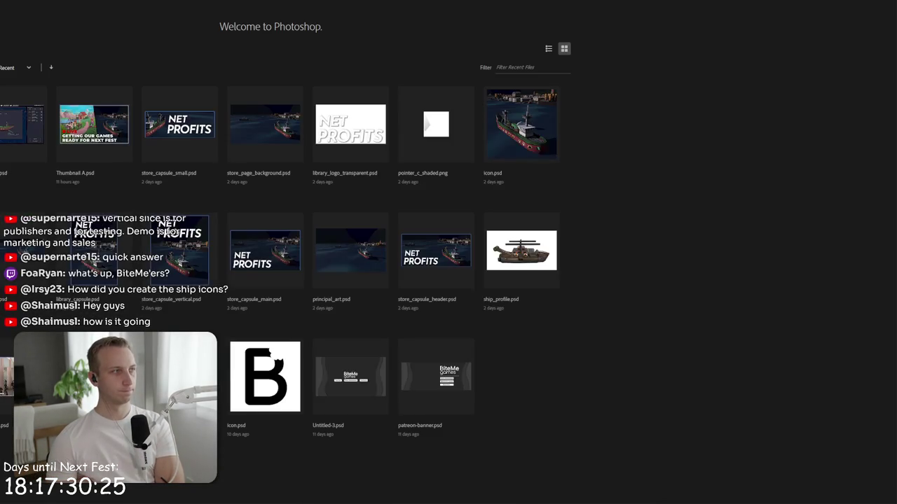
key("ctrl+n")
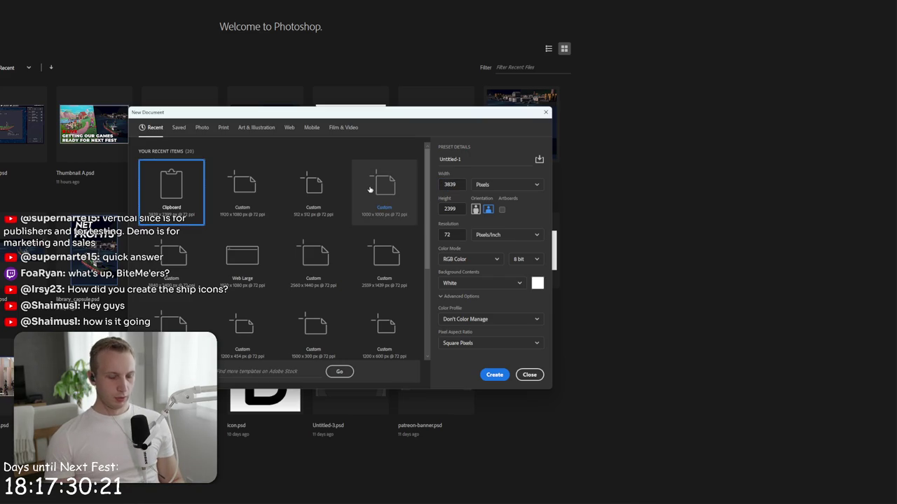
left_click(450, 185)
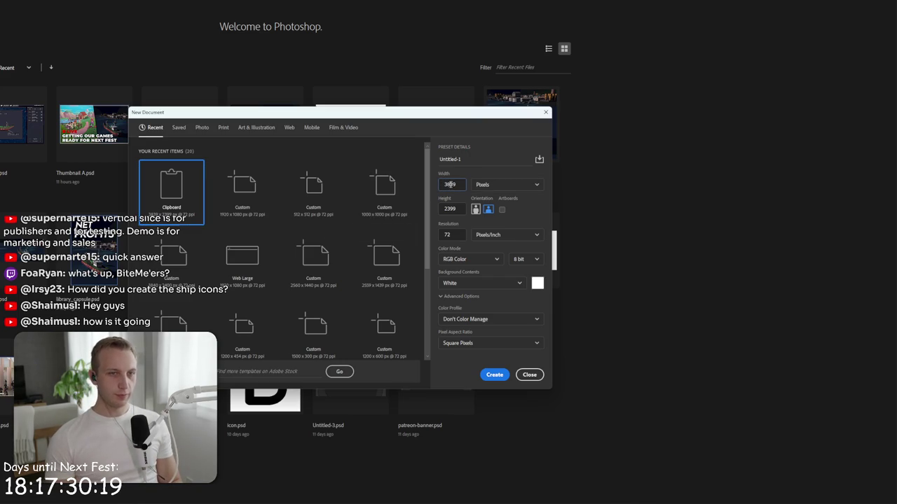
type("2560")
key("Tab")
key("Tab")
type("1440")
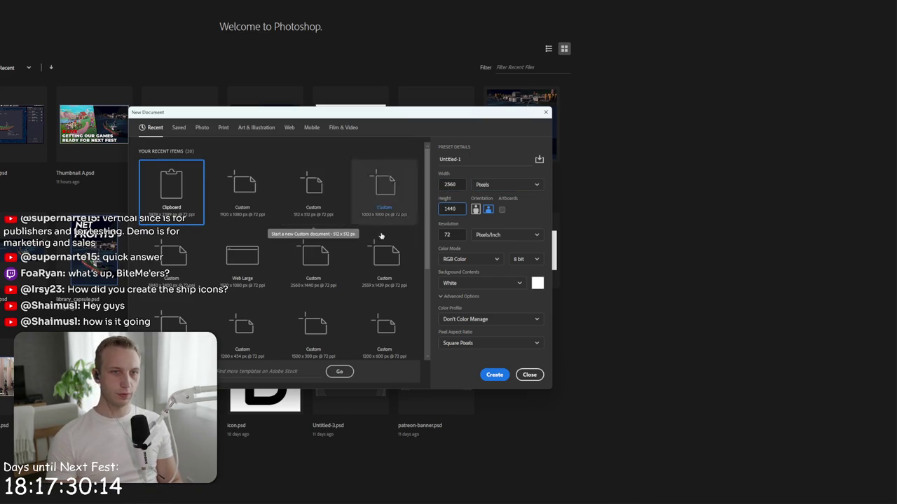
key("Return")
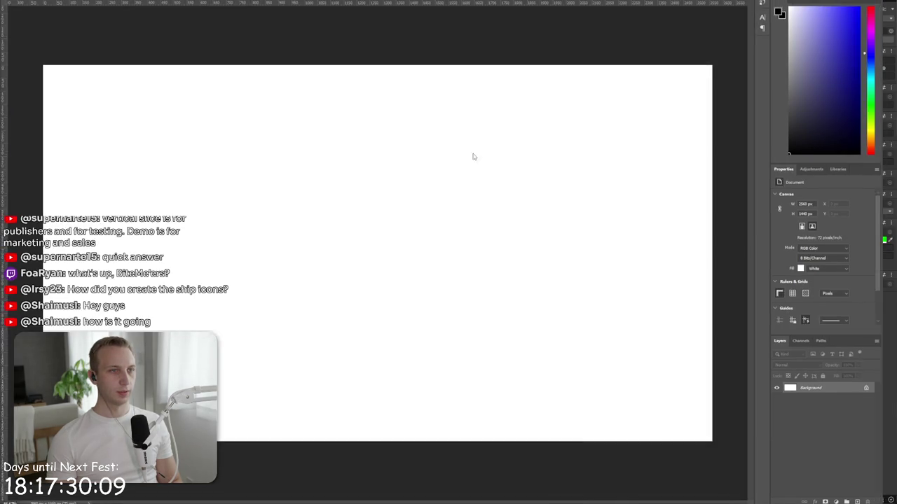
left_click_drag(276, 3, 444, 190)
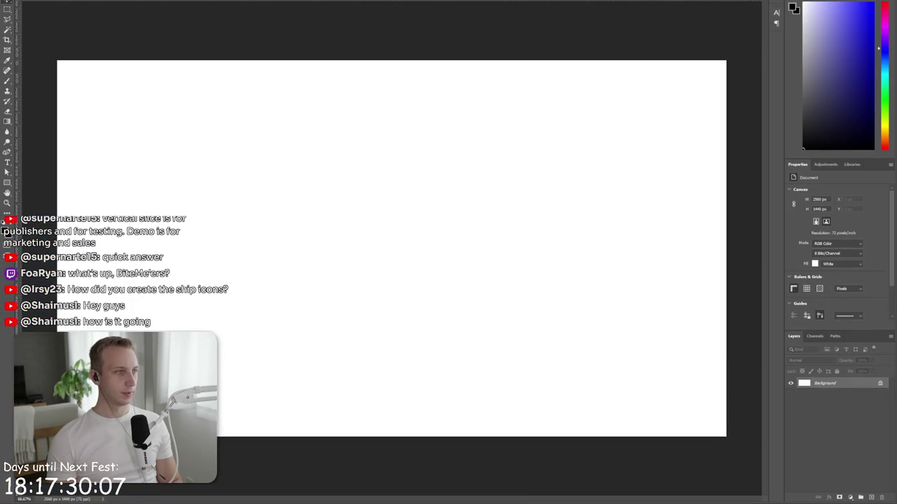
Step: Paste the fuel-tank render into the document and delete its green backdrop
key("alt+f")
key("Return")
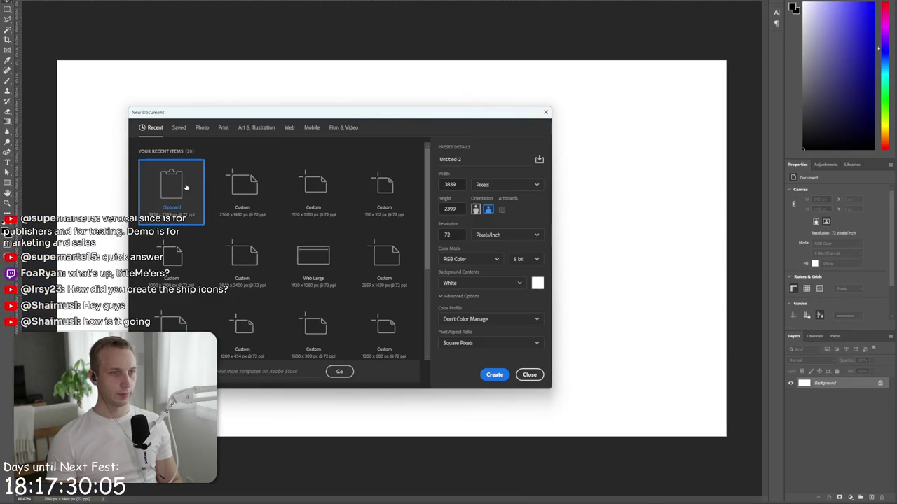
key("Escape")
key("ctrl+minus")
key("ctrl+v")
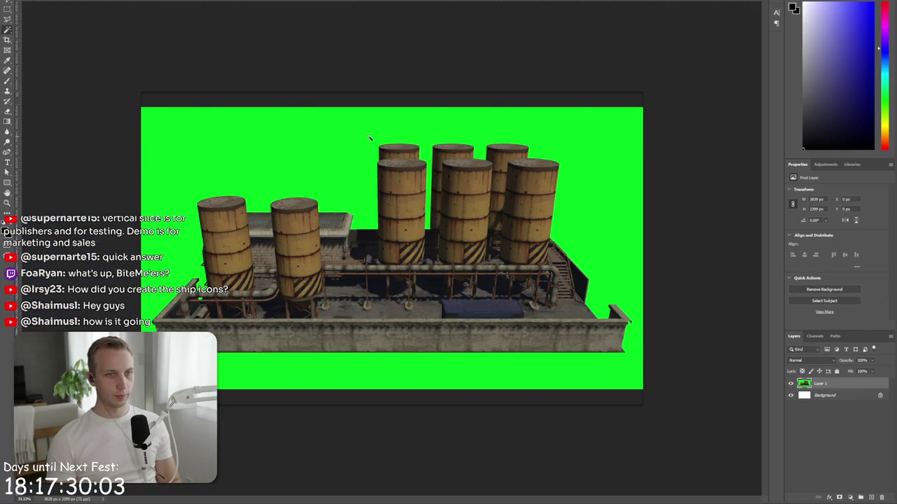
key("Delete")
key("ctrl+d")
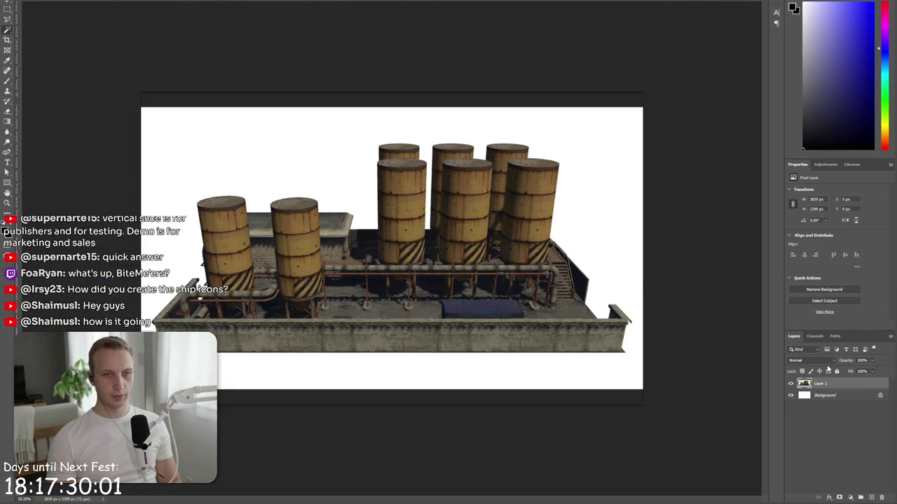
Step: Scale the tank image down and centre it on the canvas
key("ctrl+t")
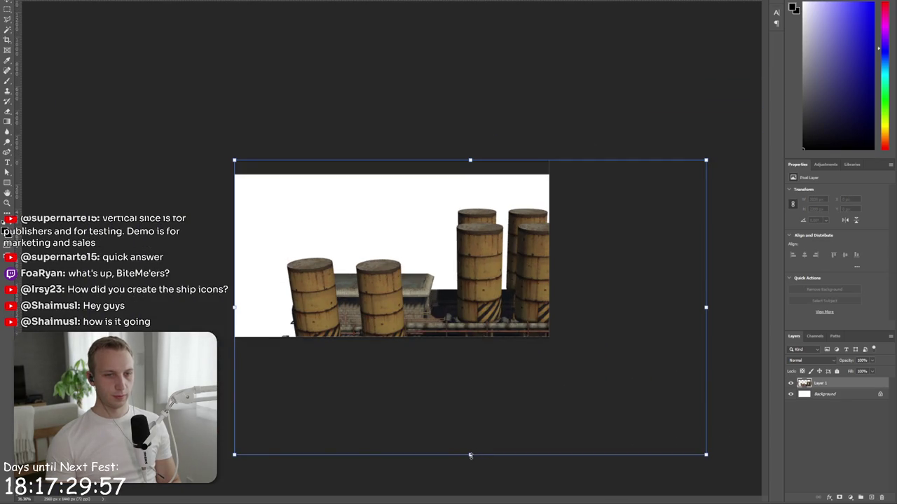
left_click_drag(470, 455, 470, 360)
left_click_drag(498, 316, 419, 316)
left_click_drag(392, 358, 392, 355)
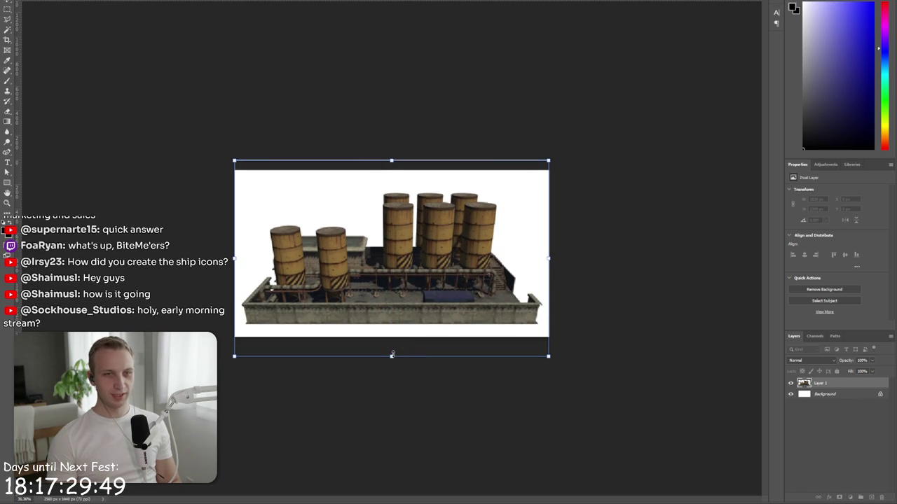
key("Return")
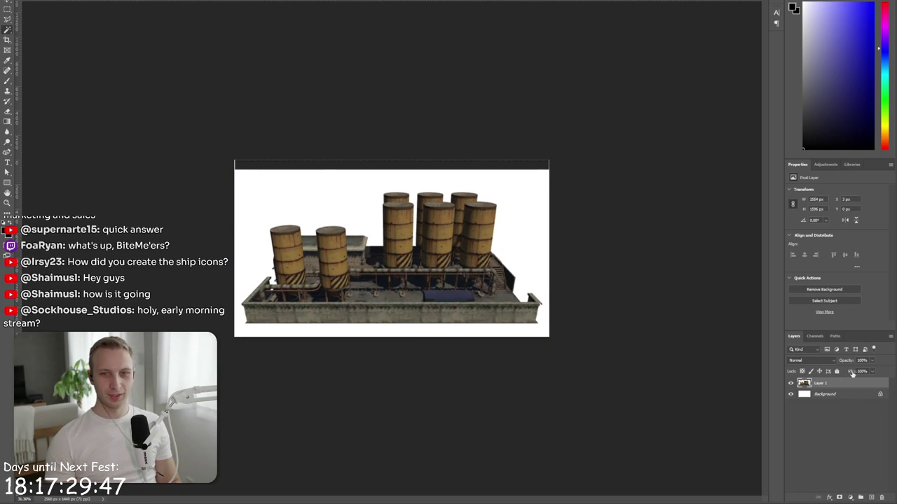
Step: Delete the white Background layer and the dark top strip, then nudge the tanks up
left_click(790, 394)
key("Delete")
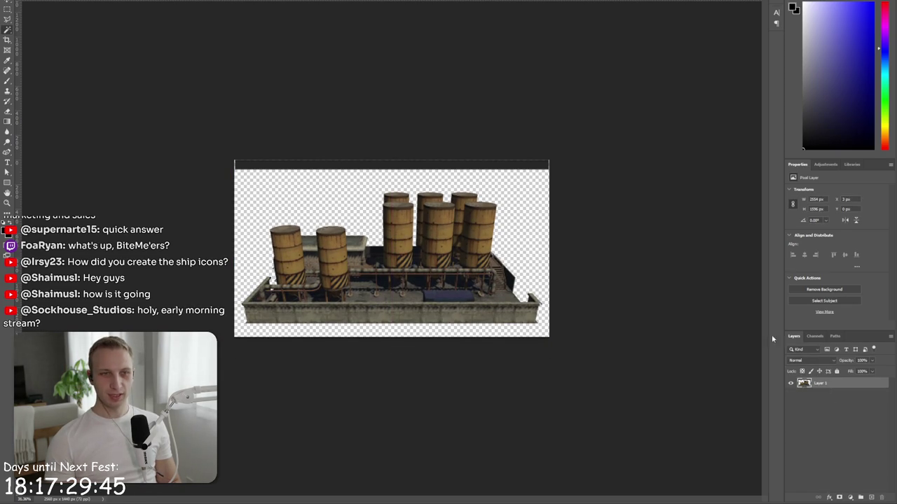
key("m")
mouse_move(208, 127)
left_mouse_down()
mouse_move(601, 184)
mouse_move(609, 177)
left_mouse_up()
key("Delete")
key("ctrl+d")
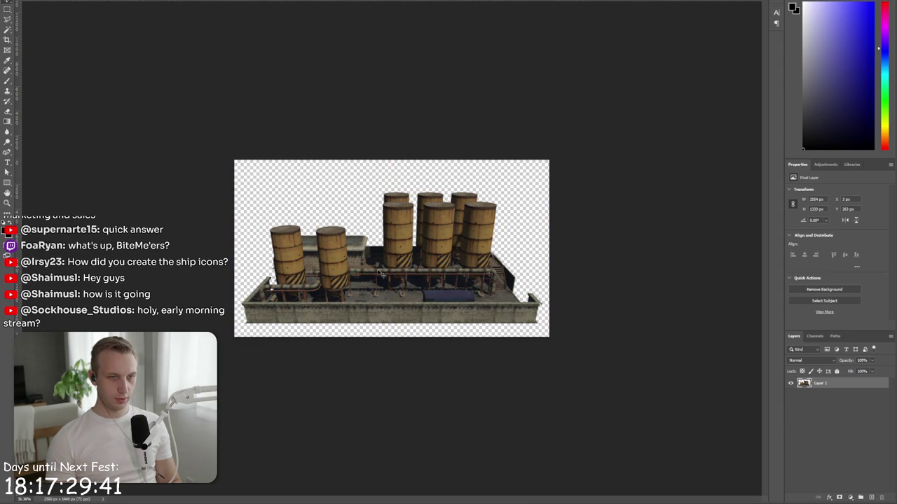
left_click_drag(384, 278, 384, 271)
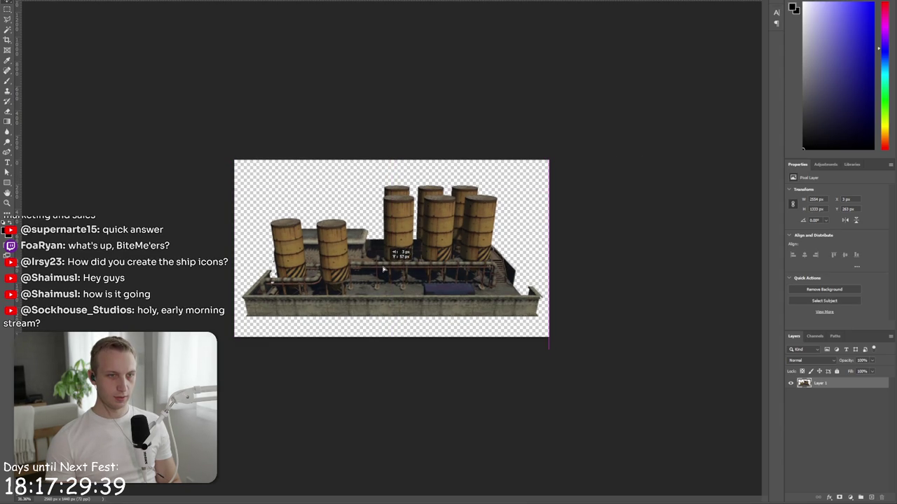
left_click(600, 245)
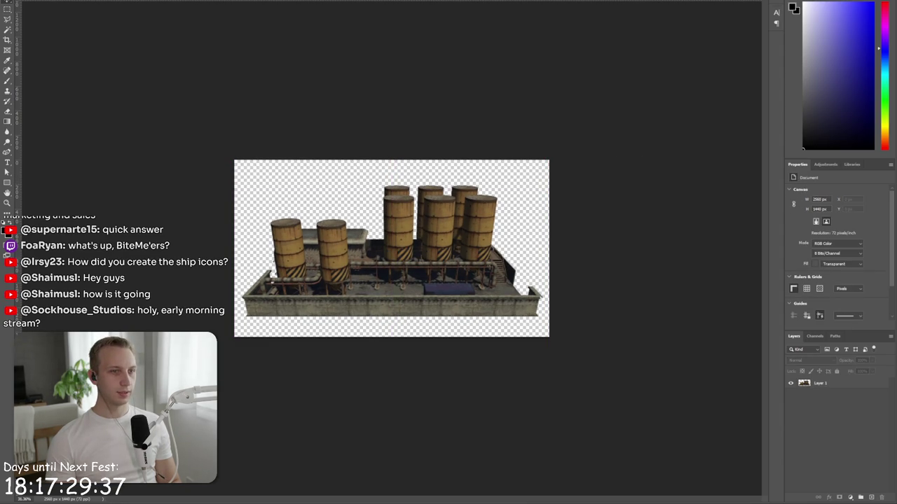
left_click(42, 79)
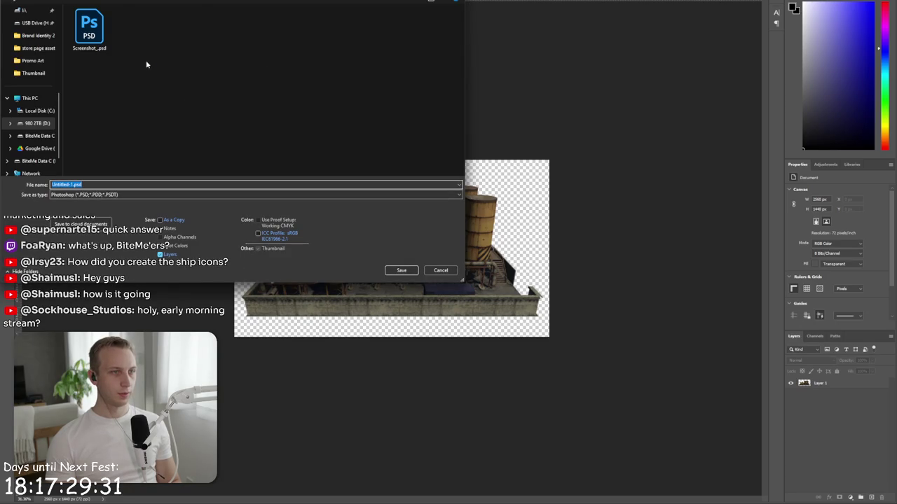
Step: Save the document as building_profiles.psd in the Building Profiles folder
left_click(137, 33)
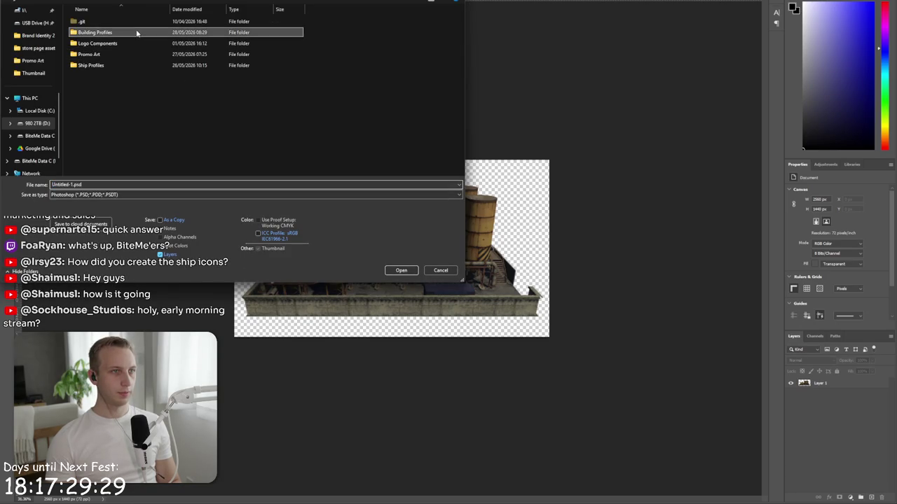
double_click(137, 33)
type("building_")
key("Return")
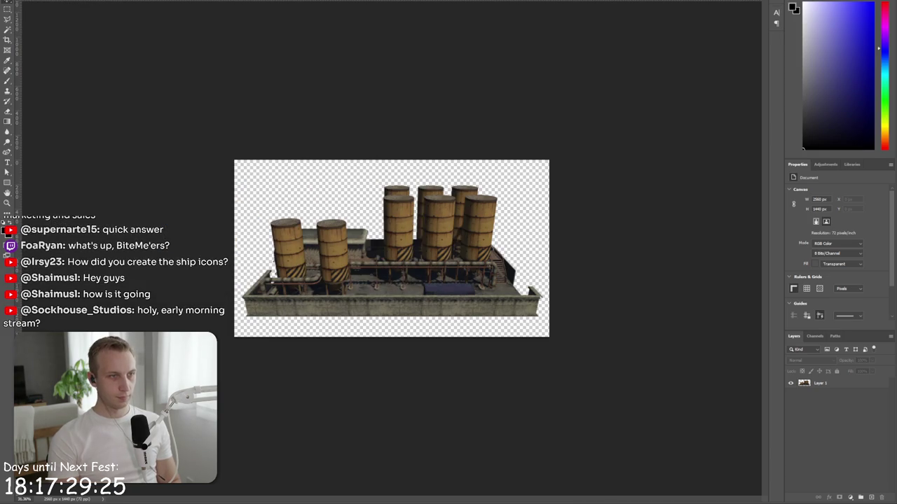
Step: Quick Export the image as PNG named building_profiles_fuelstorage.png
key("alt+f")
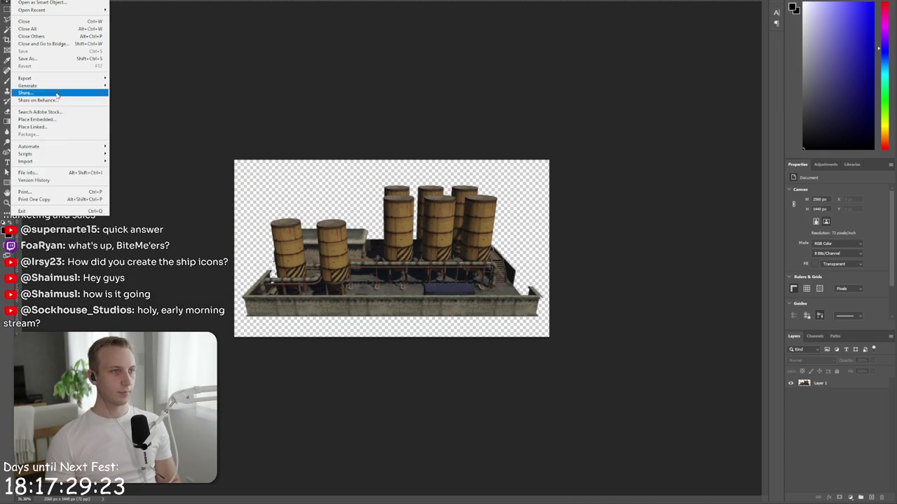
mouse_move(58, 82)
left_click(119, 77)
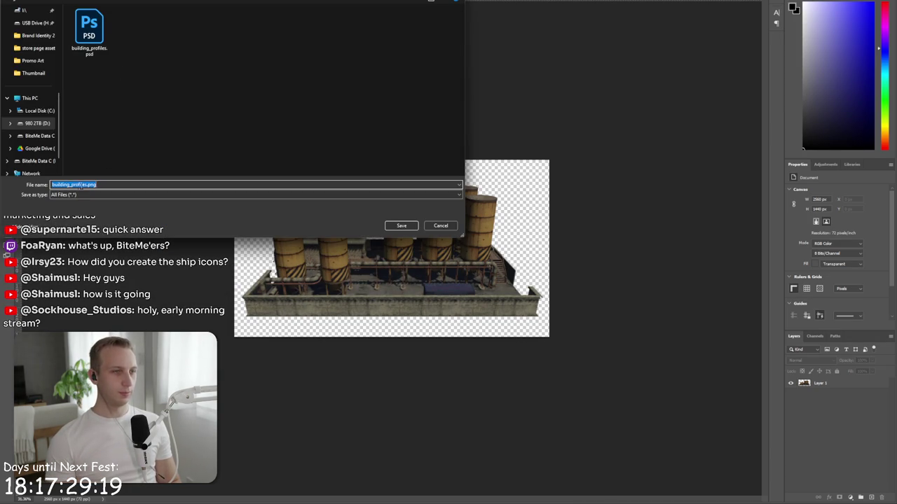
left_click(86, 184)
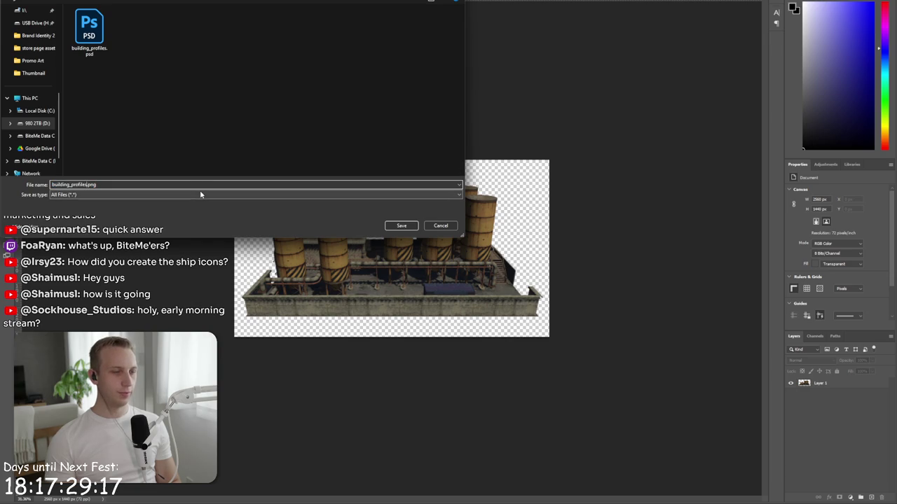
type("_fuelstore")
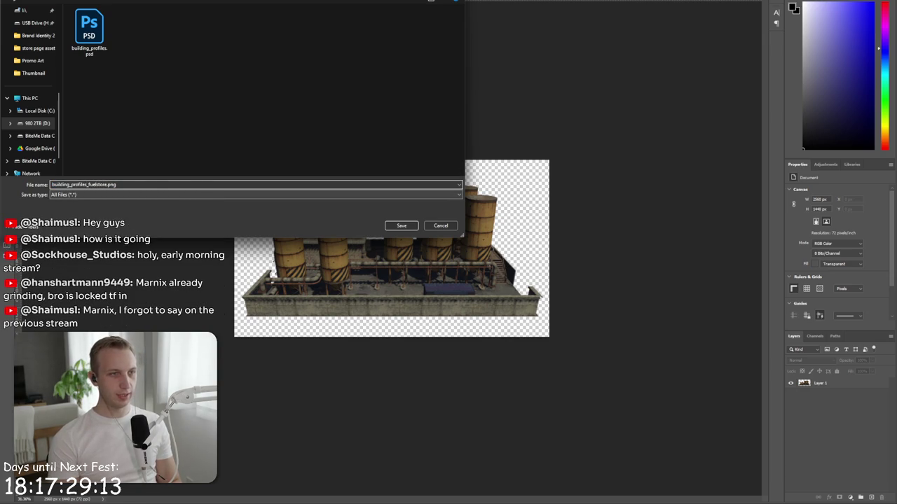
key("Return")
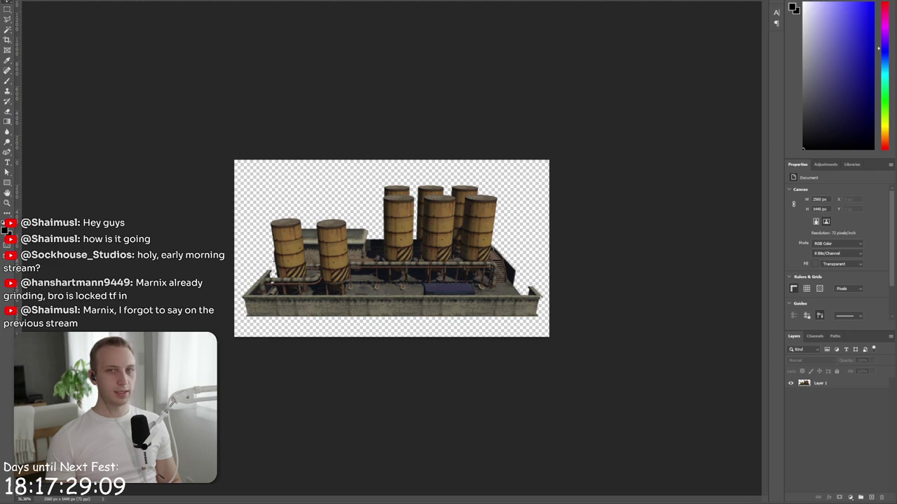
key("alt+Tab")
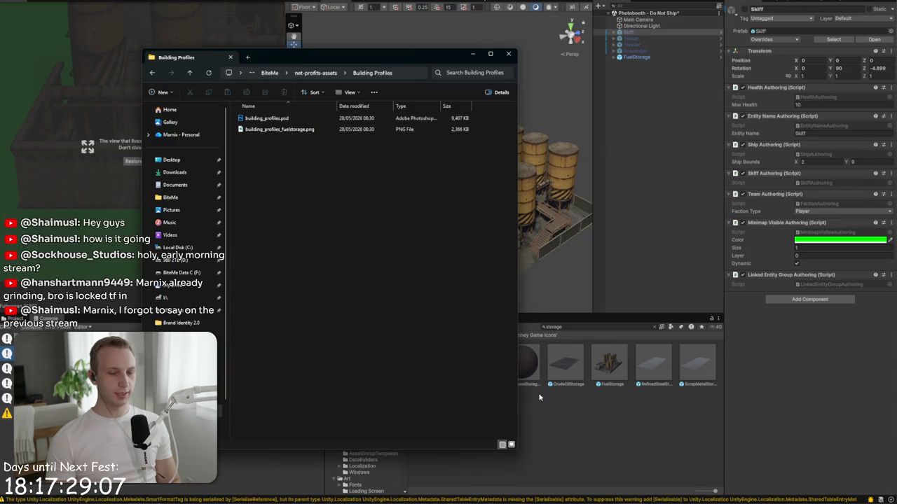
Step: Back in Unity, clear the Project search and browse into Assets › Art
left_click(580, 393)
left_click(659, 327)
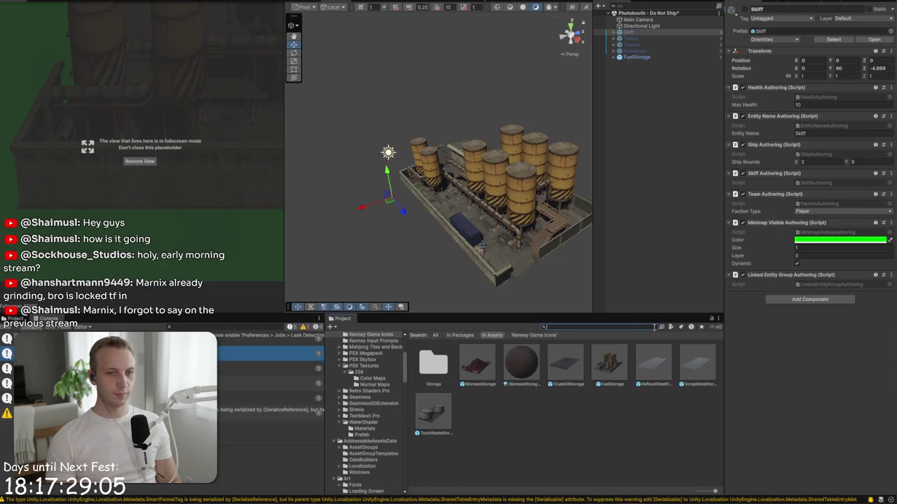
left_click(417, 336)
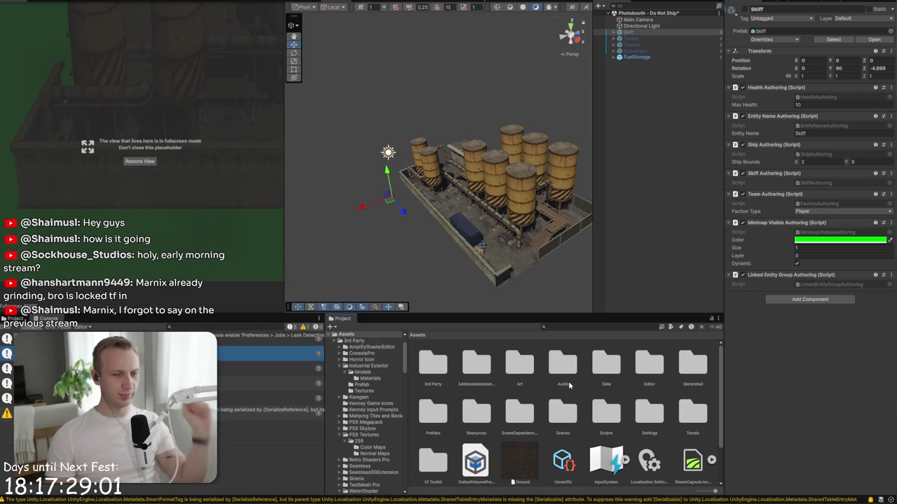
double_click(478, 362)
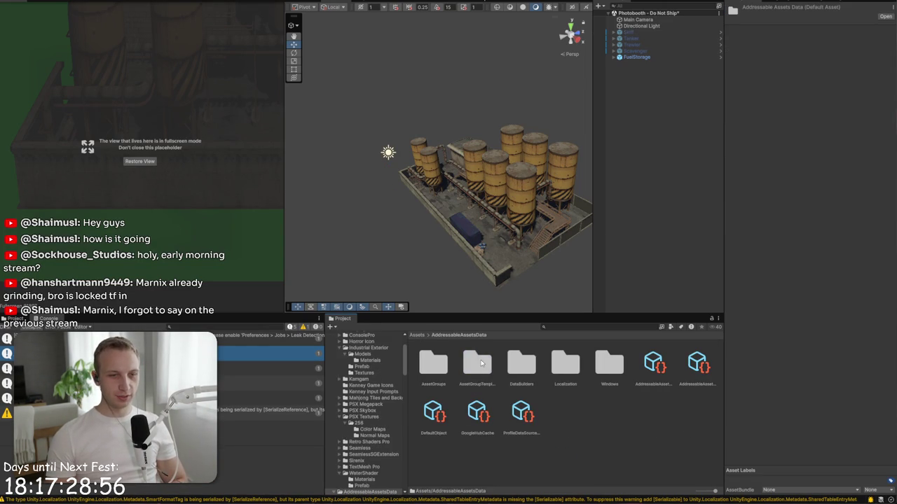
left_click(417, 335)
double_click(520, 363)
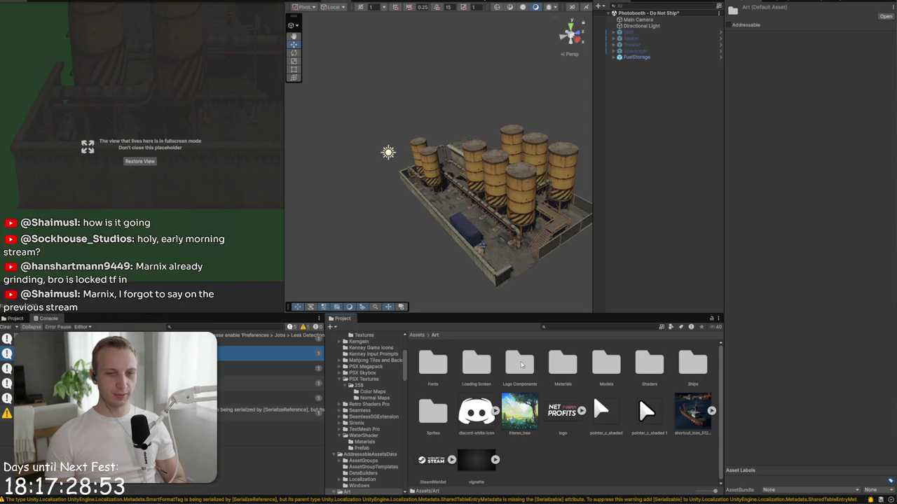
Step: Create a new folder inside the Sprites folder
right_click(561, 466)
double_click(443, 417)
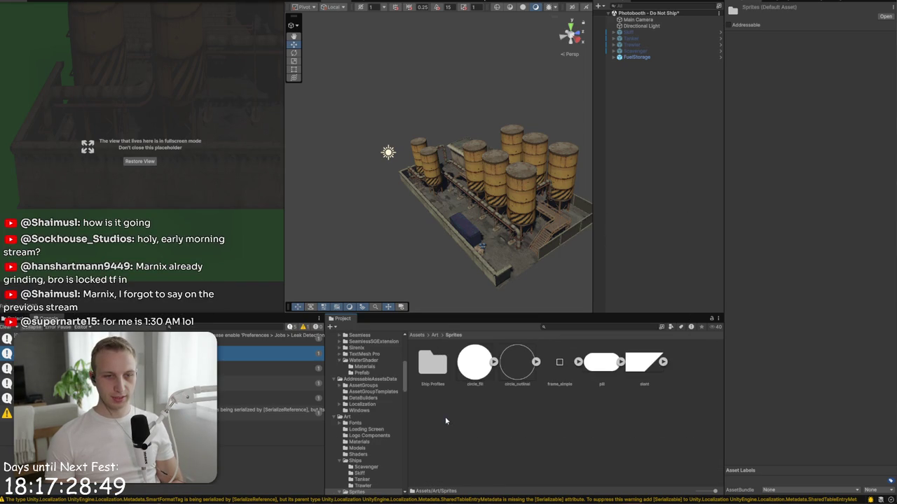
right_click(459, 404)
mouse_move(538, 165)
left_click(605, 161)
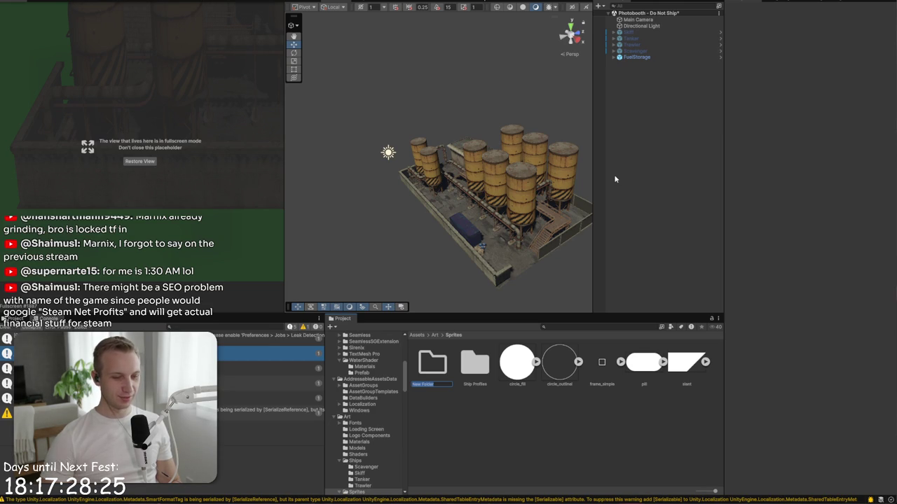
key("alt+Tab")
key("alt+Tab")
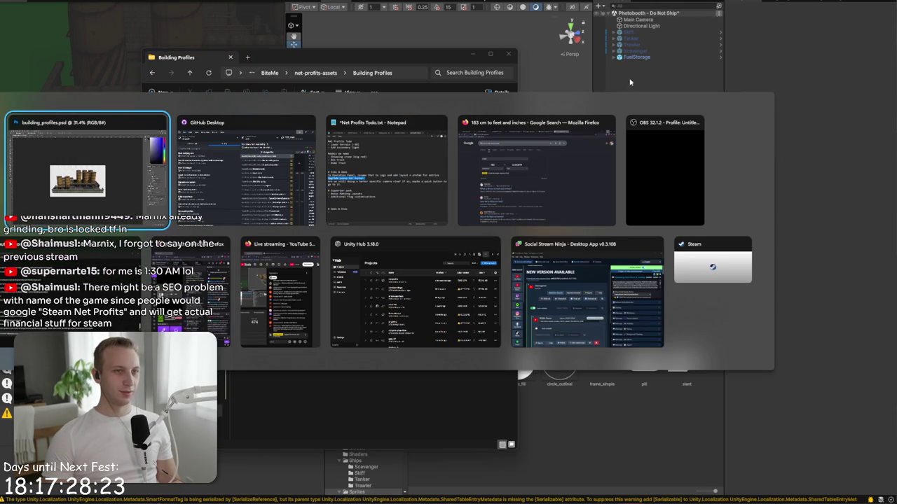
Step: Google 'Steam Net Profits' and skim the revenue results, then move to the NetProfits spreadsheet
key("Tab")
key("Tab")
key("Tab")
key("slash")
type("Steam Net Profits")
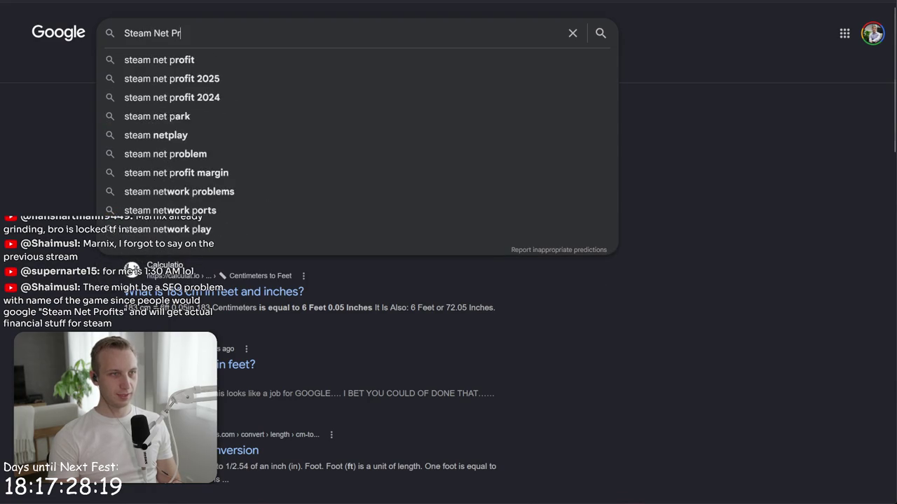
key("Return")
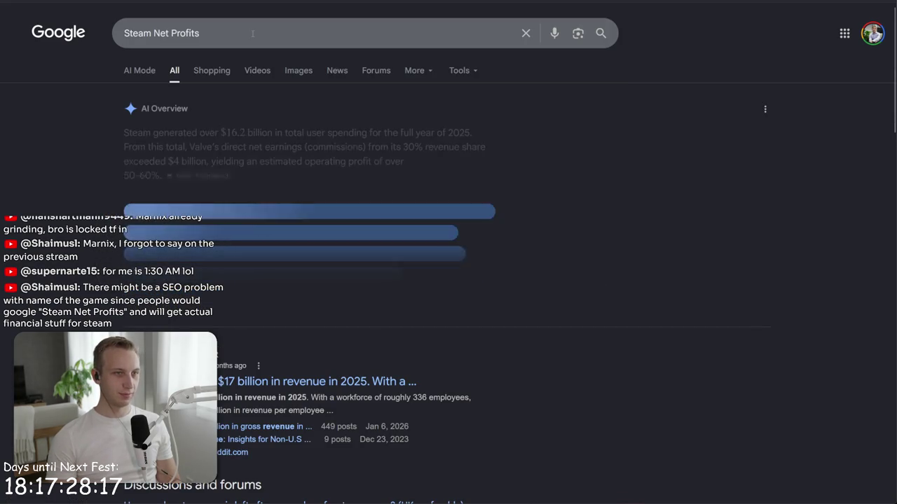
left_click(117, 33)
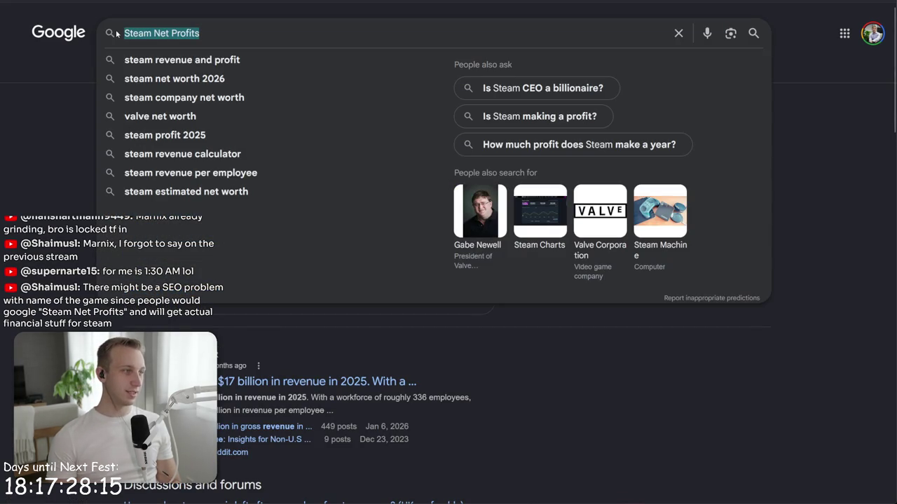
left_click(148, 35)
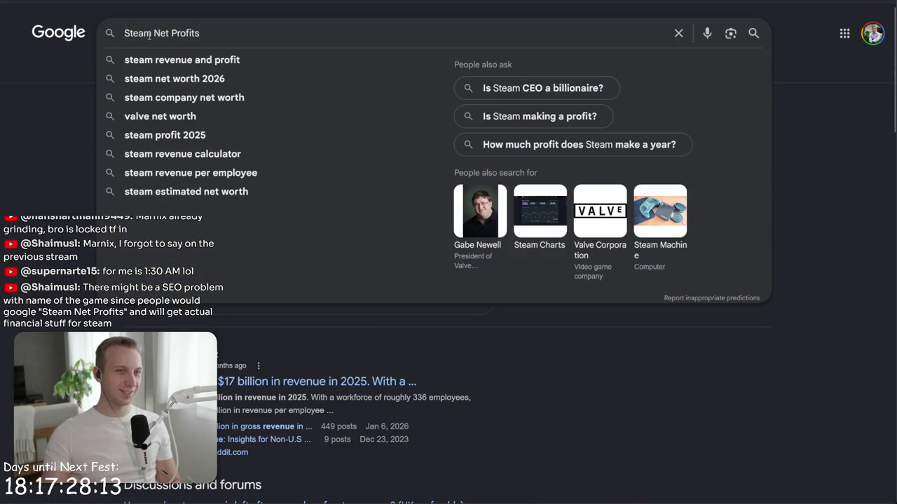
double_click(161, 34)
left_click(172, 34)
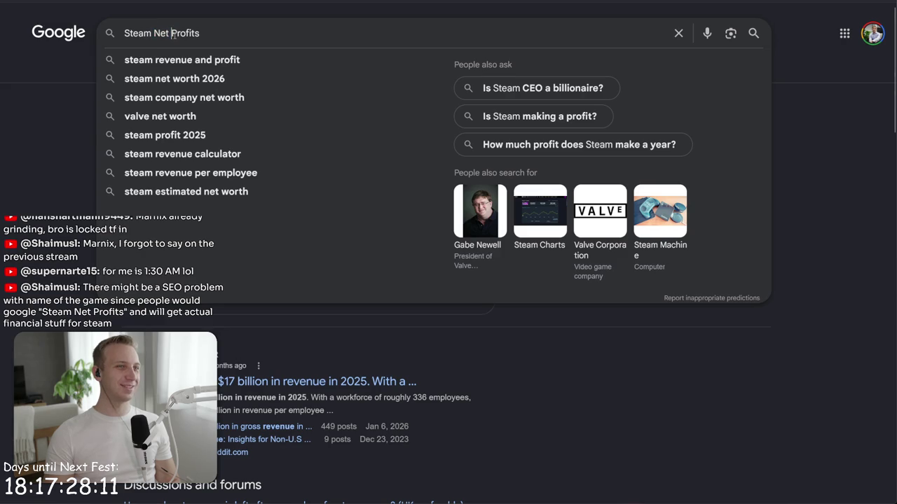
scroll(169, 37, "down", 5)
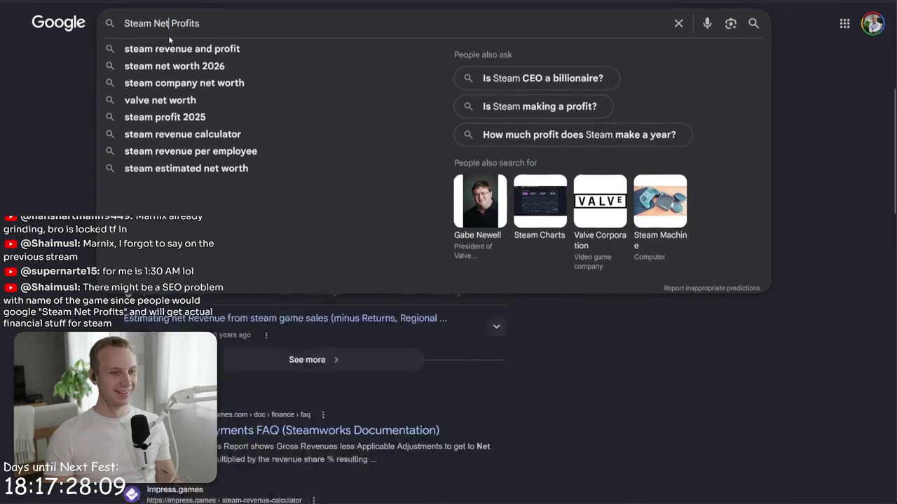
scroll(448, 280, "up", 4)
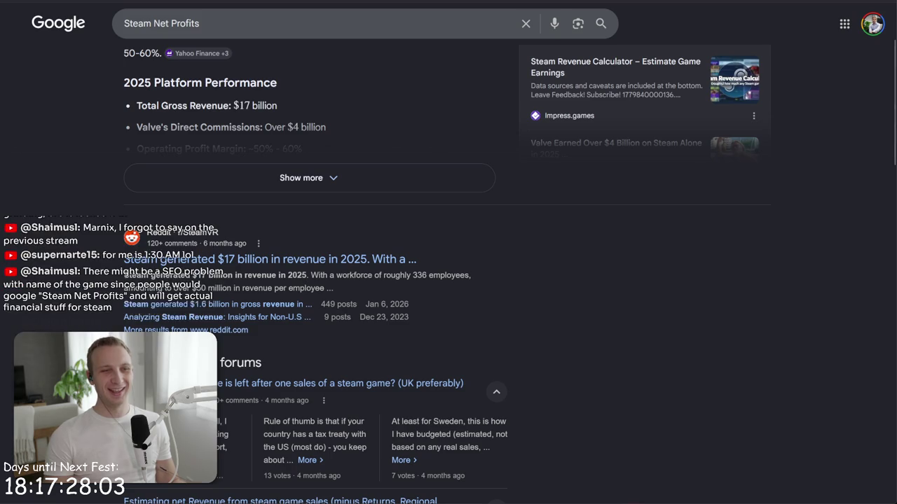
key("alt+Tab")
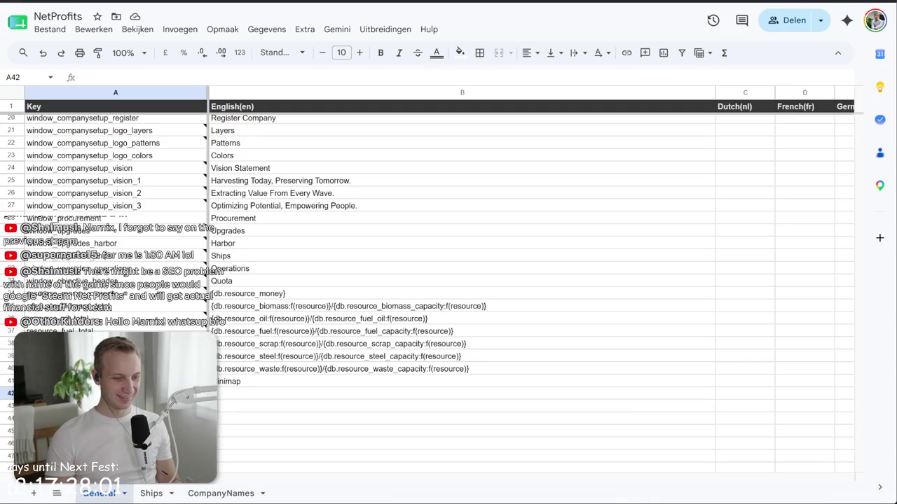
Step: Rename the Sprites subfolder New Folder to 'Building Profiles'
key("alt+Tab")
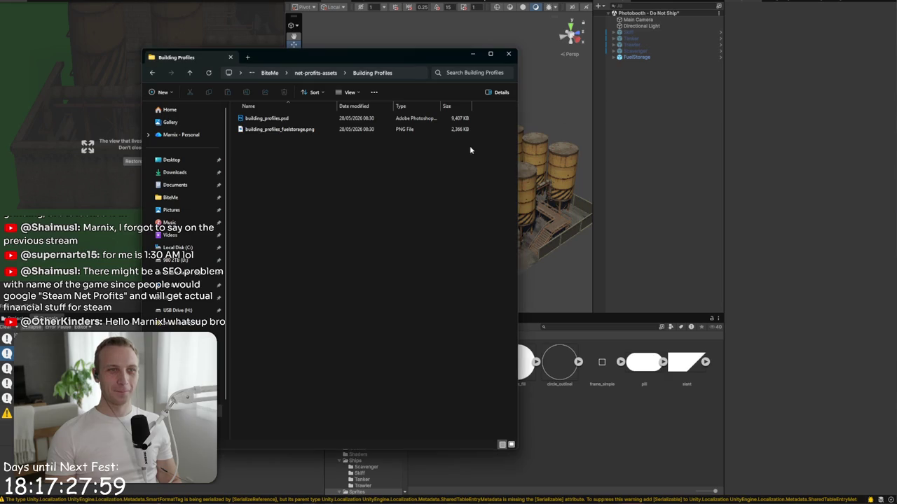
left_click(311, 129)
key("alt+Tab")
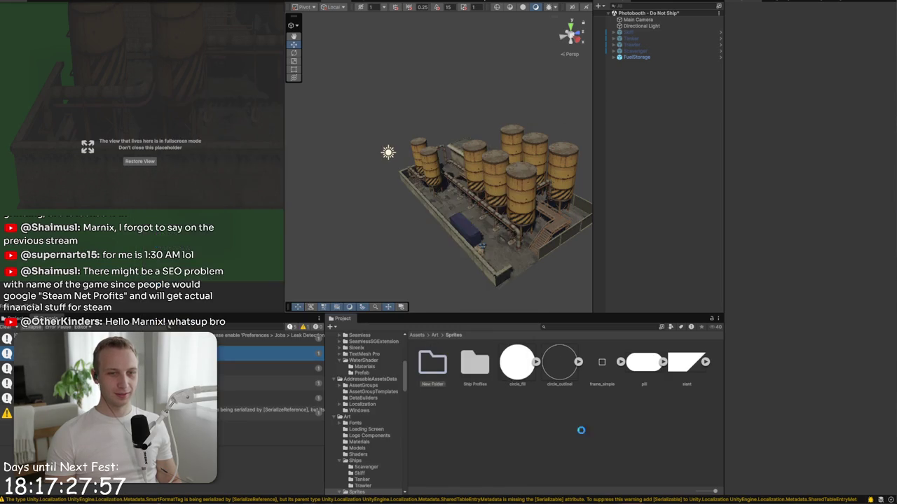
double_click(422, 369)
left_click(454, 337)
right_click(436, 369)
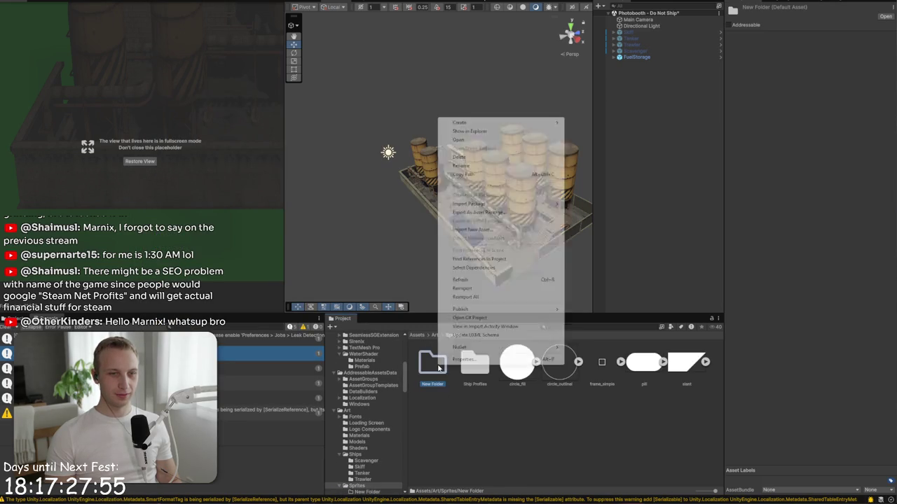
left_click(493, 167)
type("Building Pr")
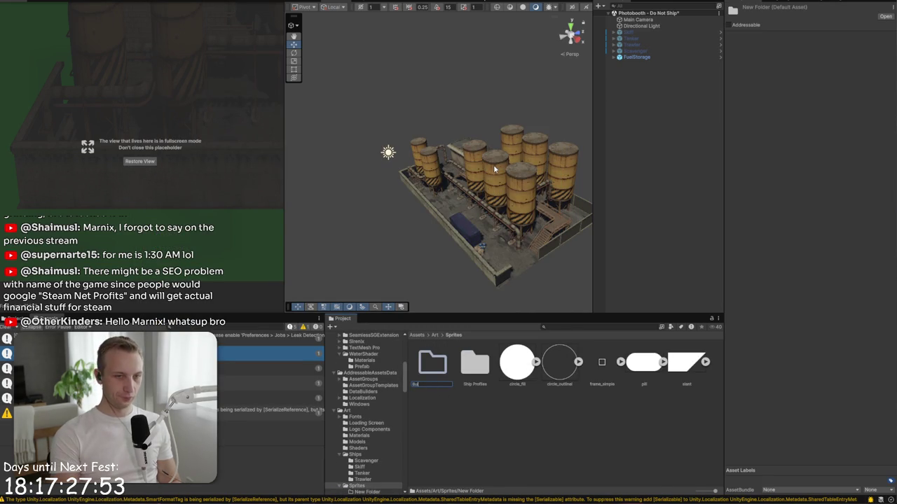
key("Return")
Step: Import building_profiles_fuelstorage.png from Explorer and move it into Building Profiles
key("alt+Tab")
mouse_move(333, 132)
left_mouse_down()
mouse_move(583, 421)
mouse_move(545, 428)
mouse_move(649, 460)
mouse_move(612, 460)
left_mouse_up()
left_click(613, 460)
left_click_drag(519, 366, 445, 372)
double_click(444, 375)
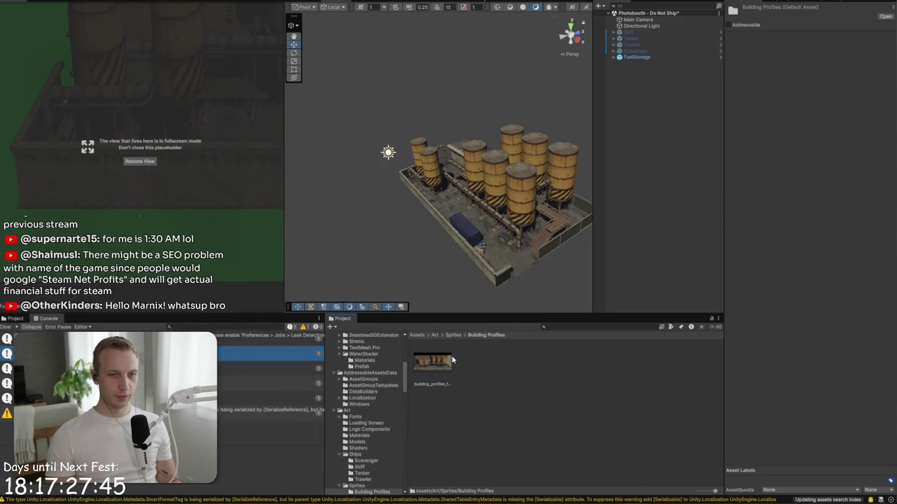
left_click(442, 368)
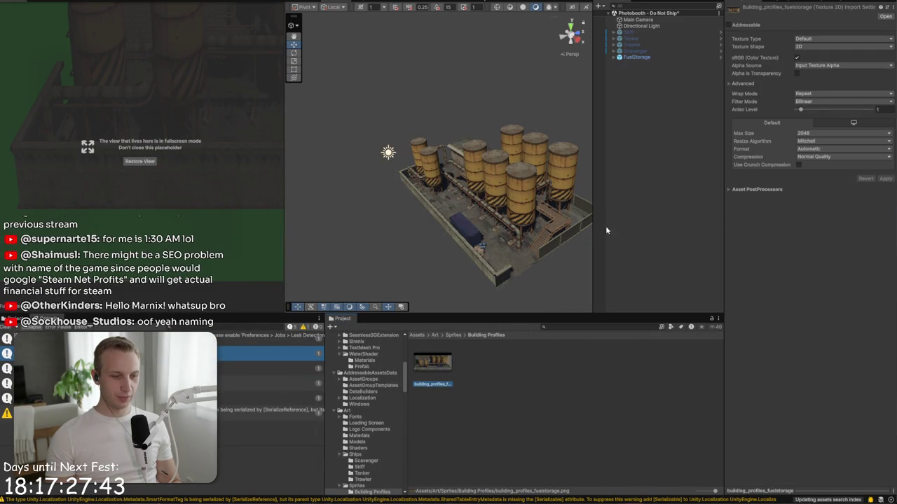
Step: Apply Texture Type Sprite (2D and UI) with Single sprite mode to building_profiles_fuelstorage.png
left_click(844, 40)
left_click(837, 45)
left_click(836, 47)
left_click(836, 48)
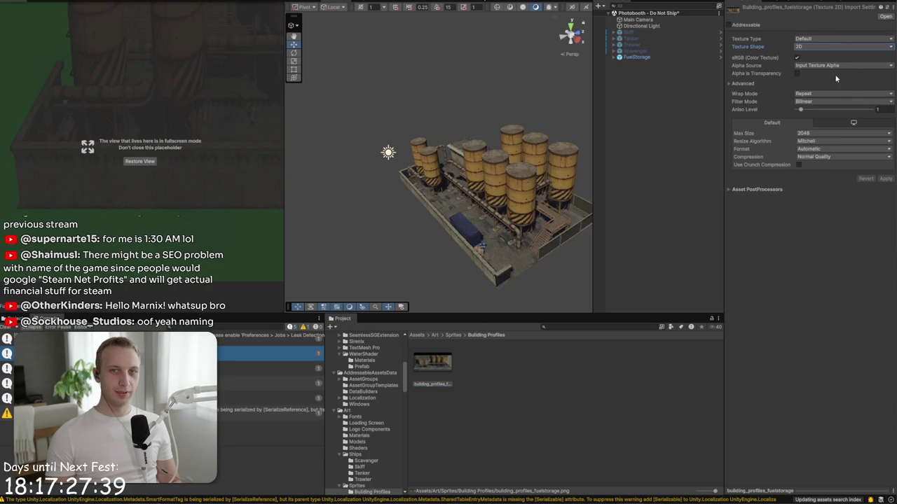
left_click(833, 39)
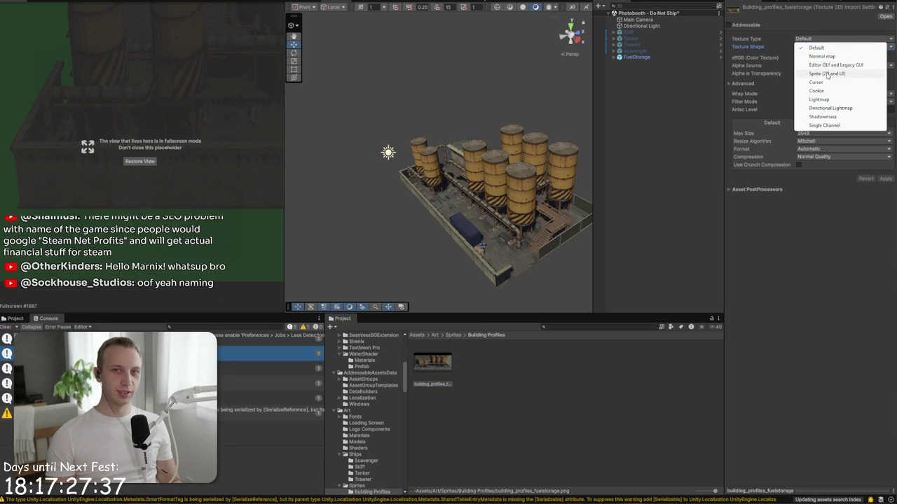
left_click(826, 62)
left_click(826, 58)
left_click(816, 63)
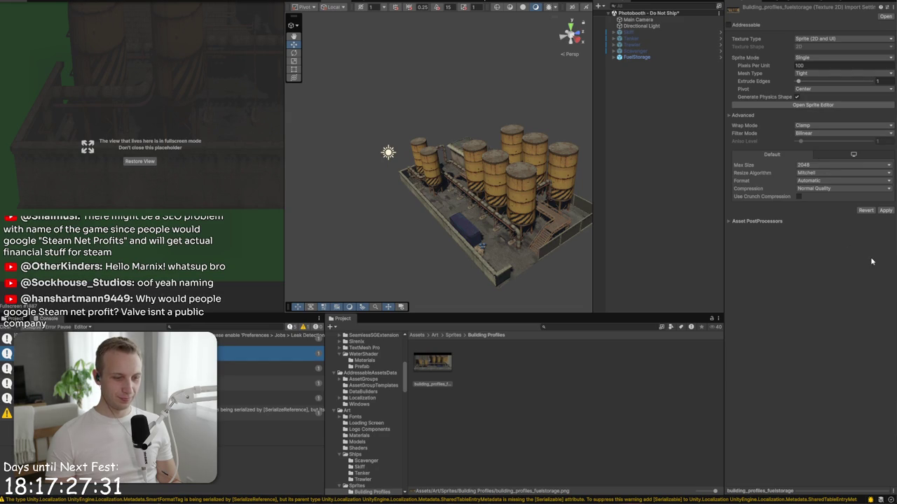
left_click(882, 210)
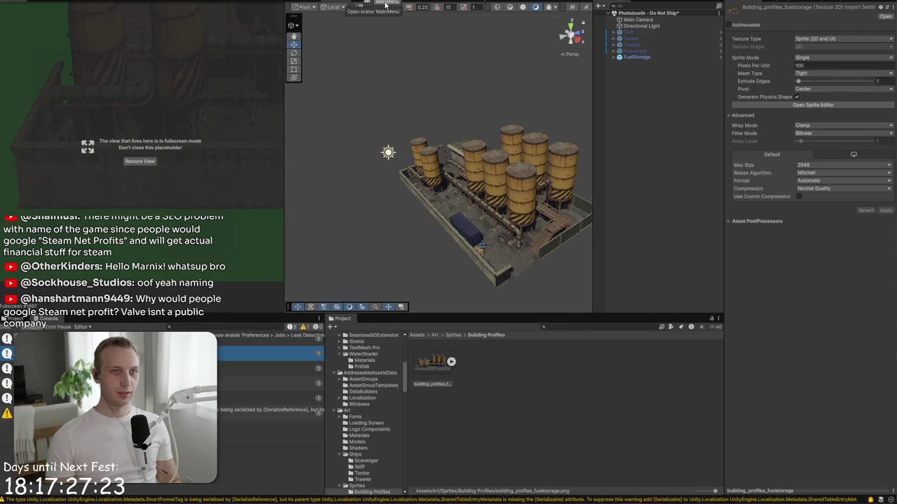
left_click(387, 9)
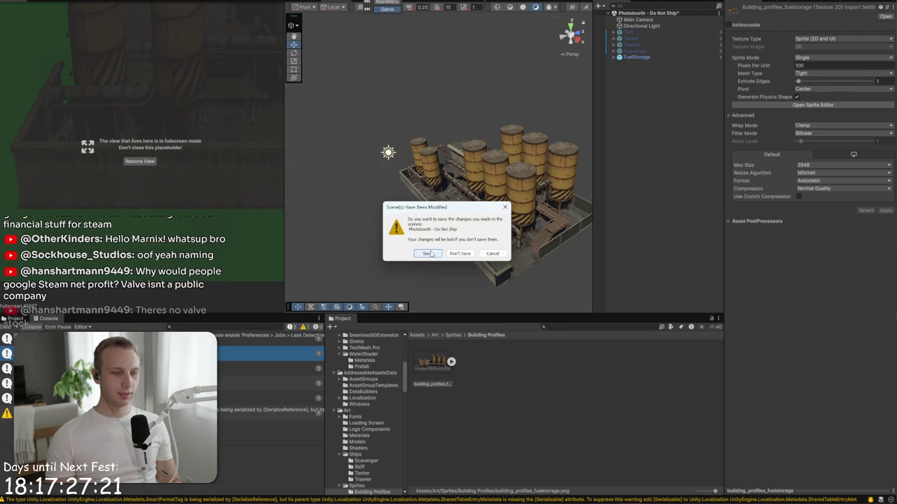
Step: Save the scene, preview the maximized game at Full HD 1920x1080, then frame the UI canvas in Scene view
left_click(426, 252)
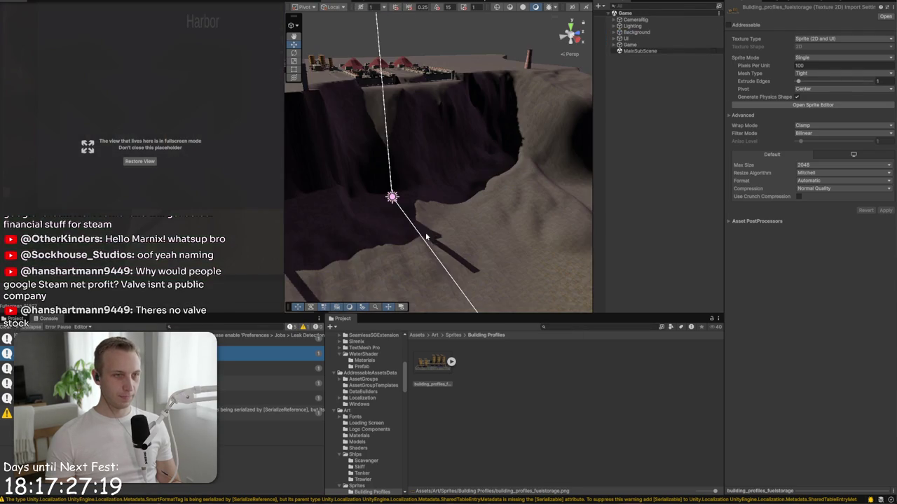
left_click(149, 163)
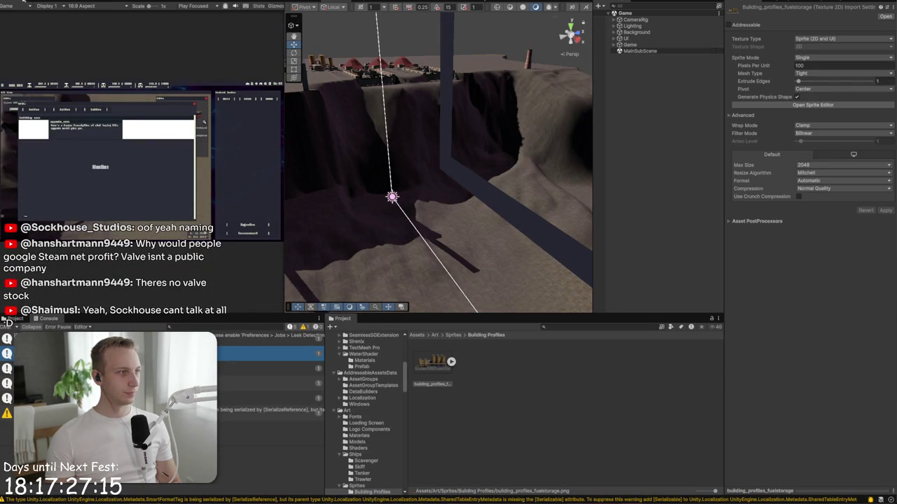
key("shift+space")
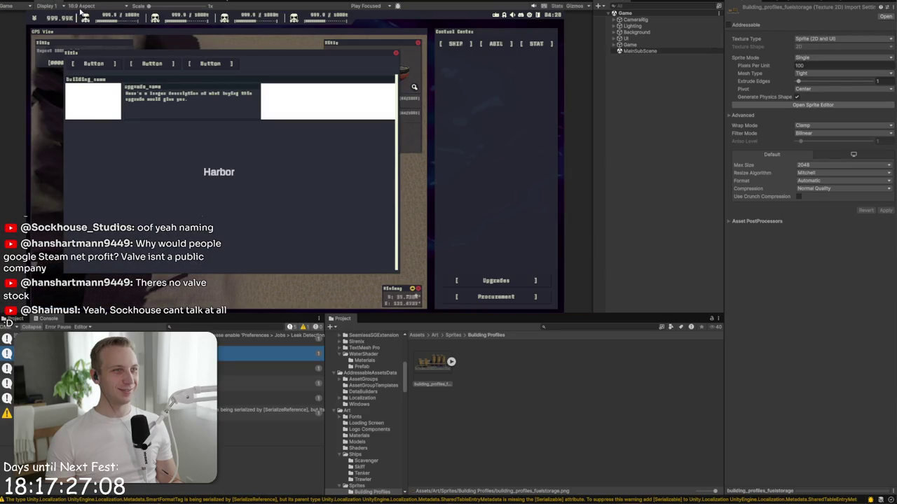
left_click(82, 6)
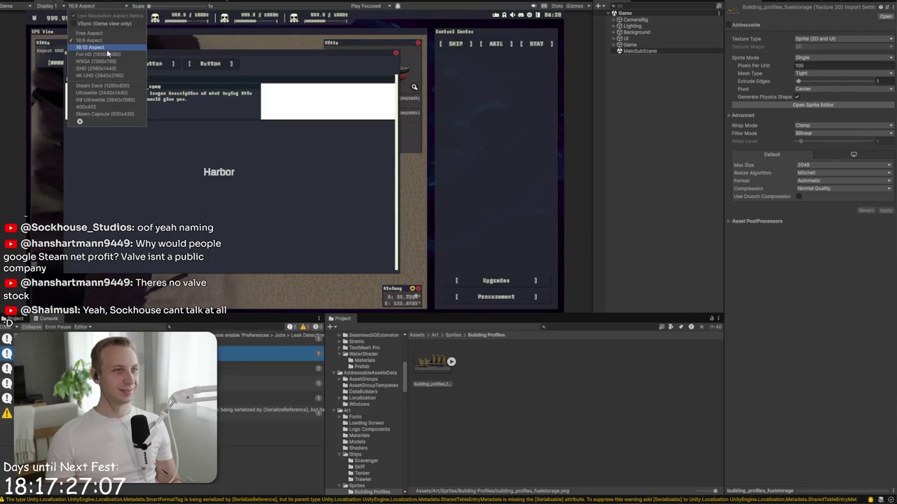
left_click(109, 54)
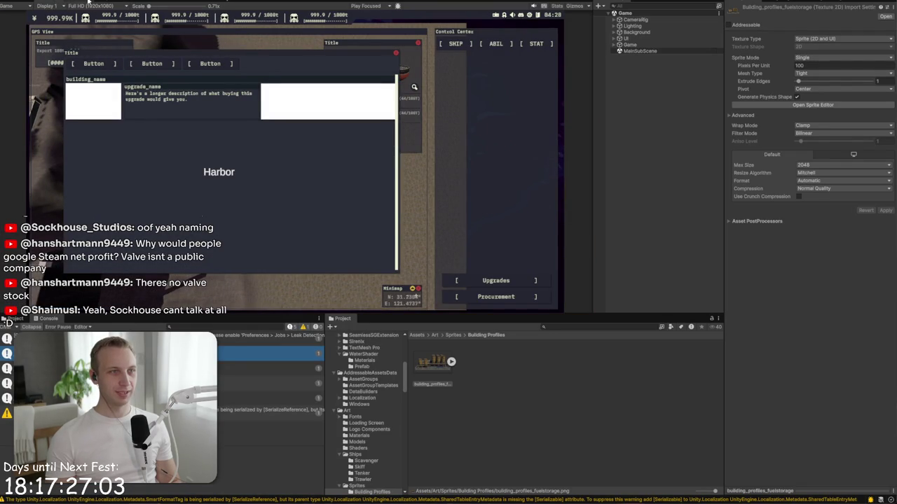
left_click(89, 2)
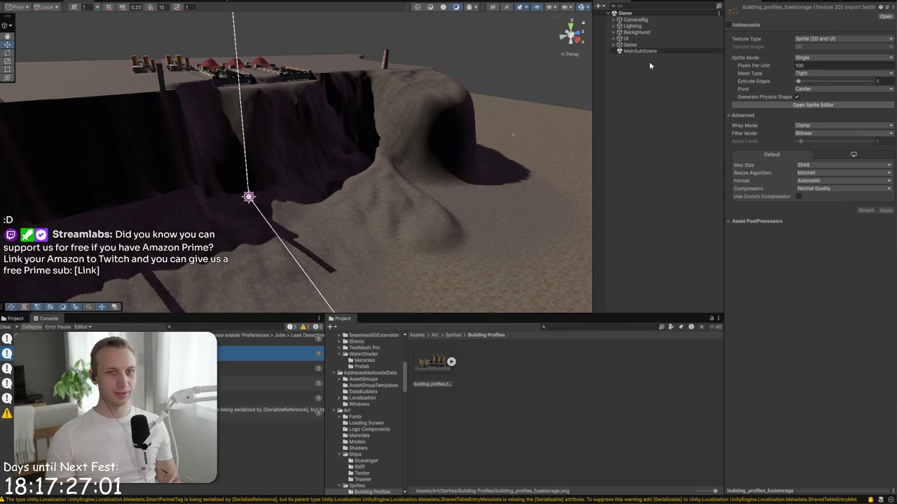
double_click(648, 39)
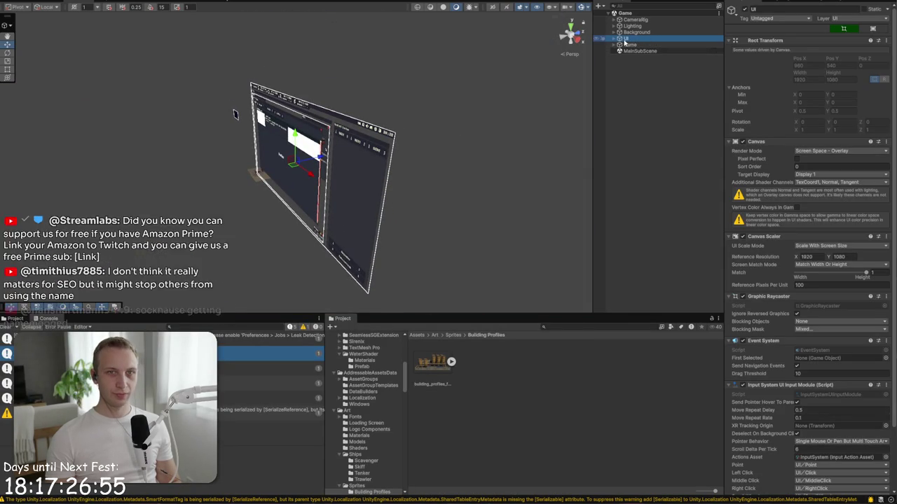
Step: Expand UI > Popups > UpgradesPopup in the Hierarchy and frame its Content
left_click(614, 38)
left_click(618, 64)
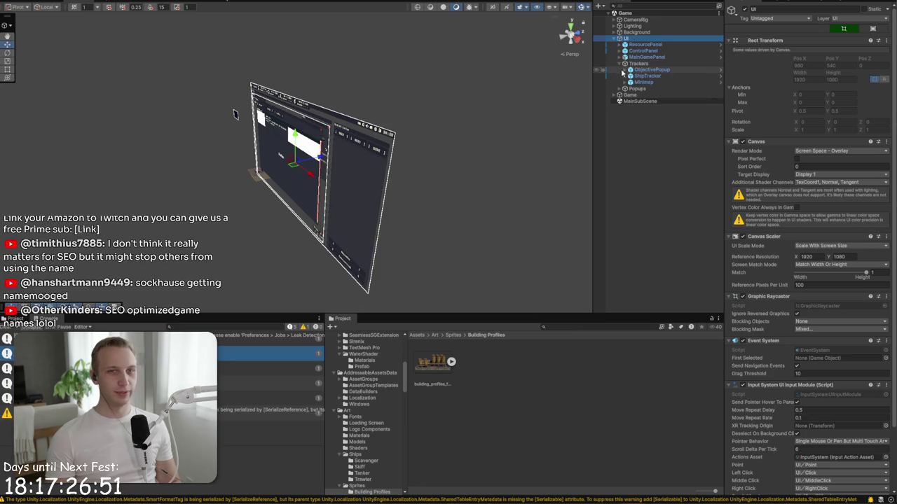
left_click(620, 89)
left_click(626, 83)
left_click(625, 83)
left_click(626, 94)
double_click(634, 101)
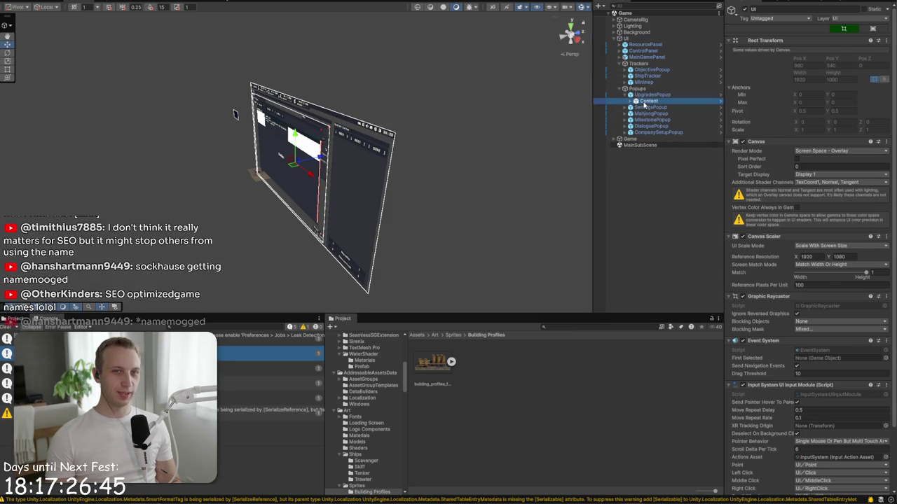
left_click(634, 101)
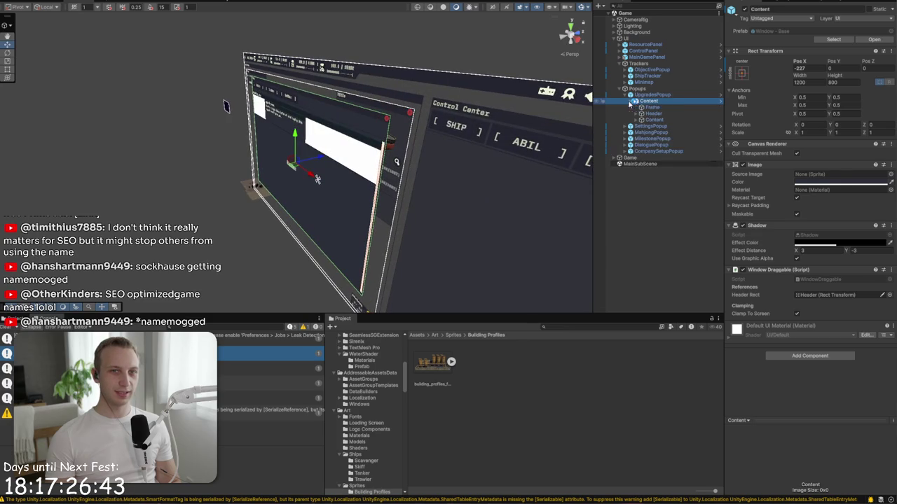
Step: Drill through TabContent, Harbor, Scroll View and Viewport to frame the HarborUpgradeEntry card
left_click(637, 114)
left_click(636, 120)
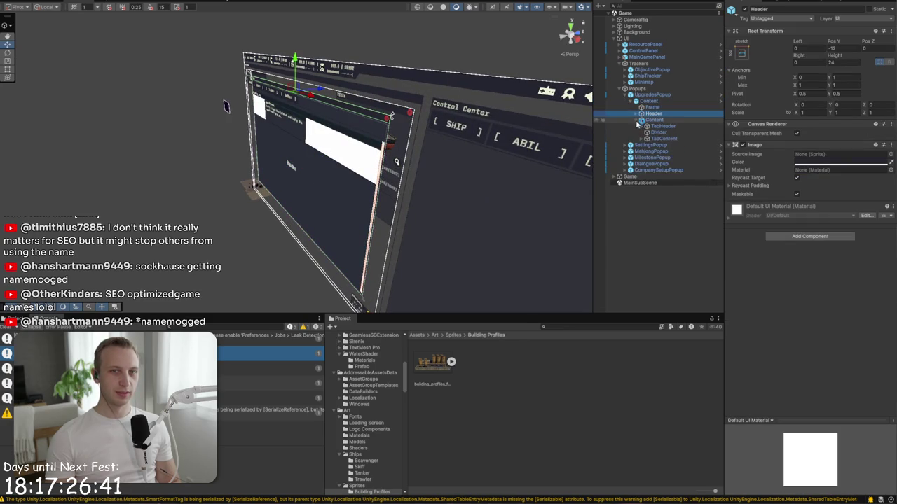
left_click(644, 138)
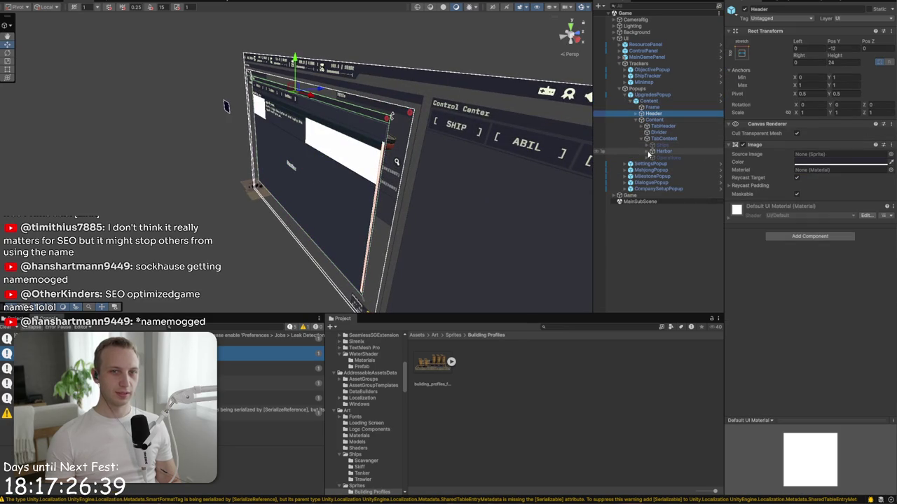
left_click(646, 151)
left_click(653, 164)
left_click(652, 157)
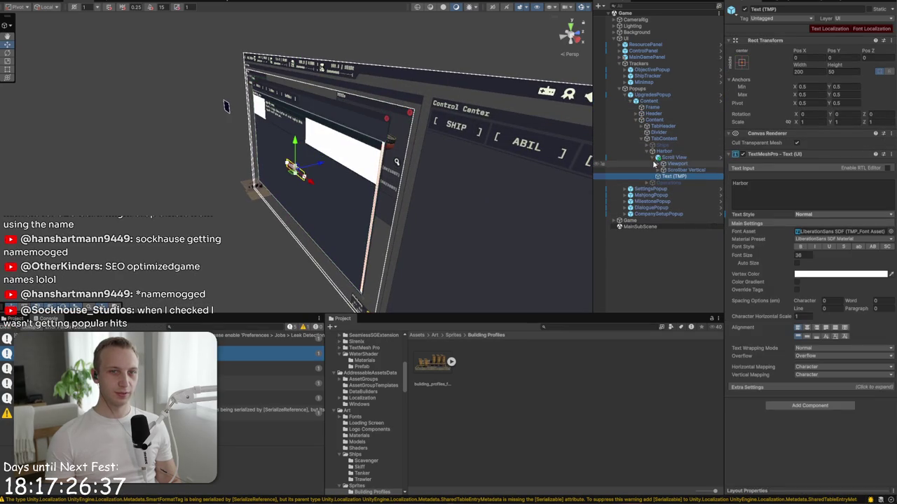
left_click(665, 164)
left_click(658, 164)
left_click(663, 170)
left_click(674, 176)
double_click(693, 176)
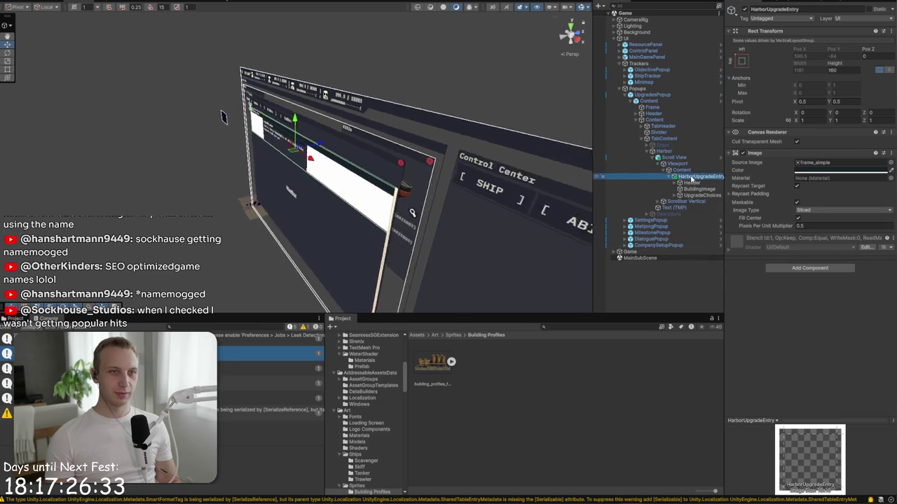
Step: Face the canvas front-on and give BuildingImage the building_profiles_fuelstorage sprite
left_click(562, 39)
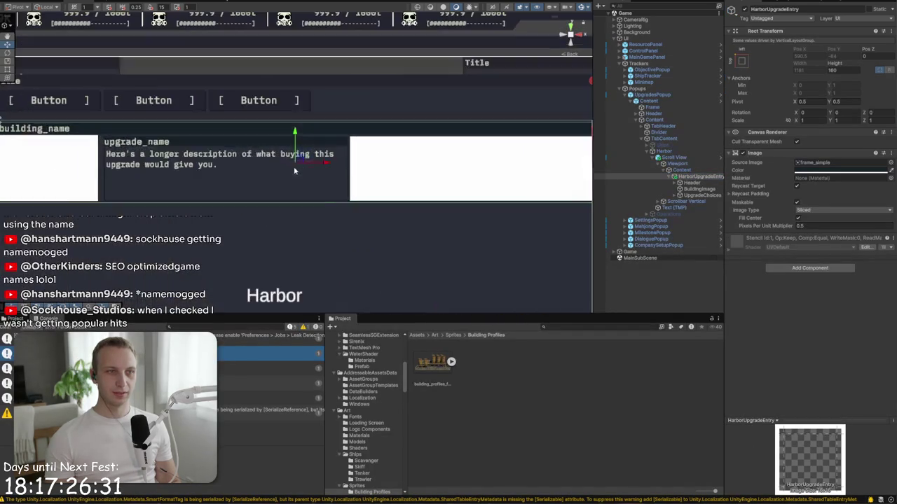
left_click(229, 164)
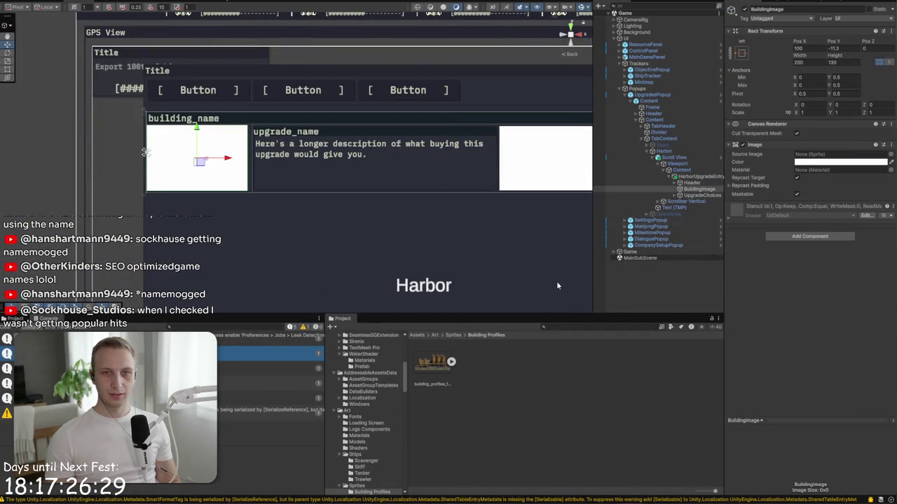
left_click(810, 156)
left_click_drag(812, 159, 810, 156)
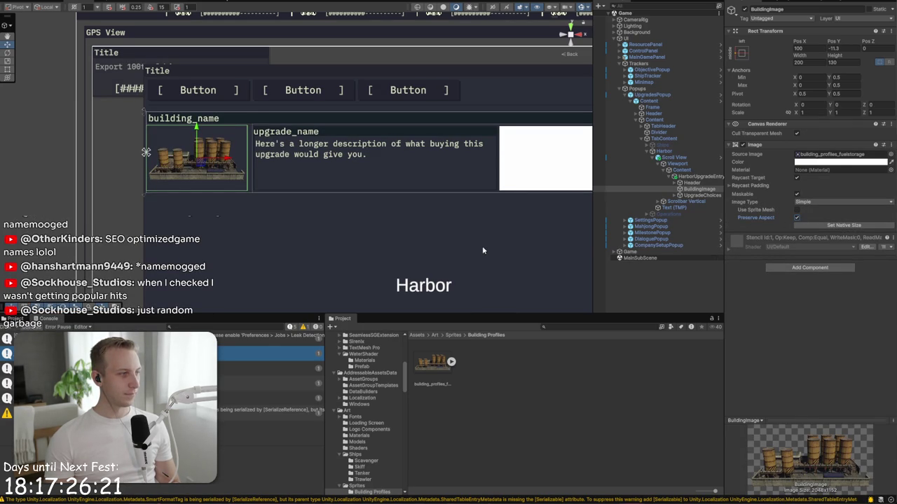
Step: Select the card's Frame object and switch back to the Game view
left_click(517, 226)
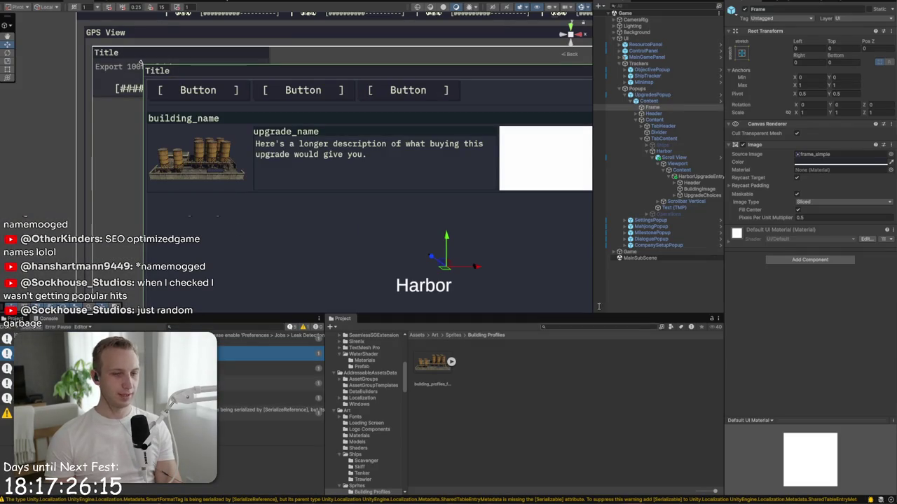
left_click(63, 5)
left_click(77, 6)
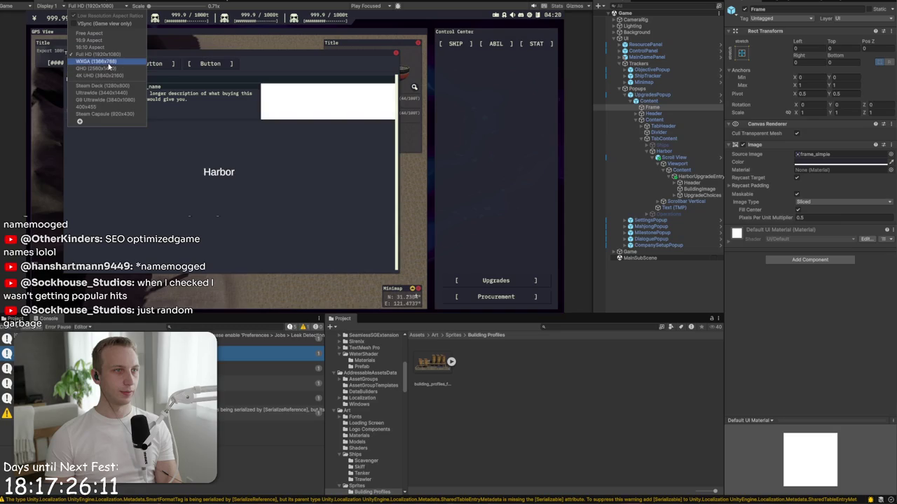
Step: Choose WXGA (1366x768) from the Game view resolution dropdown
left_click(108, 65)
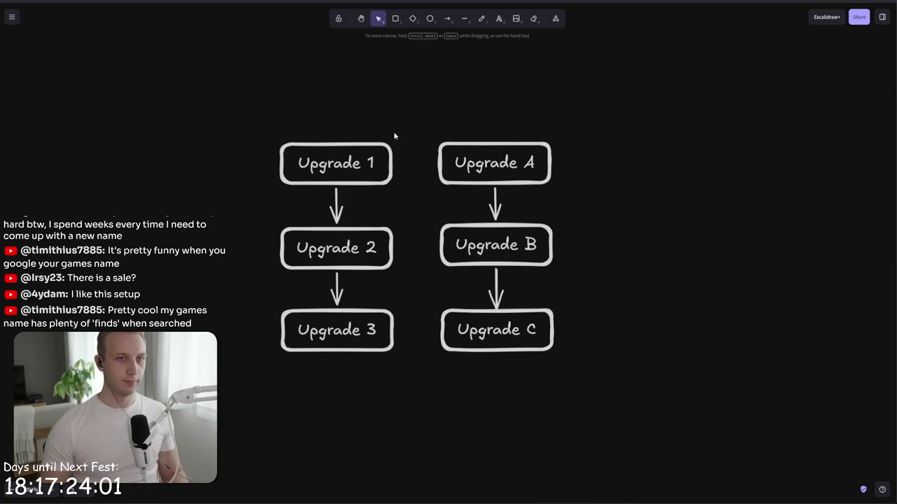
Step: Alt-drag a copy of the Upgrade A box above both chains and relabel it Upgrade 0
left_click(448, 144)
left_click_drag(448, 145, 404, 127)
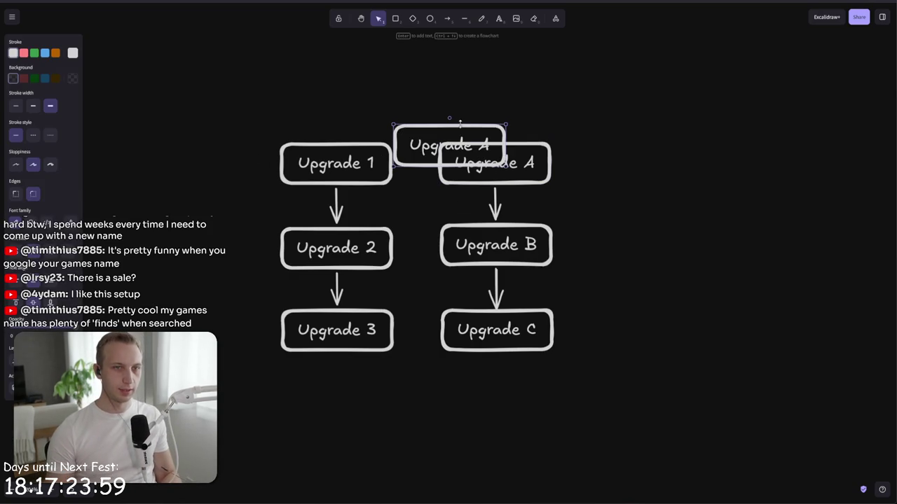
mouse_move(461, 127)
left_mouse_down()
mouse_move(448, 59)
mouse_move(429, 37)
mouse_move(428, 45)
left_mouse_up()
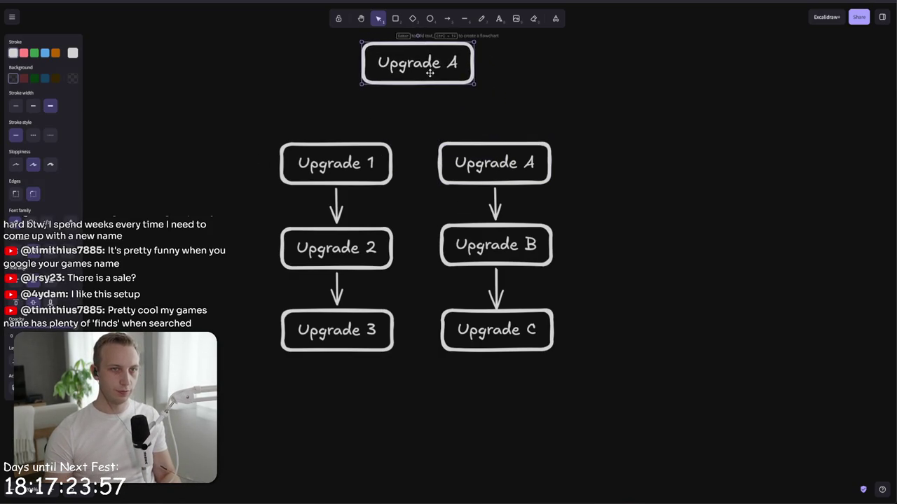
double_click(430, 74)
key("ctrl+a")
type("Upgrade 1")
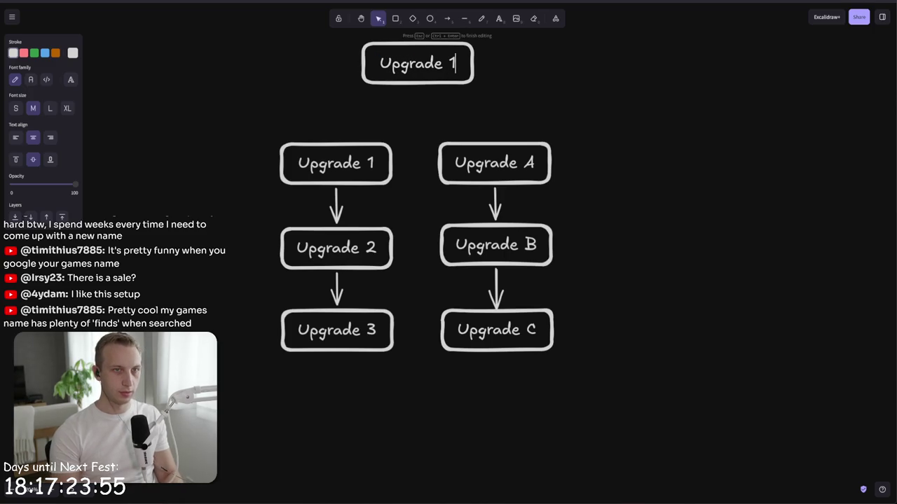
key("BackSpace")
type("0")
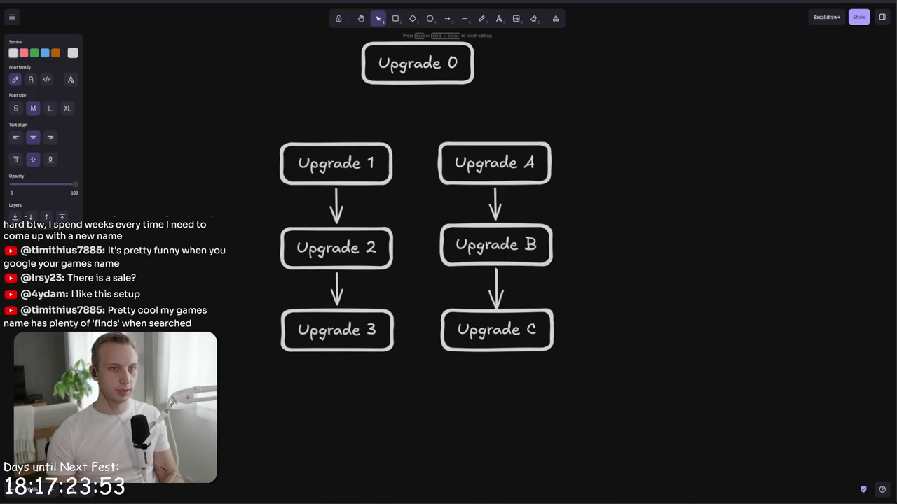
left_click(543, 89)
Step: Draw arrows from Upgrade 0 to Upgrade 1 and to Upgrade A
left_click(448, 20)
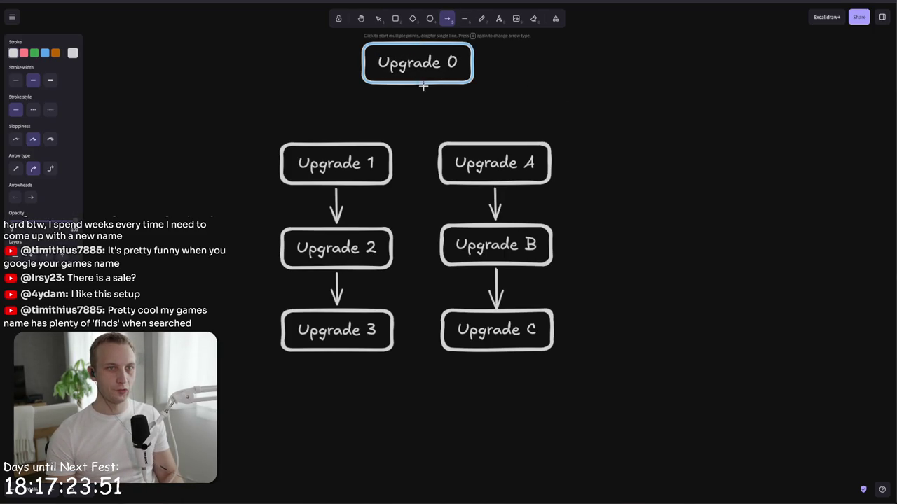
left_click_drag(415, 80, 343, 138)
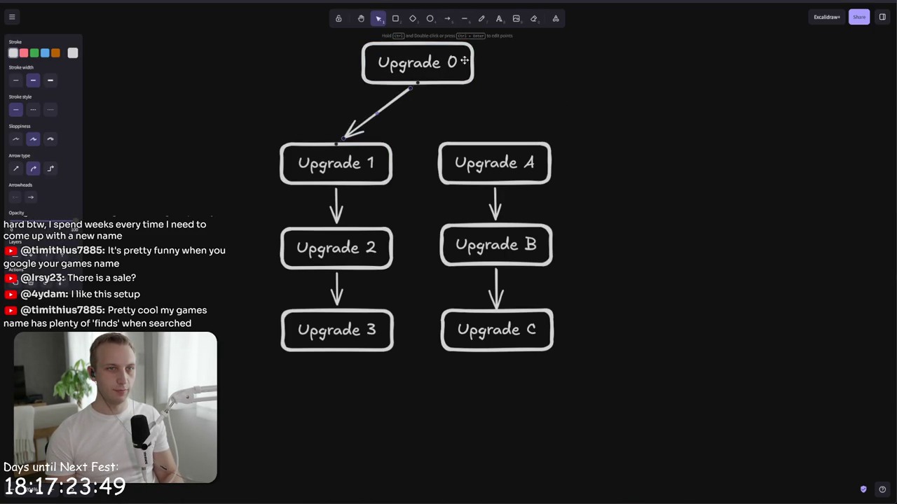
mouse_move(418, 89)
left_mouse_down()
mouse_move(444, 110)
mouse_move(400, 96)
mouse_move(422, 89)
left_mouse_up()
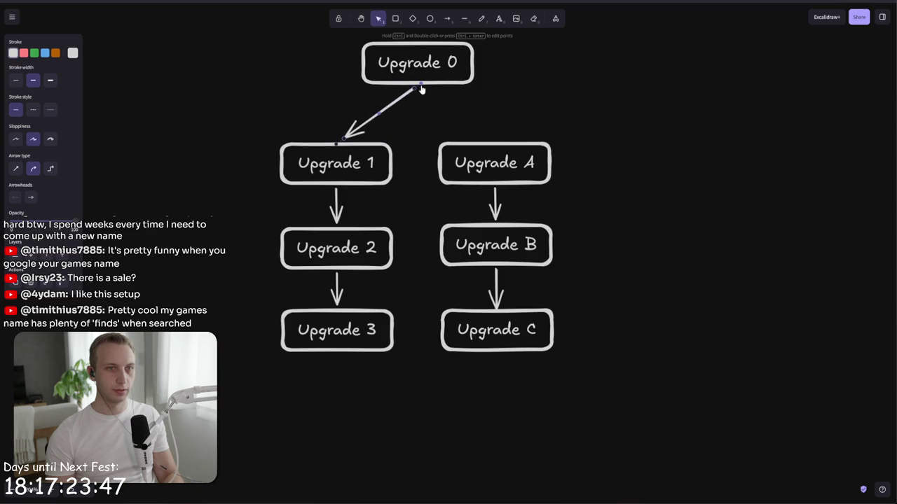
left_click(448, 19)
left_click_drag(420, 85, 489, 137)
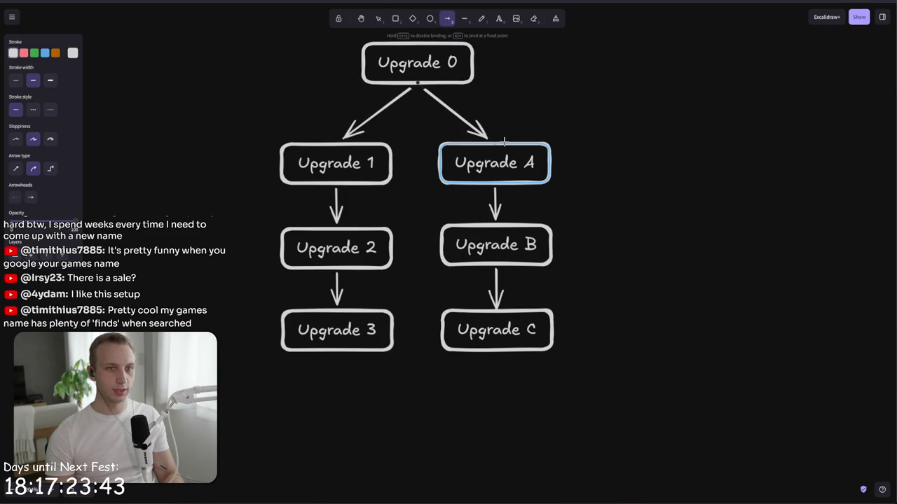
left_click(562, 123)
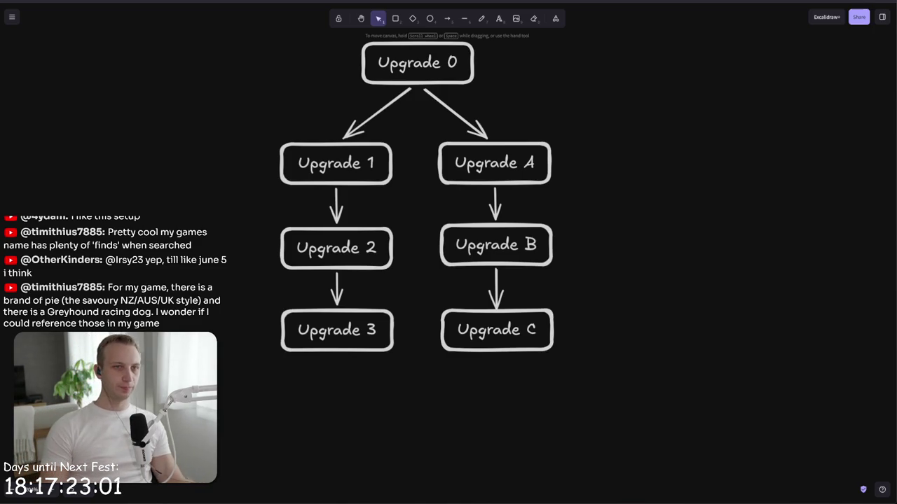
key("alt+Tab")
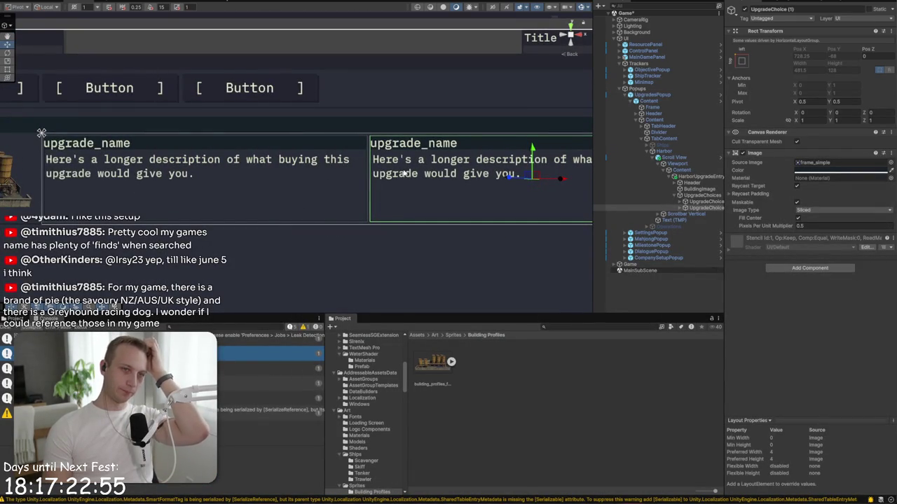
Step: Delete and restore the second upgrade card, then duplicate it into a third card
key("Delete")
scroll(391, 206, "down", 3)
scroll(391, 206, "down", 1)
left_click_drag(391, 207, 315, 222)
key("ctrl+z")
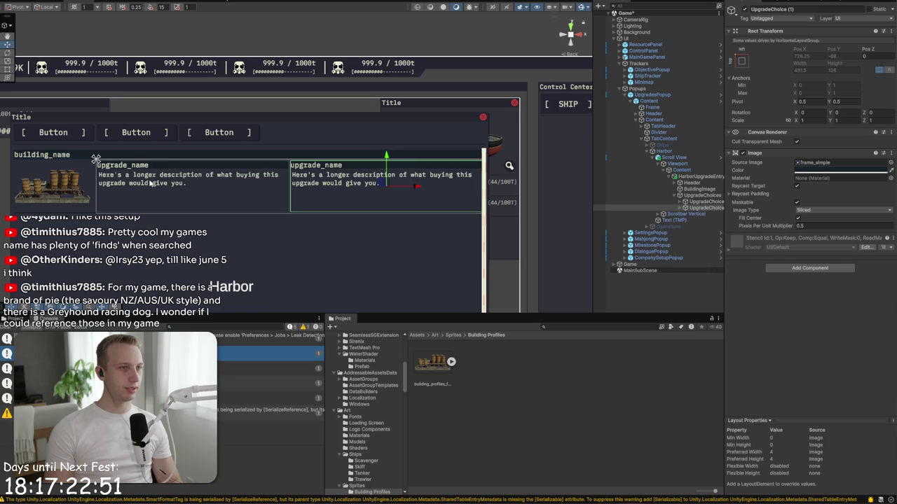
left_click(716, 209)
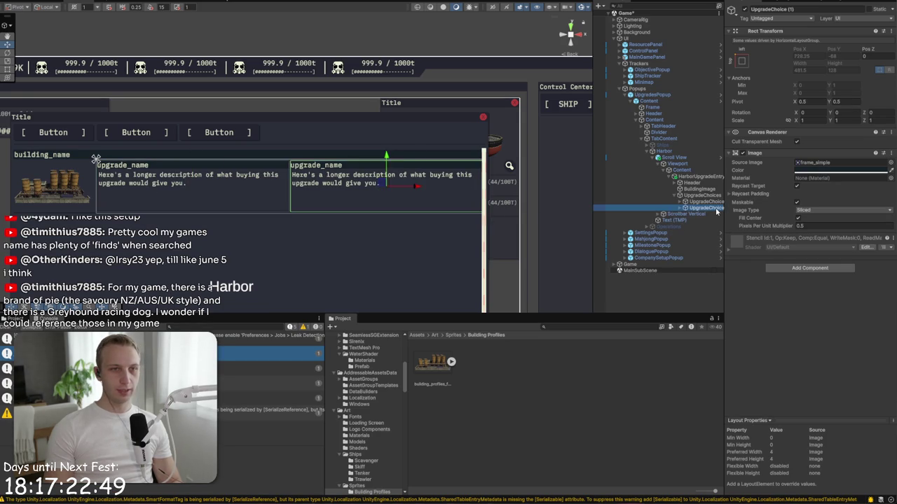
key("ctrl+d")
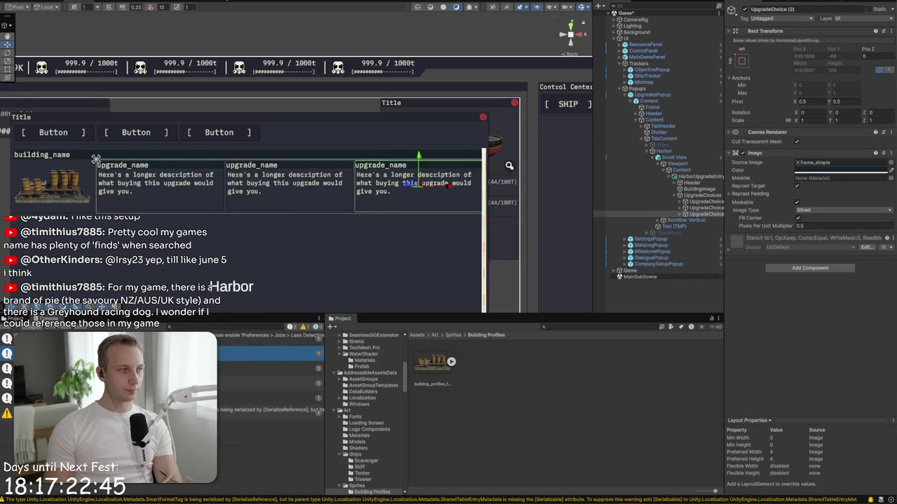
Step: Check the full-size Game view, delete the third card, and frame the second UpgradeChoice
key("shift+space")
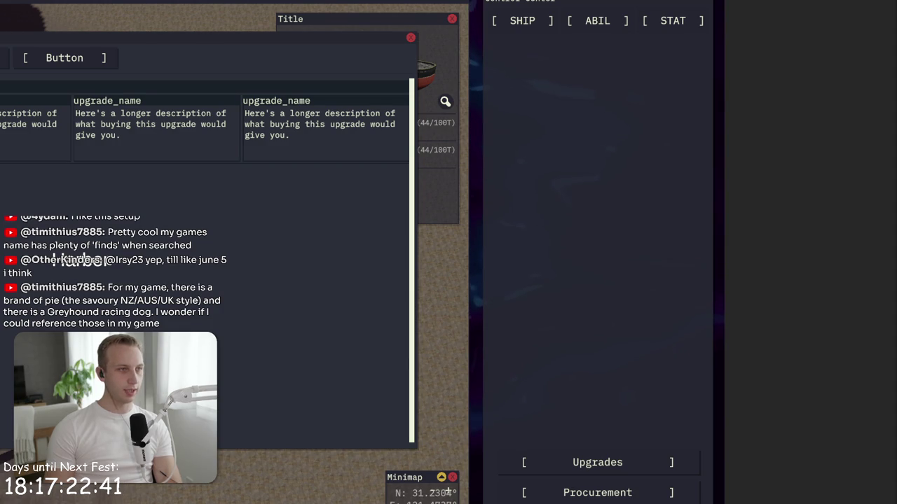
key("shift+space")
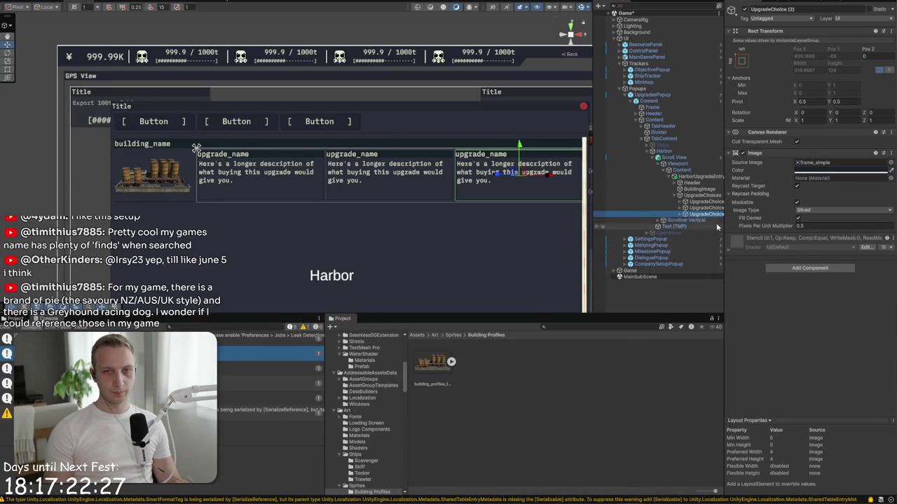
key("Delete")
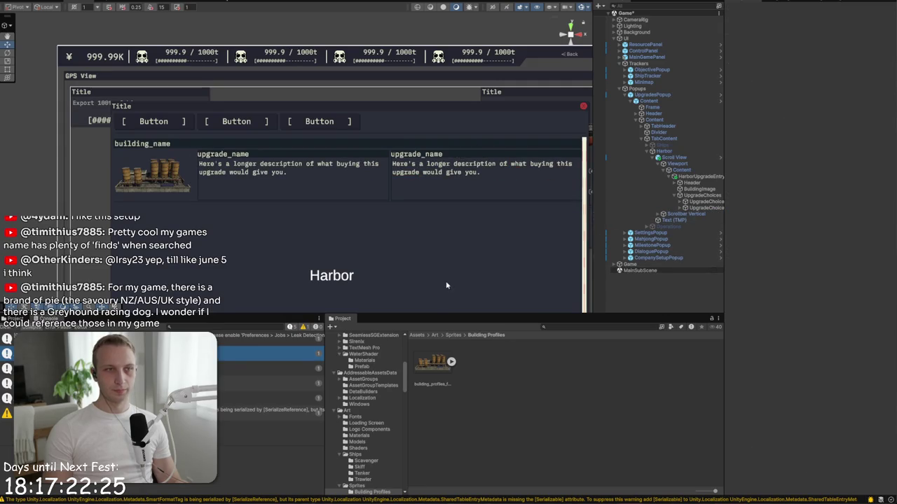
scroll(416, 201, "up", 5)
left_click_drag(172, 150, 504, 195)
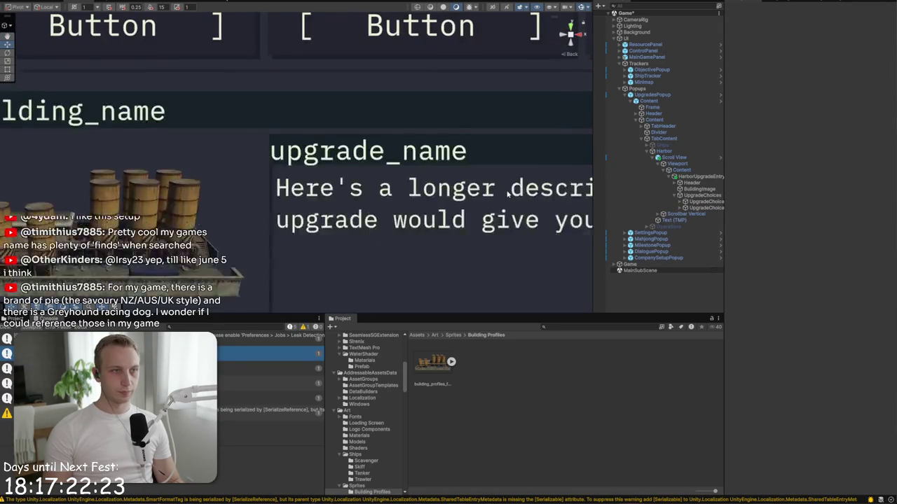
scroll(502, 198, "down", 6)
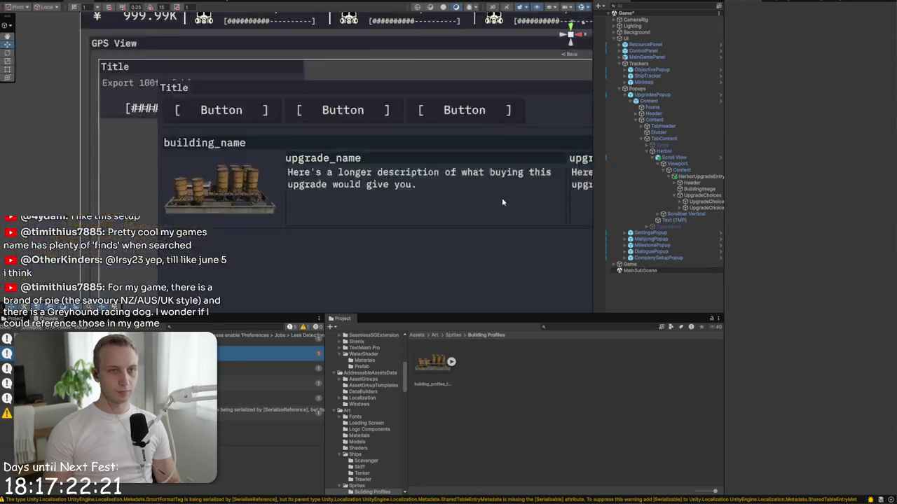
left_click(693, 208)
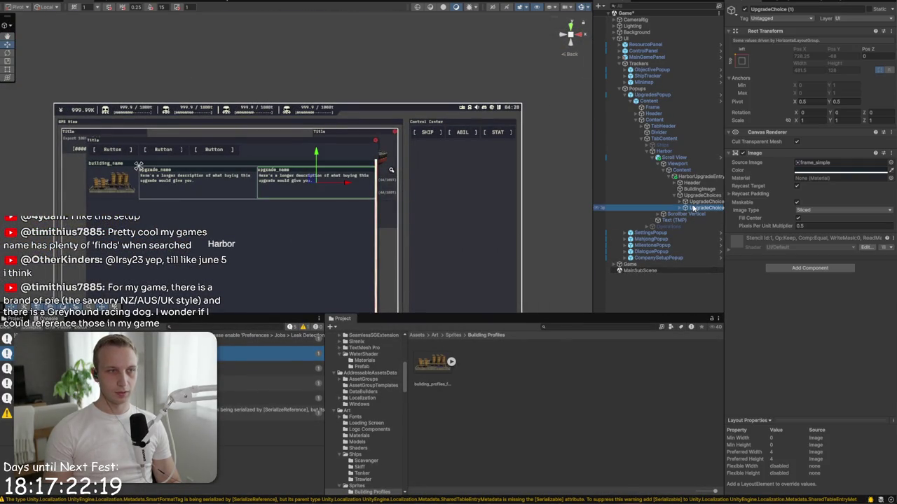
key("f")
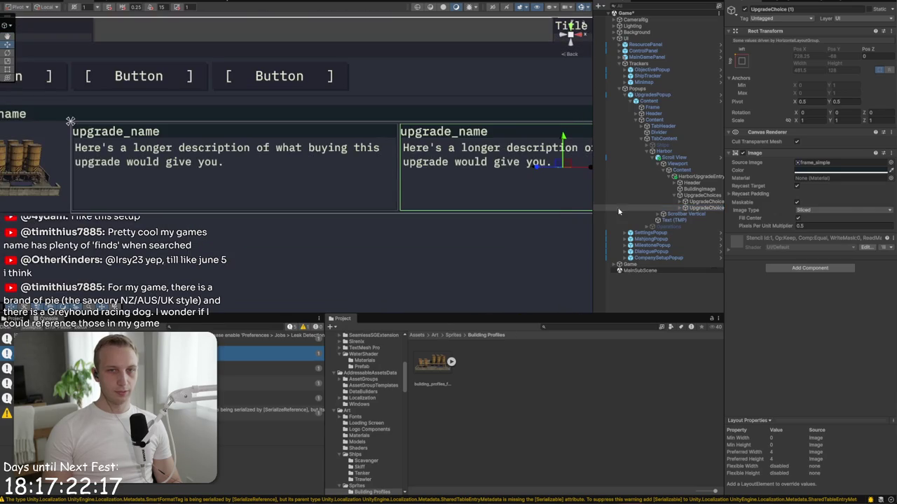
left_click(684, 202)
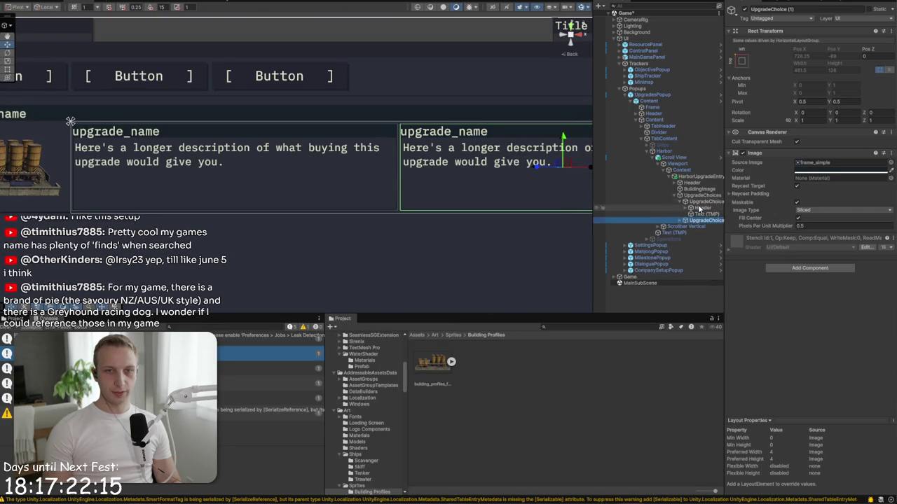
Step: Add a UI Image inside the first upgrade card and name it UpgradeCosts
right_click(699, 201)
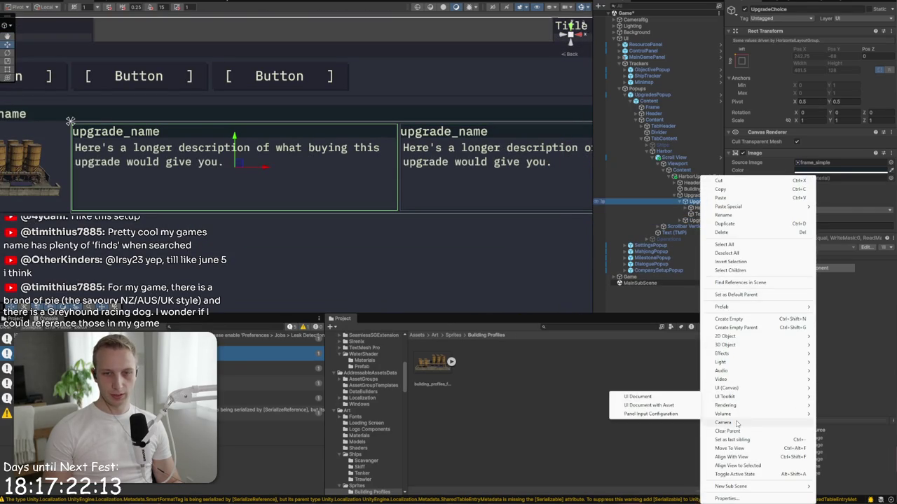
mouse_move(764, 389)
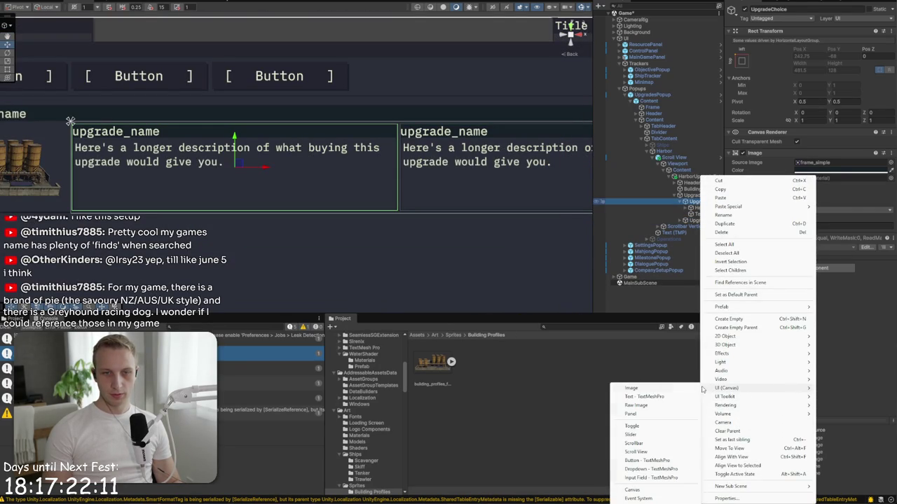
left_click(631, 388)
type("pgra")
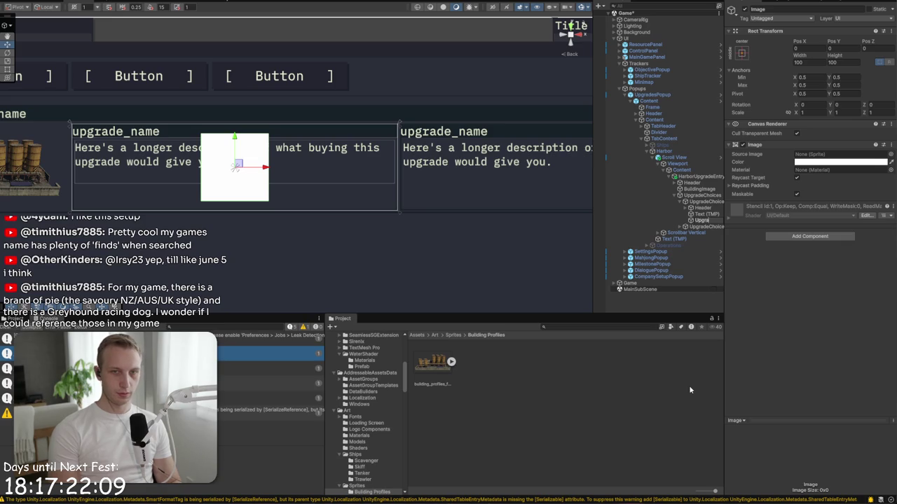
type("deCost")
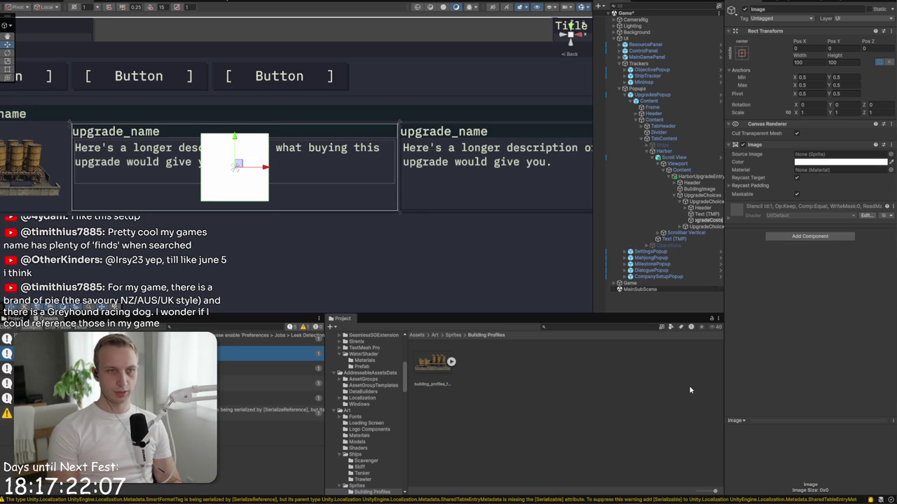
type("s")
key("Return")
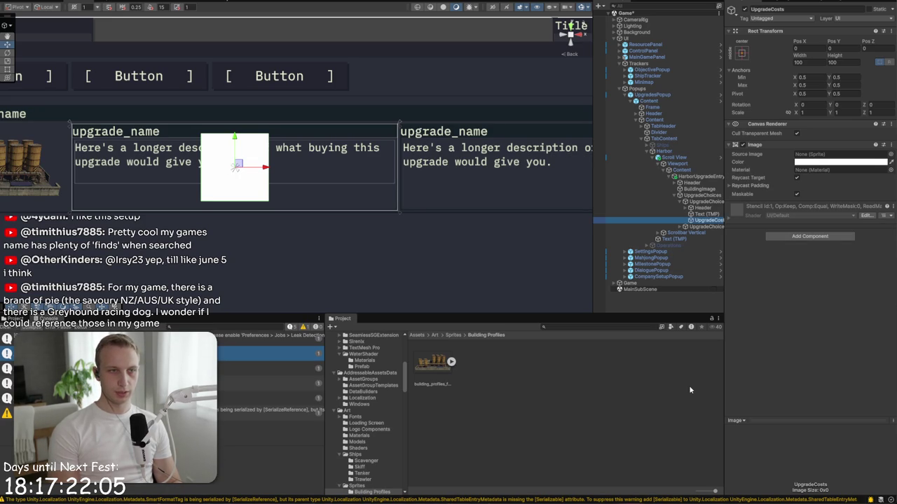
Step: Anchor UpgradeCosts bottom-stretch with Height 30 and Pos Y 20
left_click(741, 52)
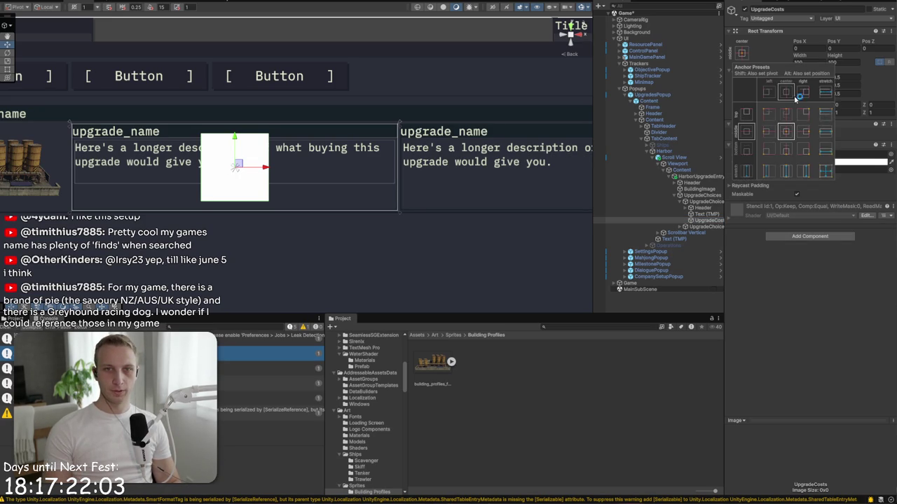
left_click(825, 147, "alt")
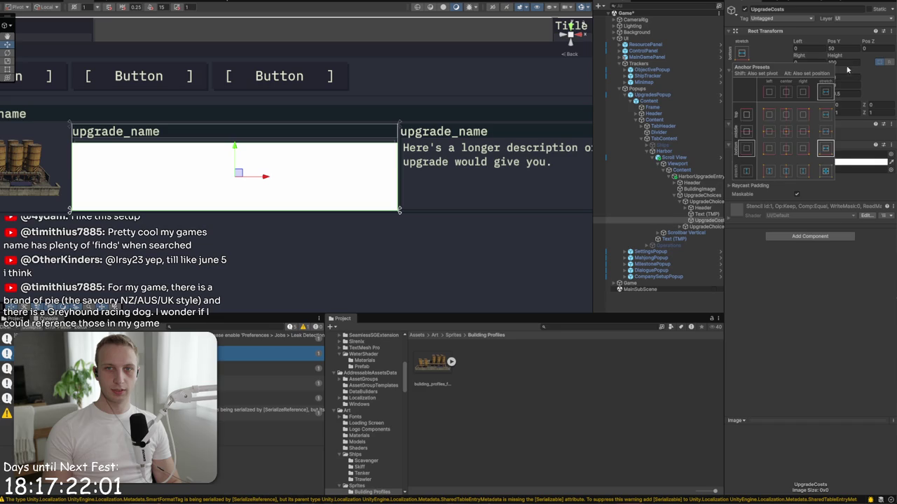
left_click(845, 62)
type("30")
left_click(845, 49)
type("15")
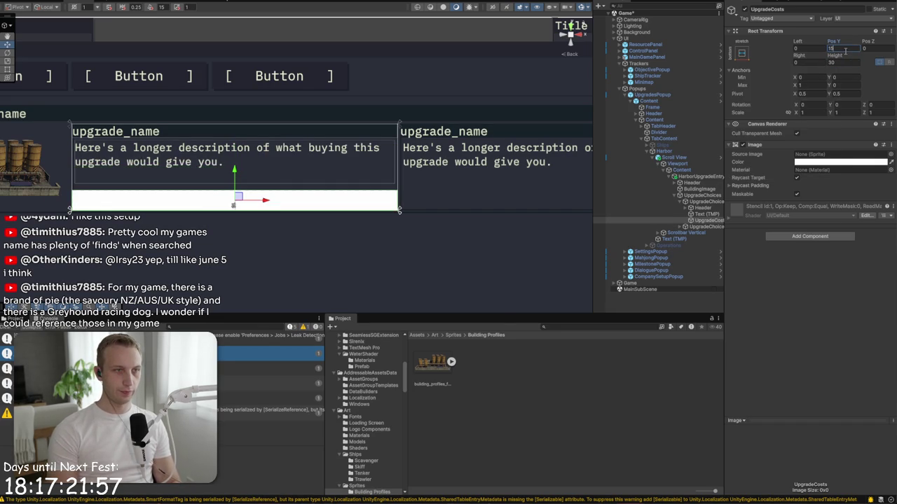
key("BackSpace")
key("BackSpace")
type("20")
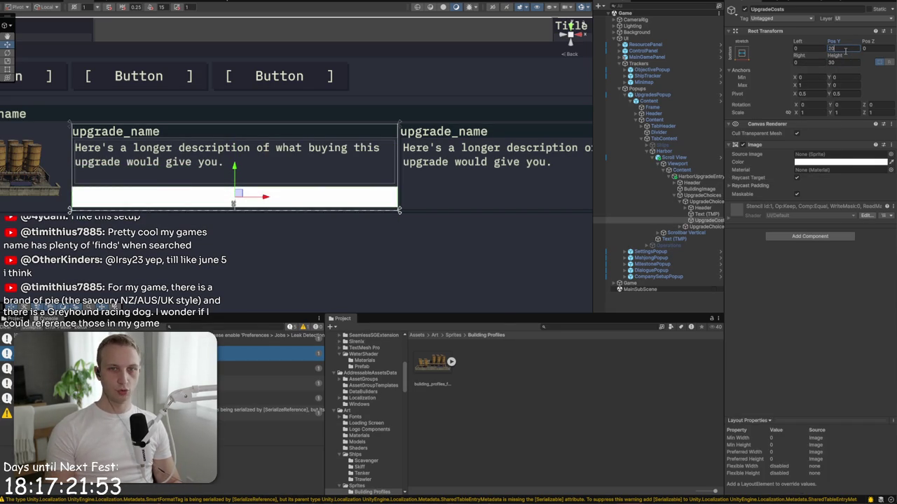
scroll(407, 191, "up", 3)
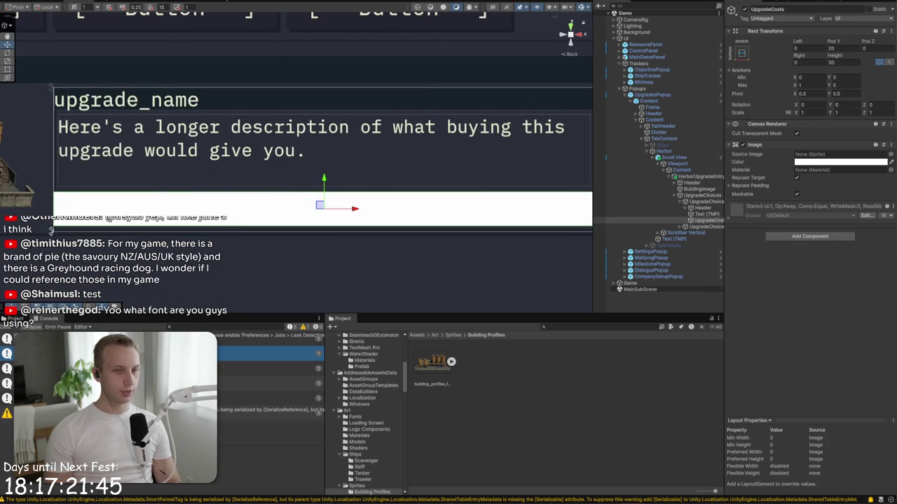
key("alt+Tab")
Step: Search 'noroshi code' and open the noroshi repository's main page on GitHub
key("ctrl+l")
type("no")
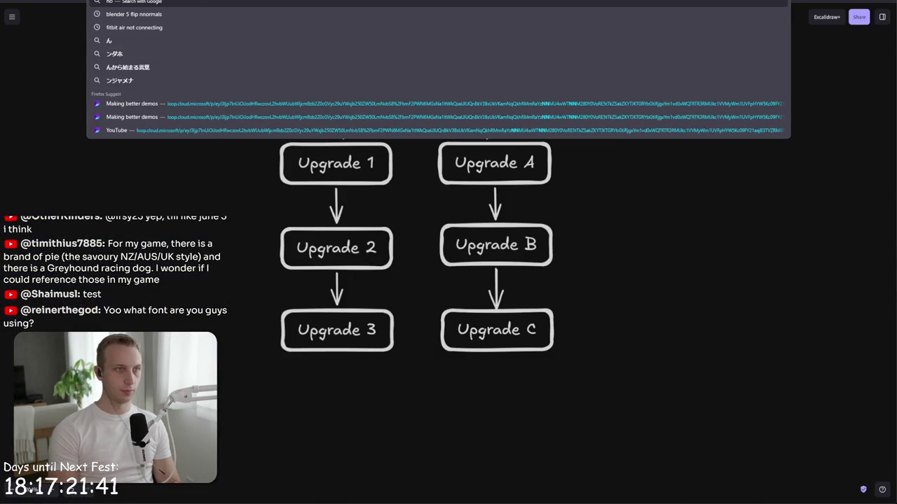
type("roshi code")
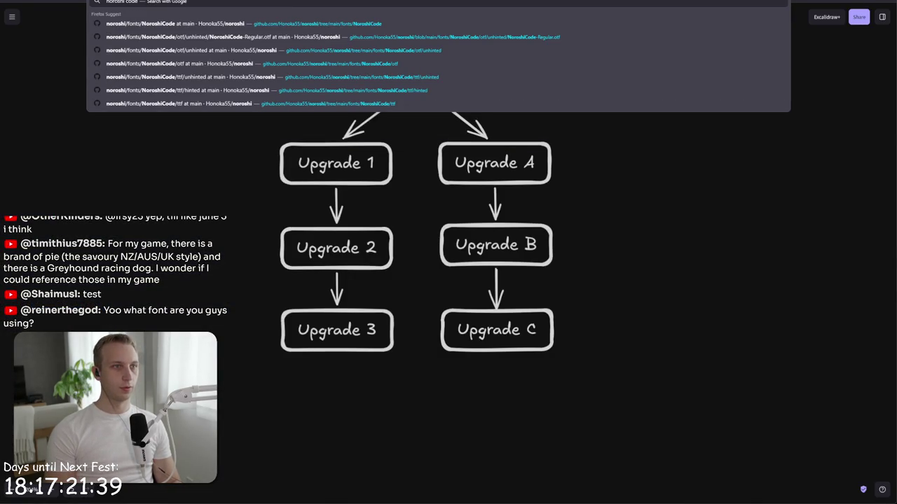
key("Return")
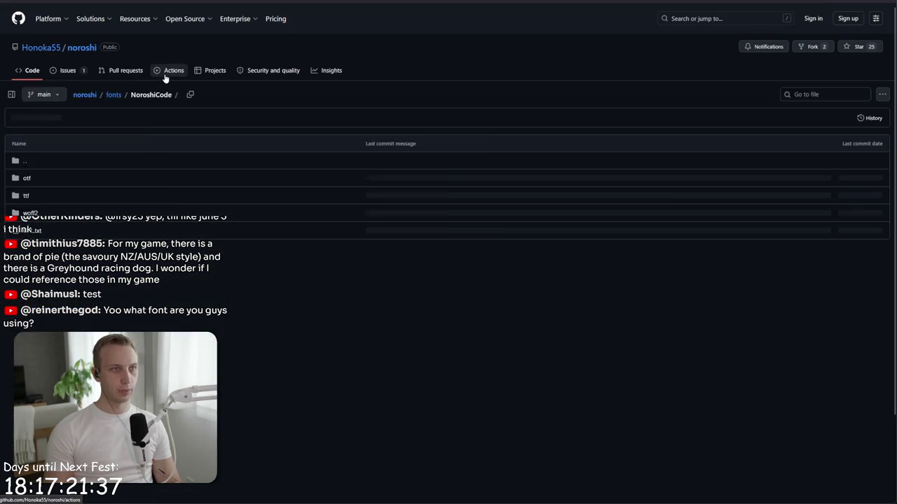
left_click(77, 47)
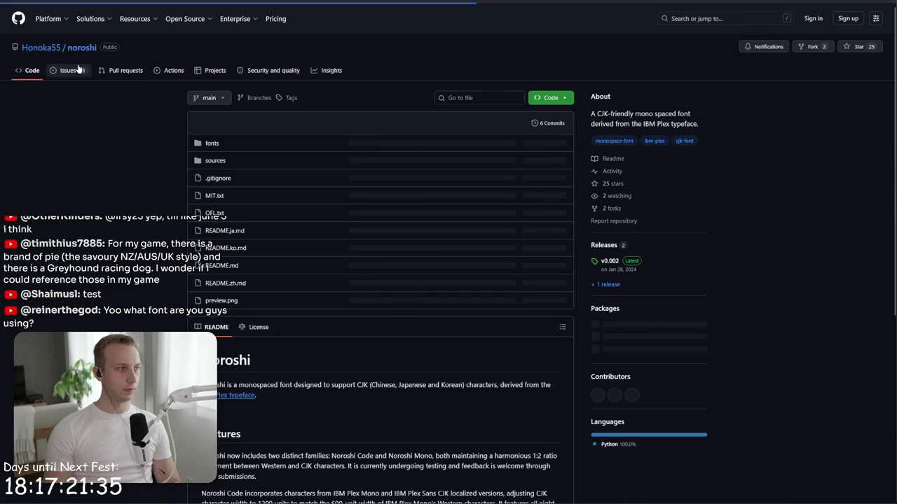
Step: Scroll through the README font previews and jump back to the top
scroll(757, 178, "down", 2)
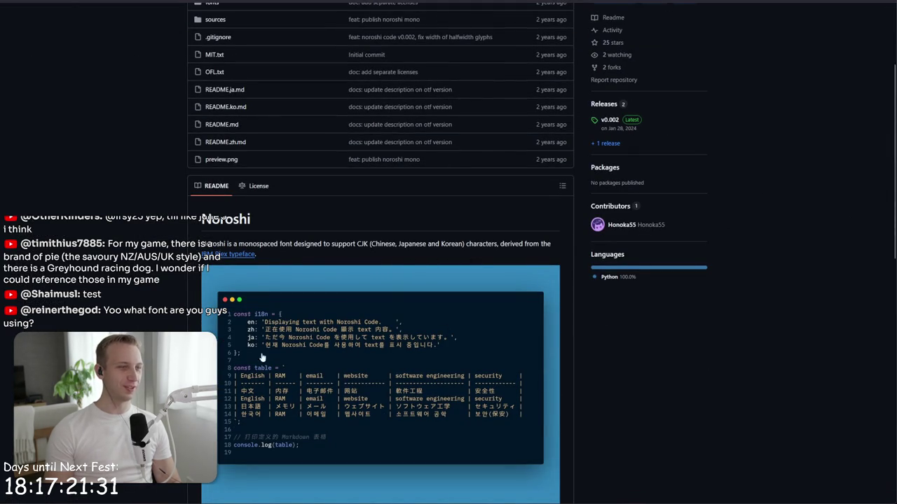
scroll(280, 359, "down", 1)
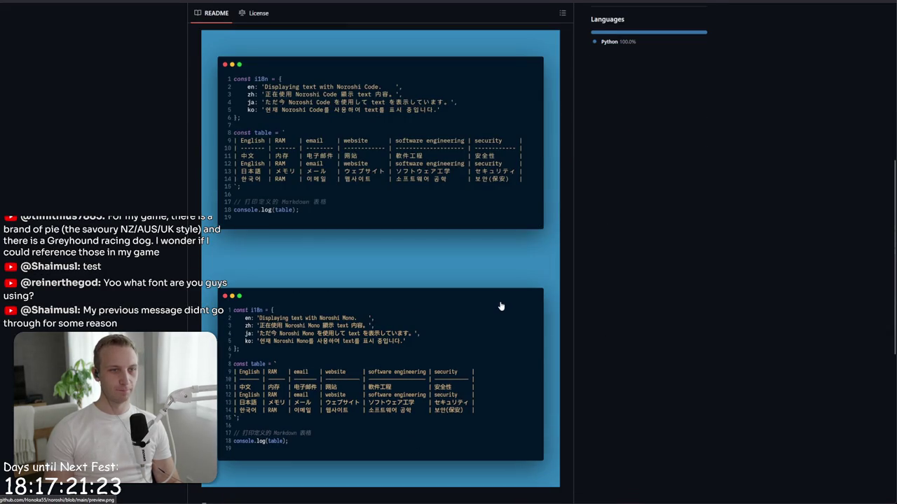
scroll(481, 348, "down", 4)
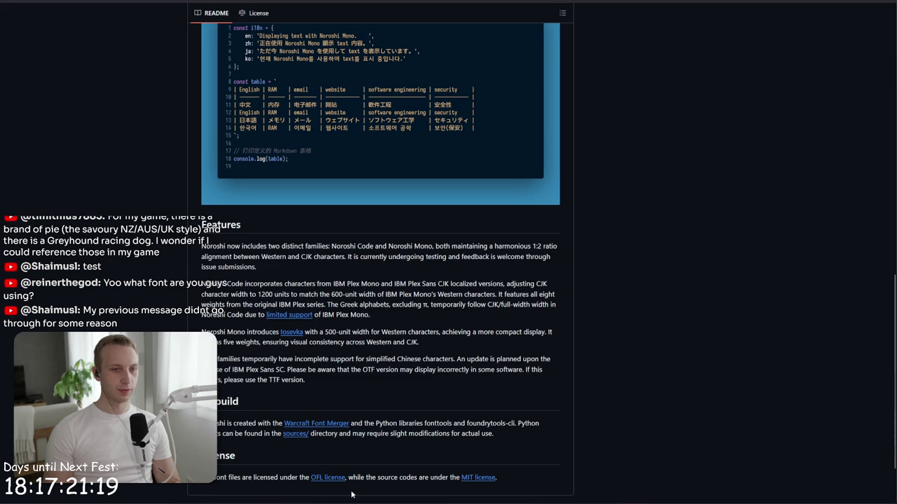
scroll(362, 443, "down", 1)
key("Home")
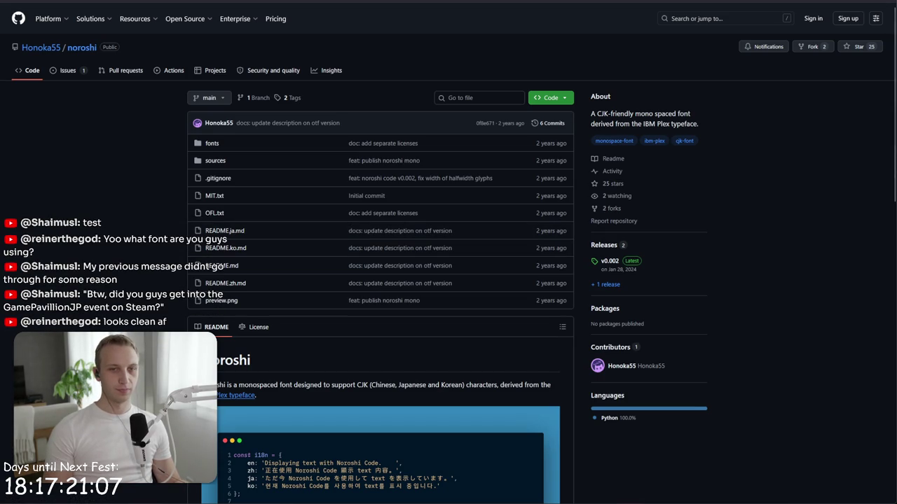
key("alt+Tab")
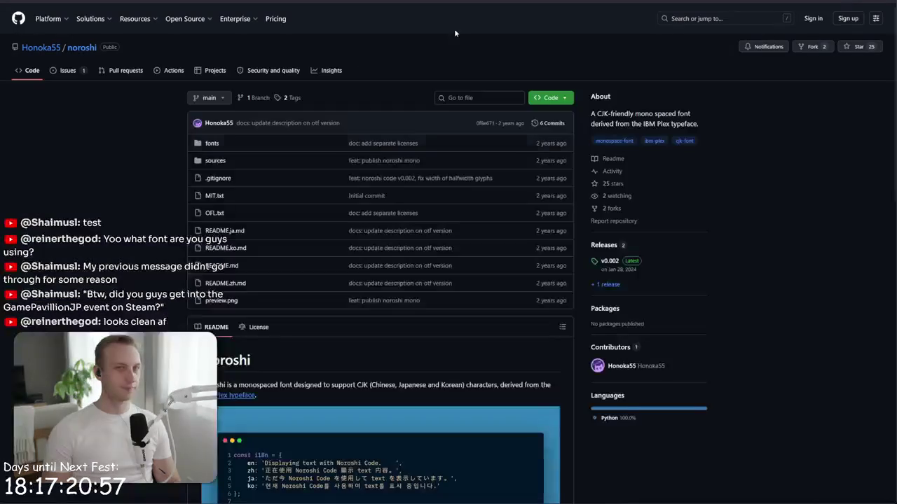
key("ctrl+t")
Step: Open How To Market A Game and scroll through the upcoming festival listings
type("how")
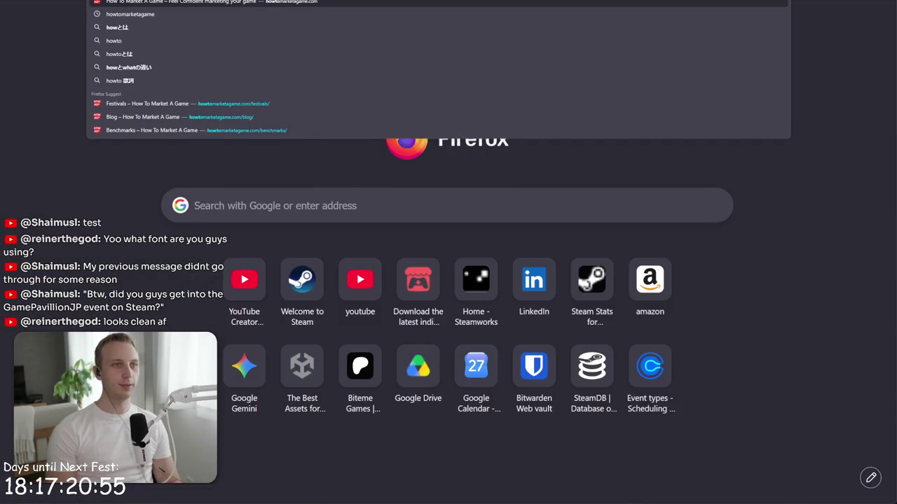
key("Return")
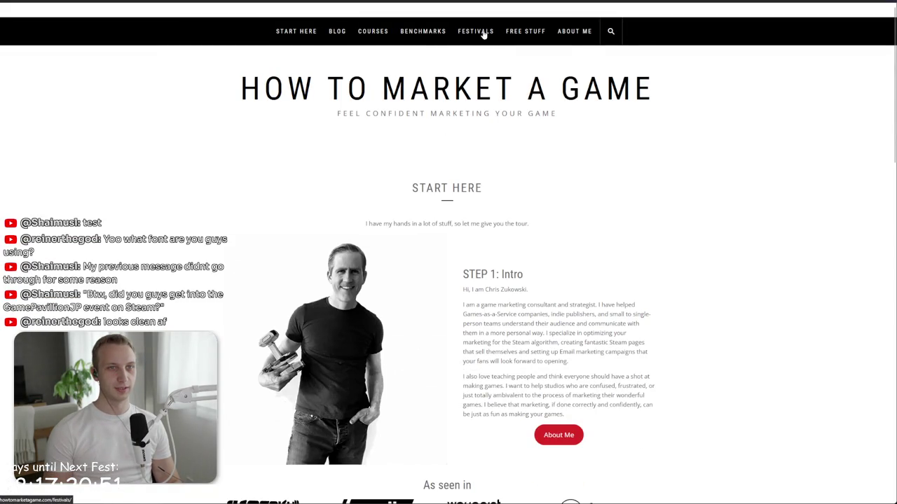
scroll(370, 304, "down", 5)
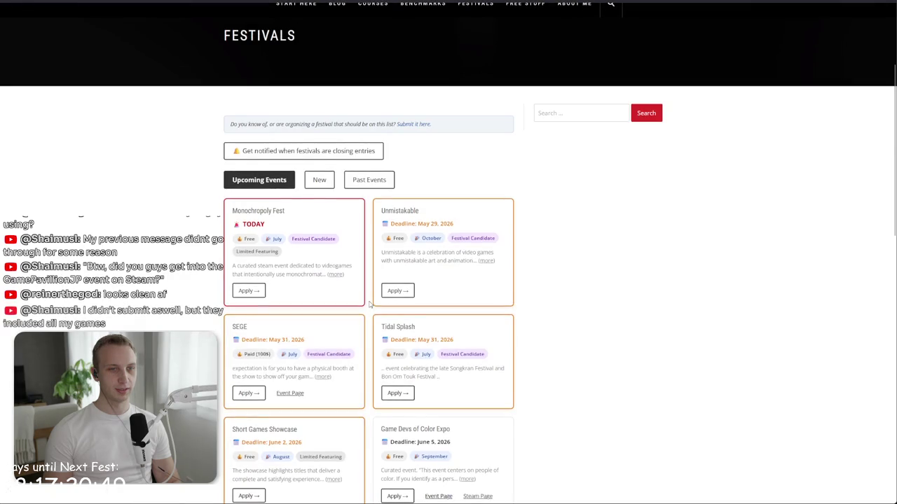
scroll(359, 335, "down", 4)
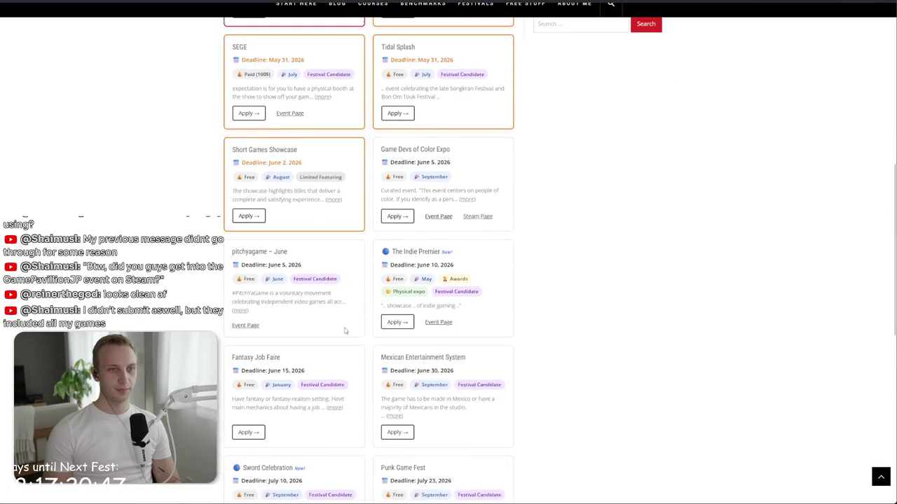
scroll(337, 327, "down", 1)
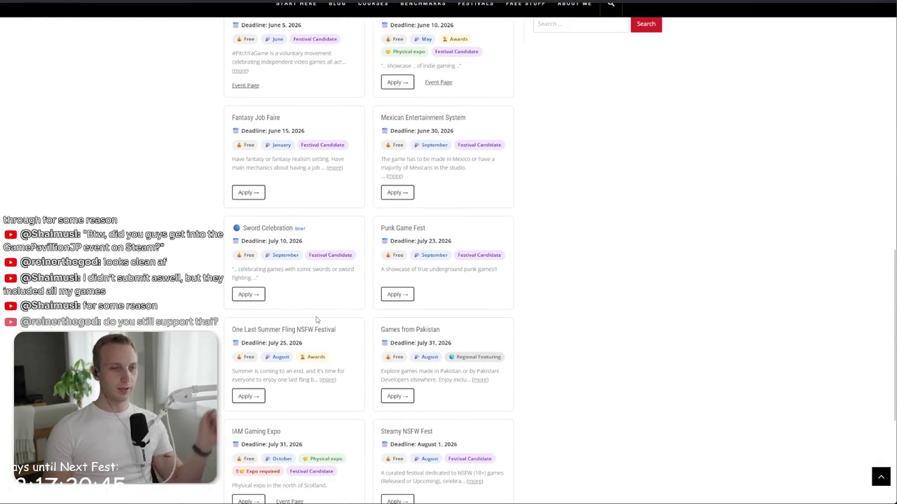
scroll(315, 320, "down", 2)
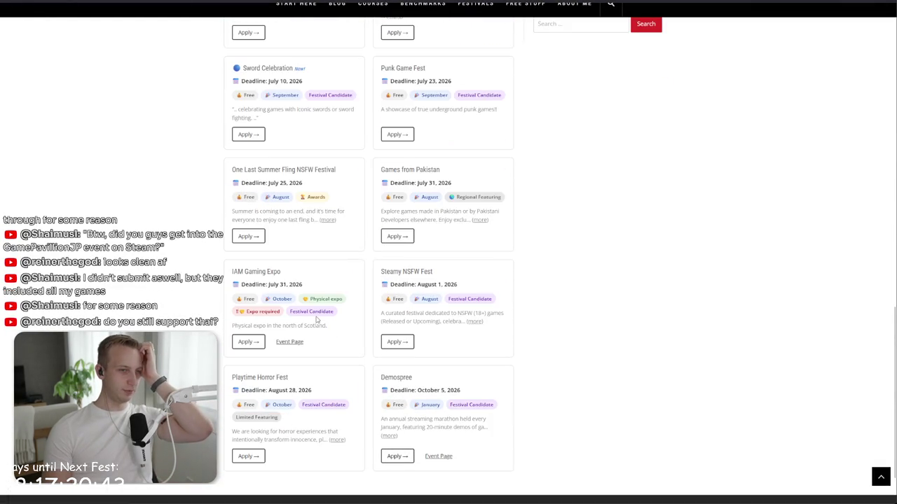
scroll(318, 336, "down", 1)
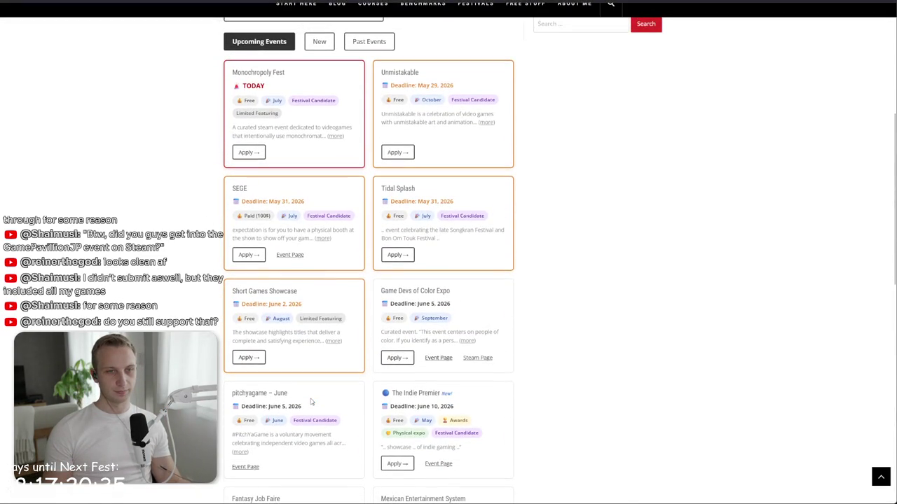
scroll(312, 402, "up", 3)
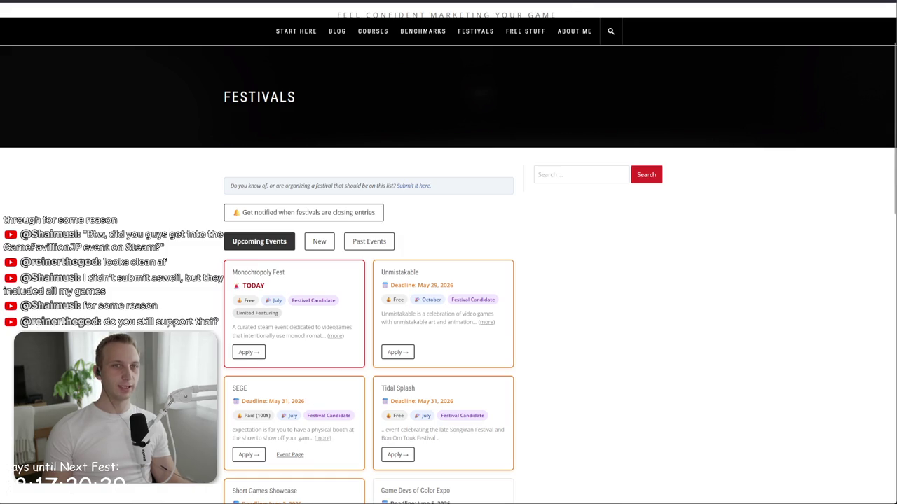
Step: Check the Game Devs of Color Expo deadline, then return to the noroshi repository tab
key("ctrl+Tab")
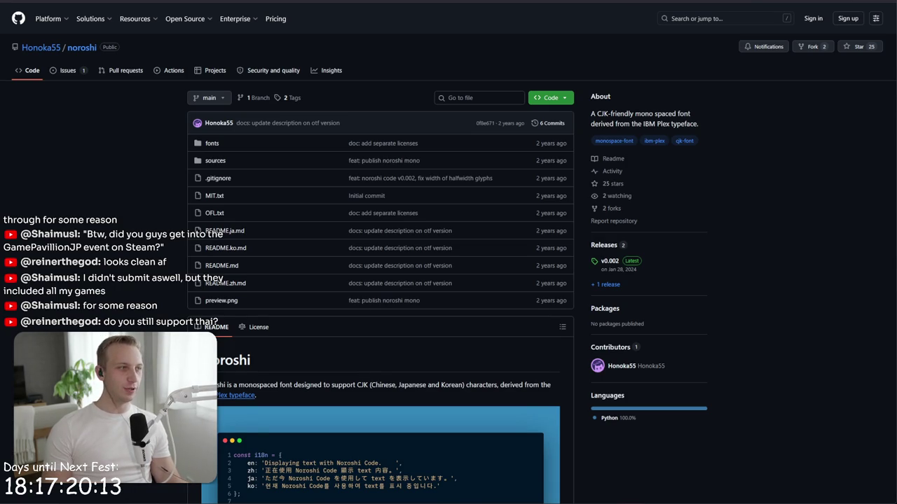
scroll(495, 157, "down", 5)
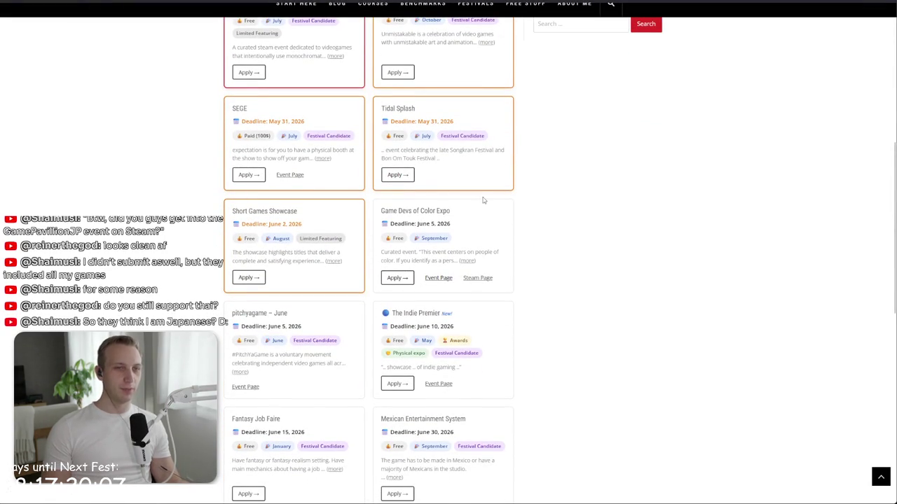
mouse_move(482, 204)
left_mouse_down()
mouse_move(481, 234)
mouse_move(480, 208)
mouse_move(404, 174)
left_mouse_up()
left_click(482, 197)
left_click_drag(480, 218, 473, 198)
left_click(472, 200)
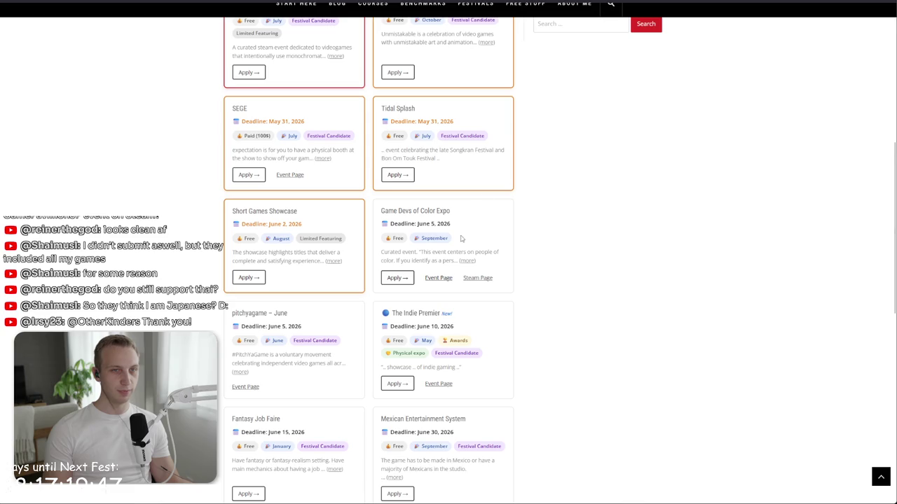
key("ctrl+Tab")
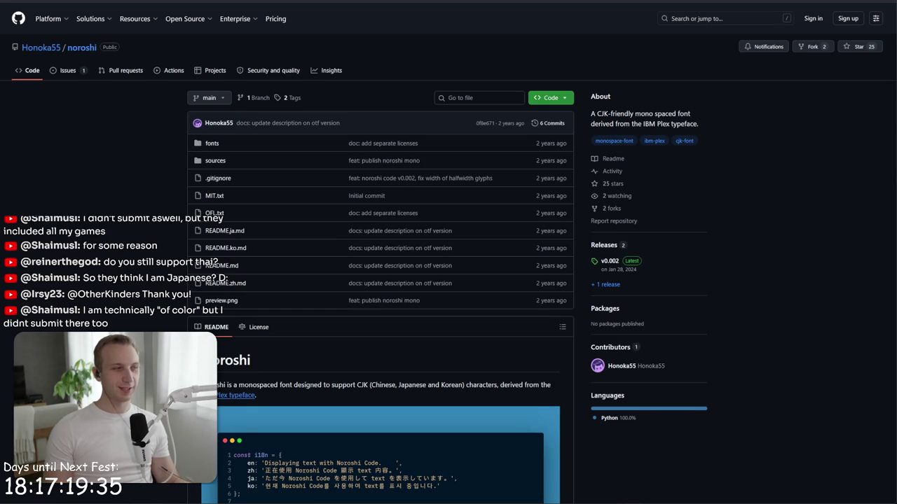
key("alt+Tab")
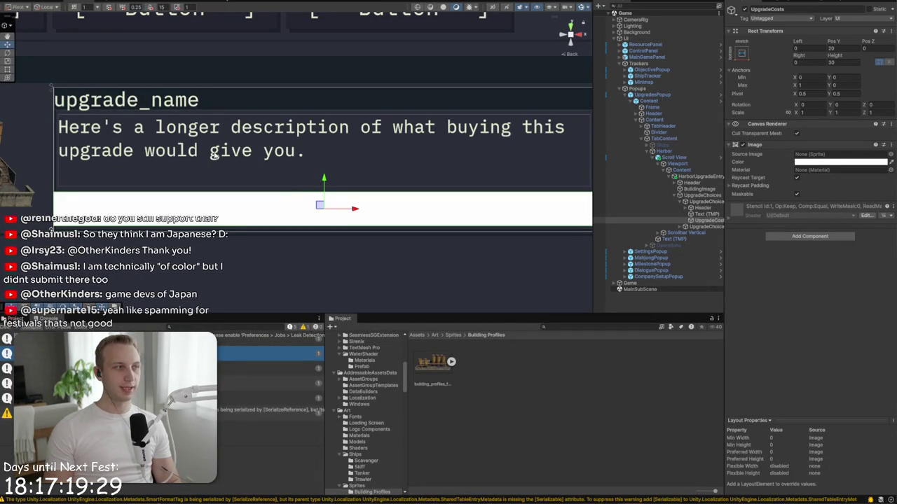
Step: Set the UpgradeCosts Rect Transform Left and Right offsets to 4
scroll(88, 230, "up", 2)
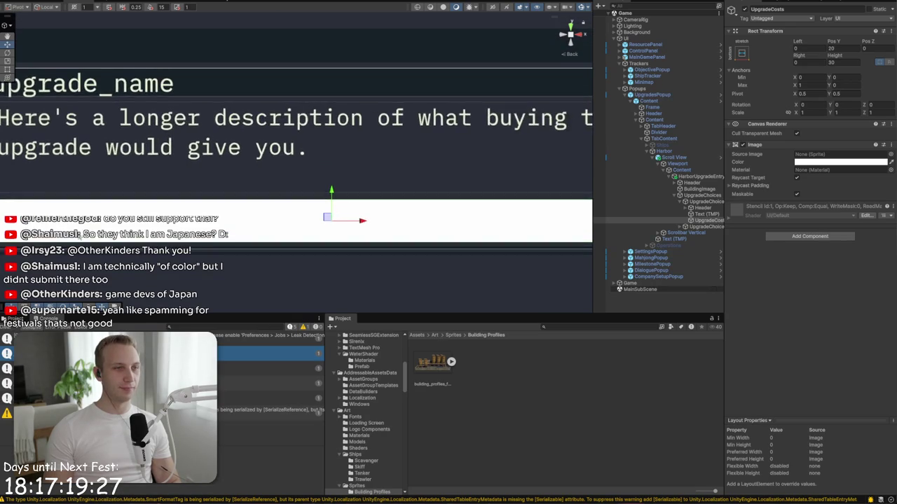
left_click(809, 48)
type("4")
left_click(809, 62)
type("4")
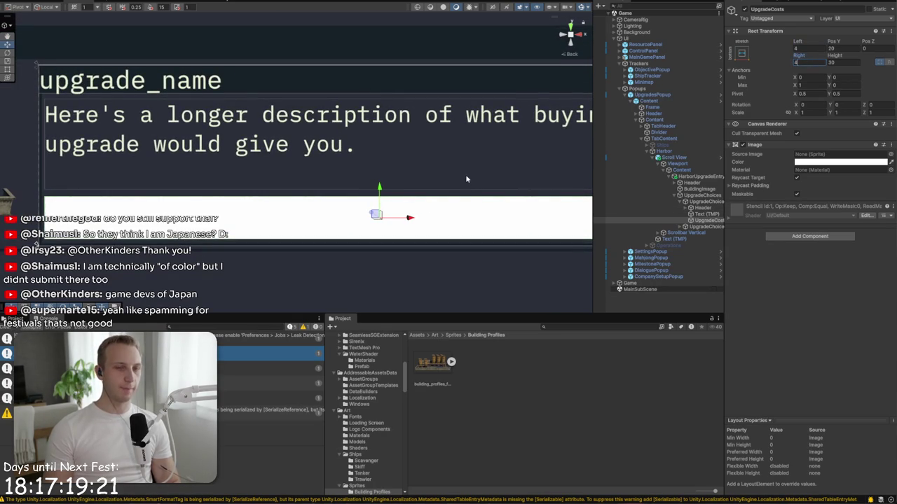
left_click_drag(504, 215, 476, 215)
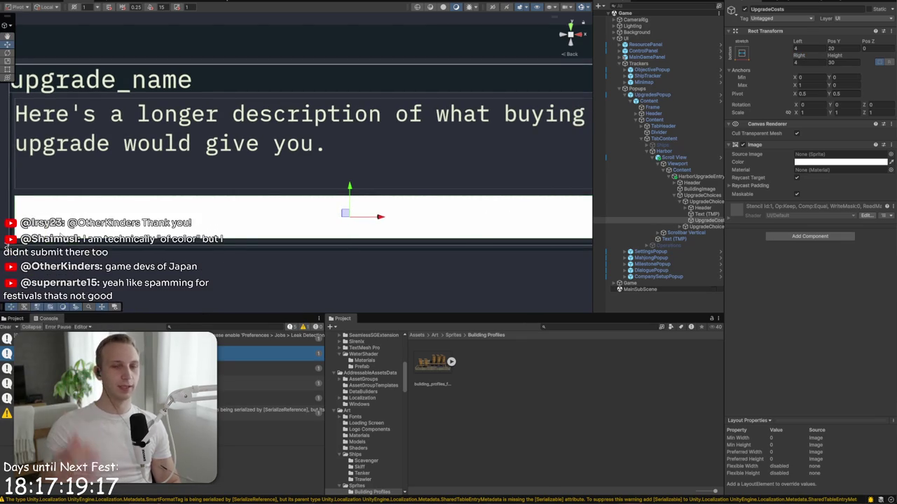
Step: Remove the Image component from UpgradeCosts and reselect the object
right_click(804, 145)
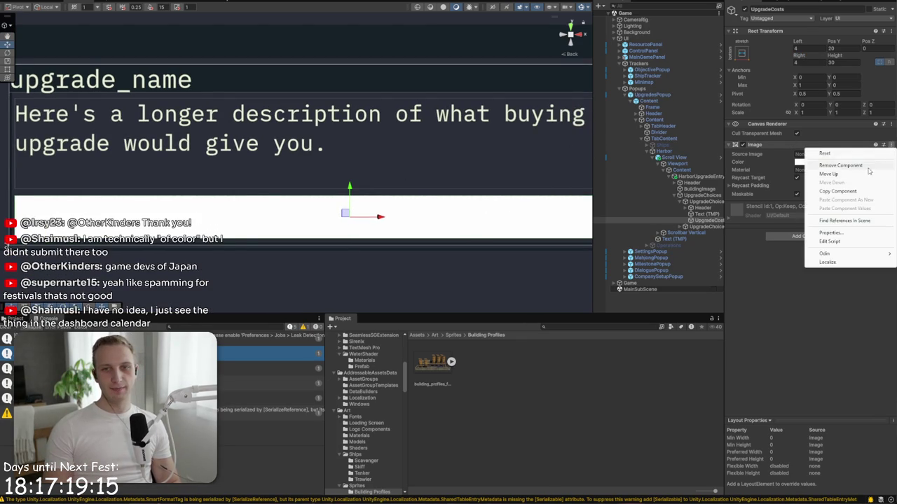
left_click(861, 166)
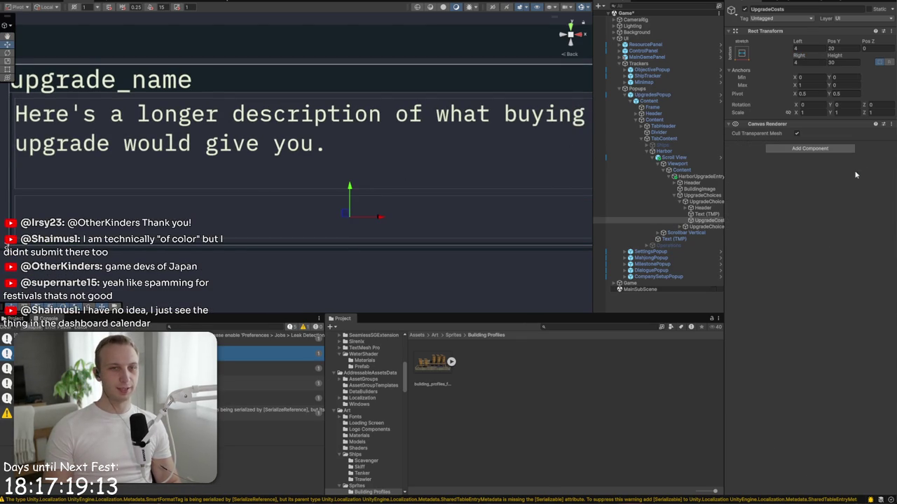
left_click(704, 221)
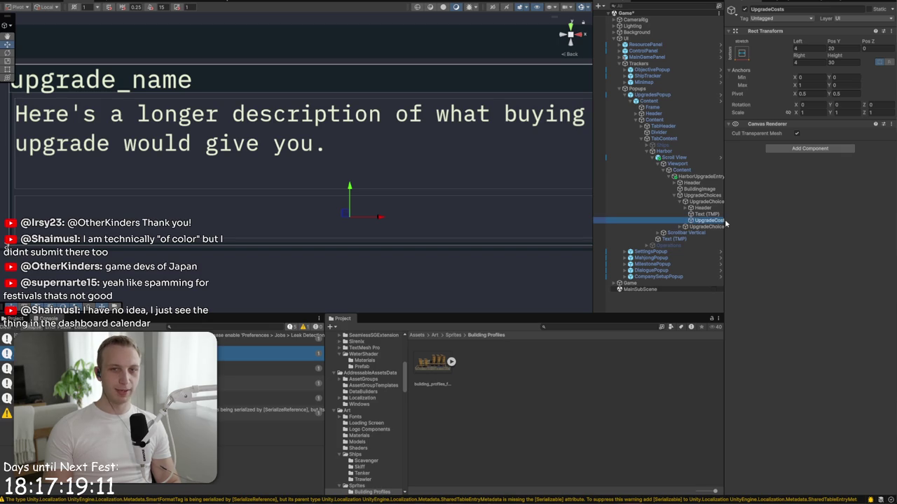
Step: Show the UpgradeCosts context menu with its Prefab submenu in the Hierarchy
right_click(721, 223)
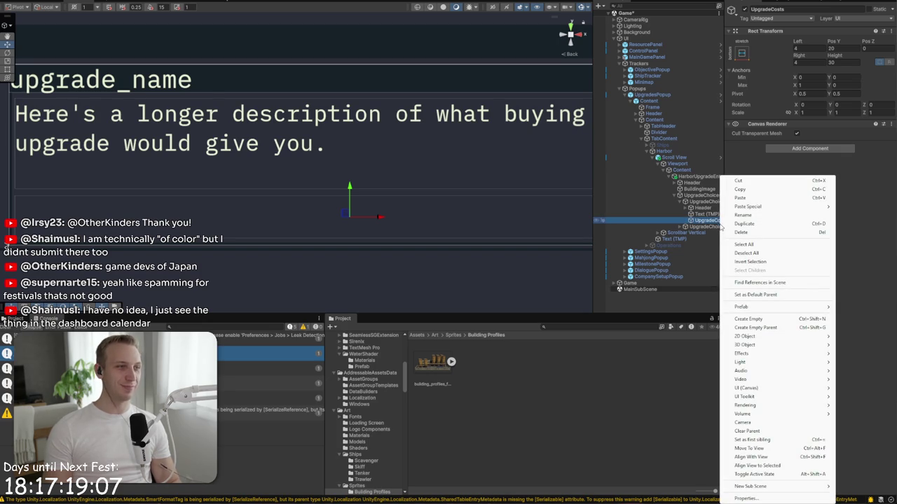
mouse_move(824, 310)
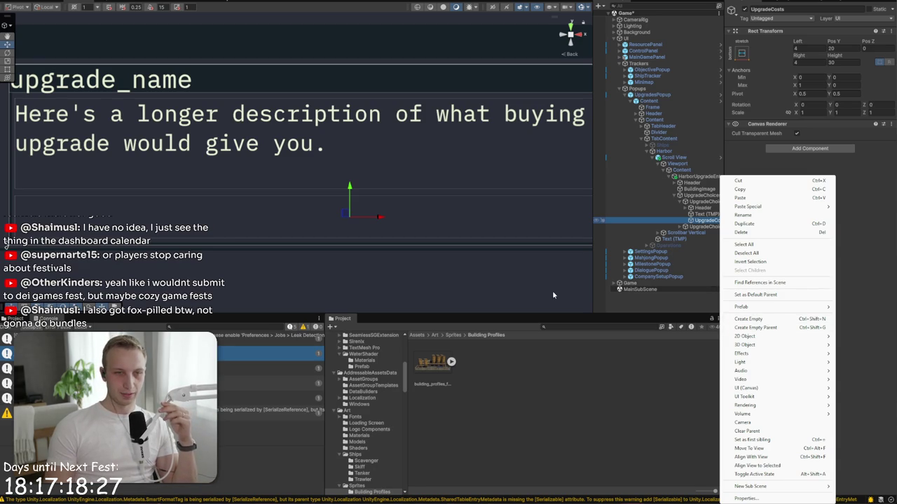
left_click(642, 326)
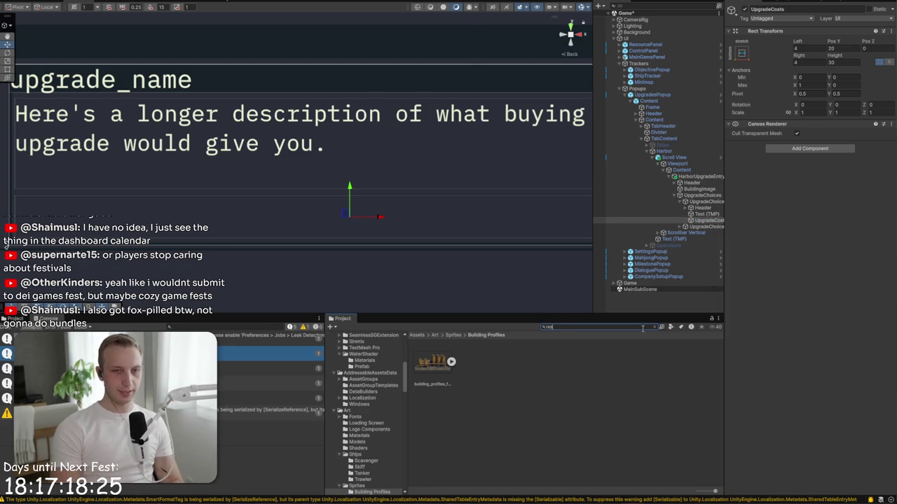
Step: Give the UpgradeCosts layout Upper Left child alignment and stop children stretching to full height
type("resour")
key("ctrl+a")
type("cost")
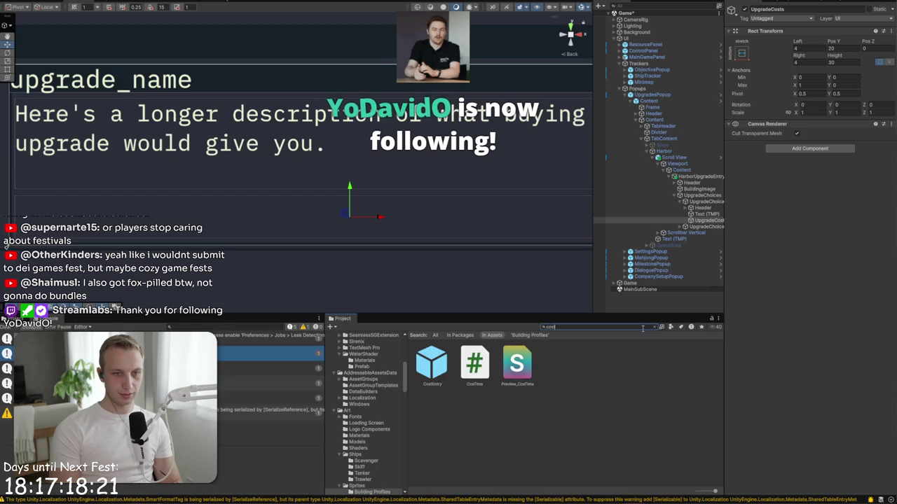
left_click(705, 222)
key("Right")
key("Right")
double_click(710, 225)
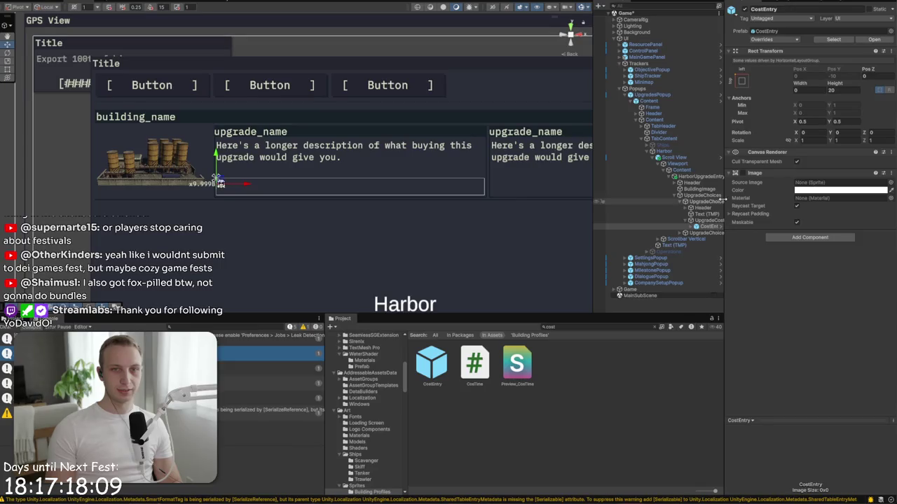
left_click(710, 221)
left_click(848, 234)
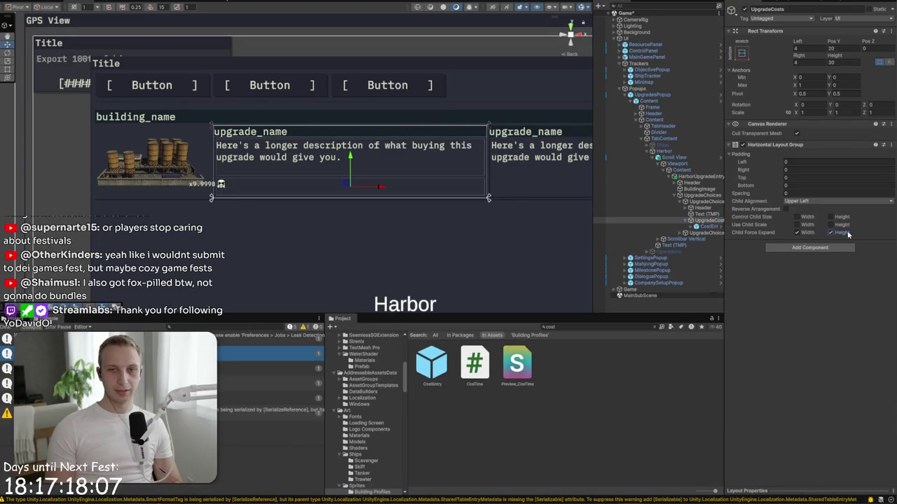
left_click(806, 201)
left_click(807, 211)
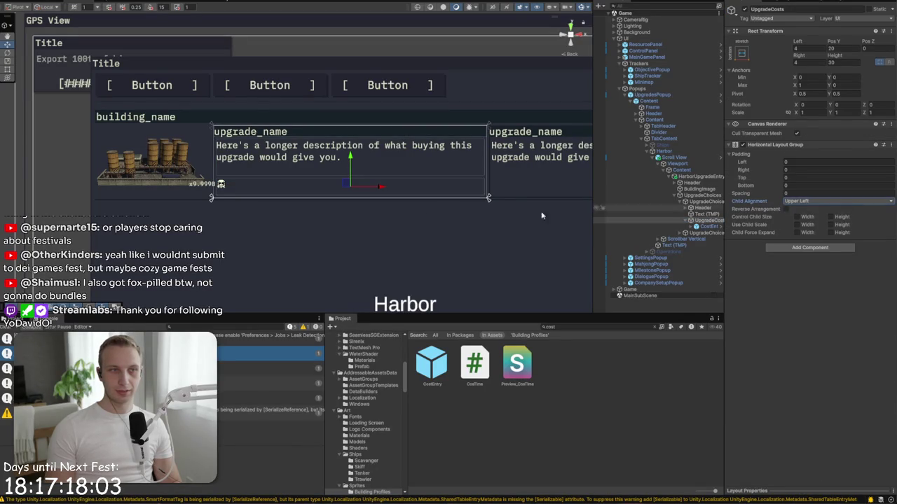
Step: Set the CostEntry width to 100 and preview the upgrade popup in the game
scroll(227, 156, "up", 5)
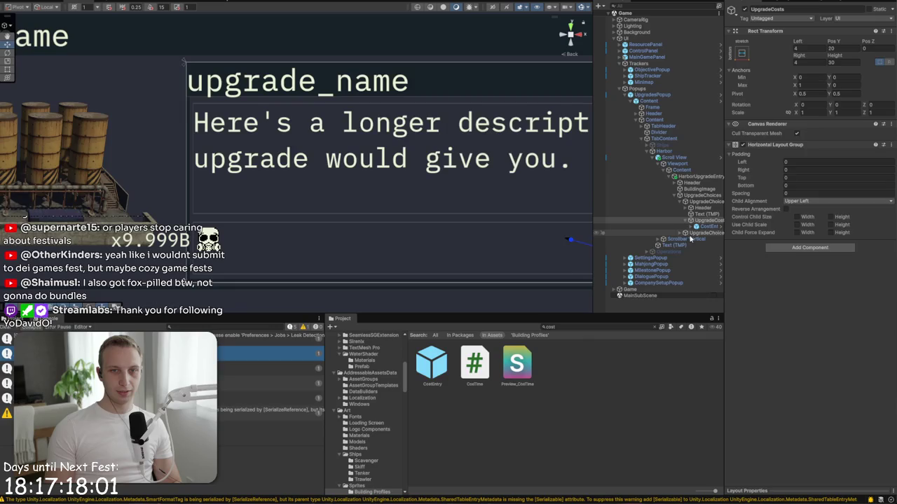
left_click(706, 227)
left_click(799, 90)
type("200")
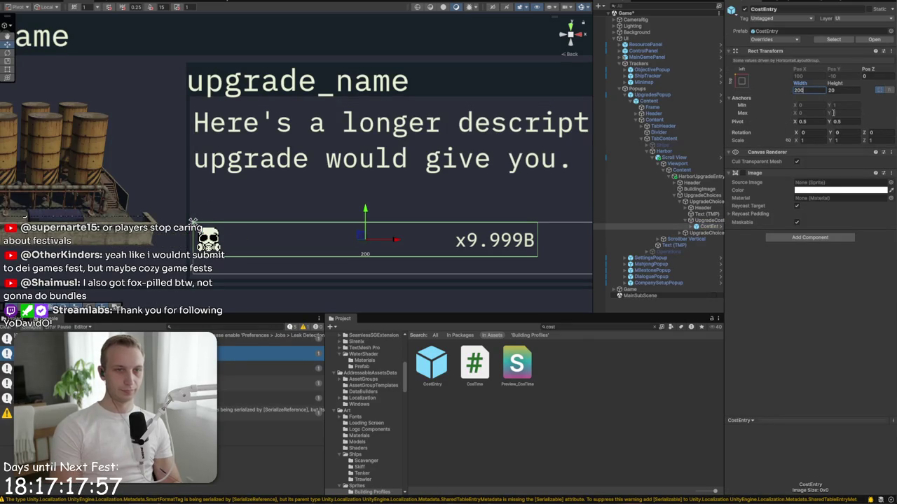
key("BackSpace")
key("BackSpace")
key("BackSpace")
type("1")
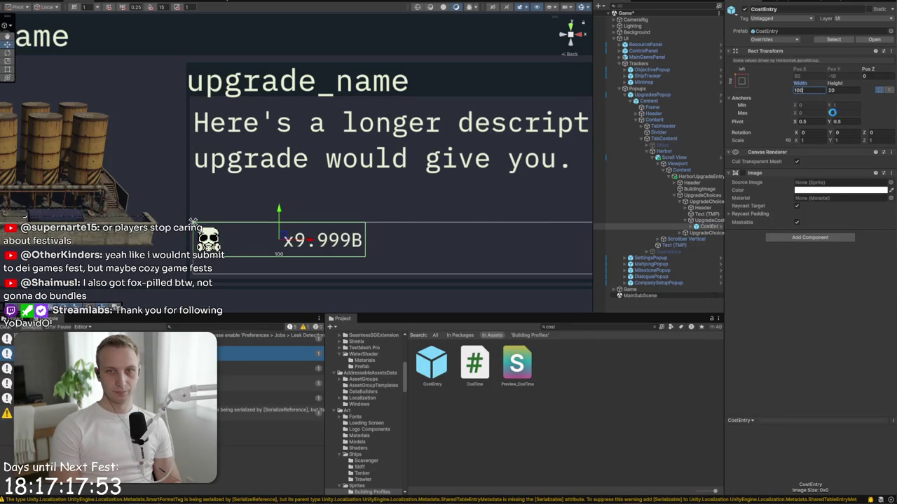
left_click(707, 221)
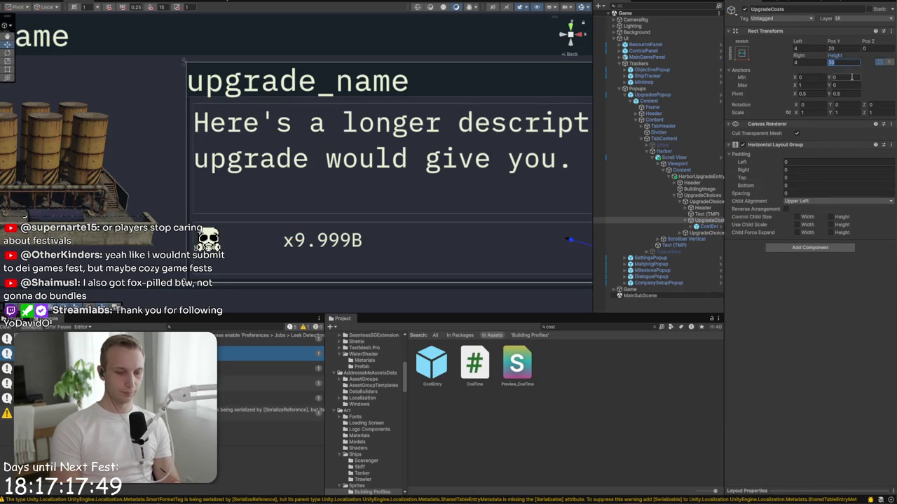
key("alt+Tab")
key("alt+Tab")
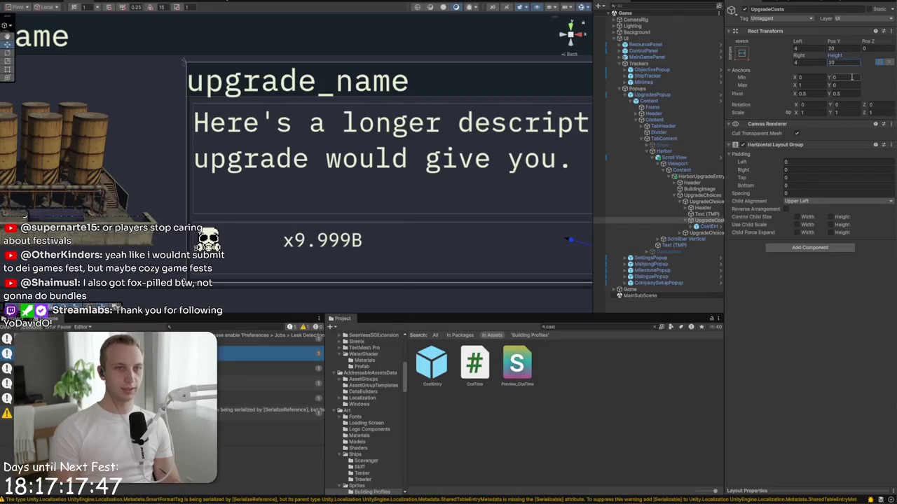
Step: Expand the CostEntry and set its height to 30
left_click(706, 227)
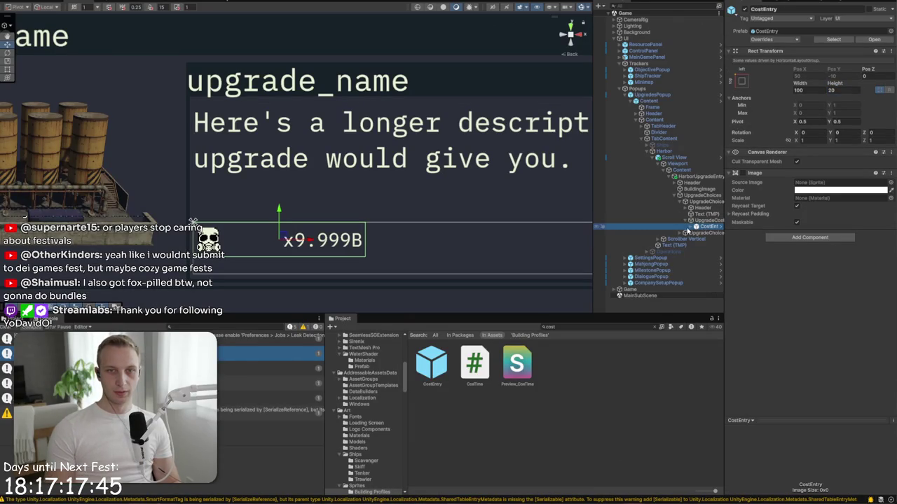
left_click(691, 227)
left_click(833, 90)
type("30")
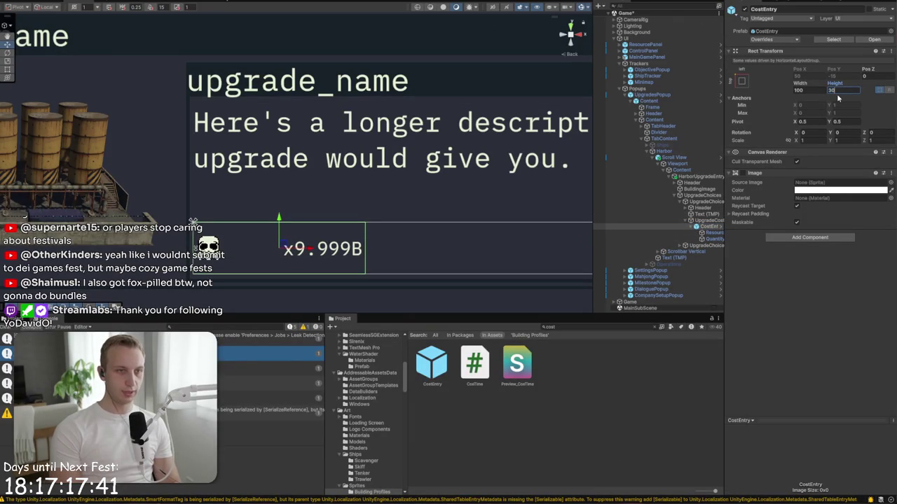
Step: Resize the cost entry's resource icon to 25×25
left_click(715, 232)
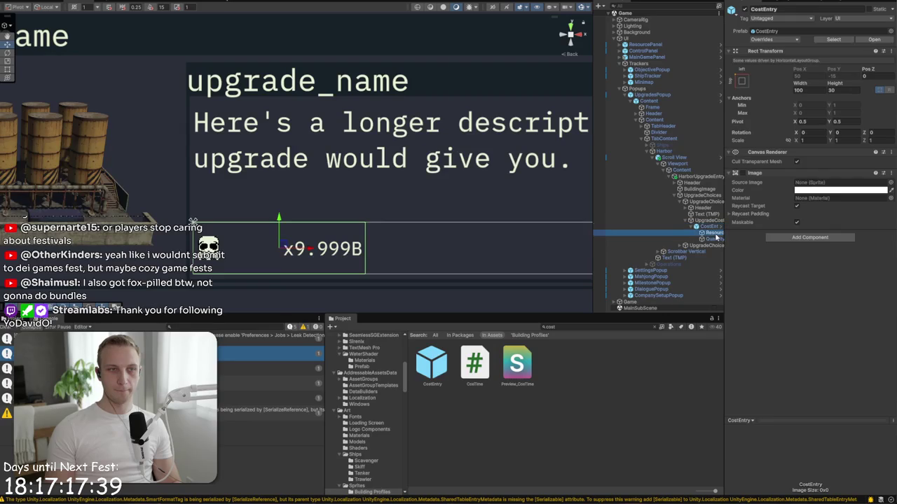
left_click(811, 63)
type("25")
key("Tab")
type("25")
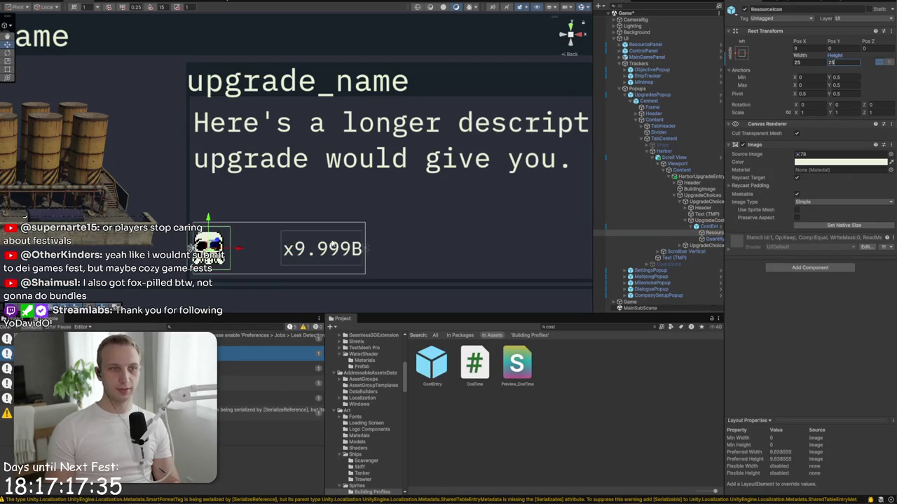
left_click(741, 53)
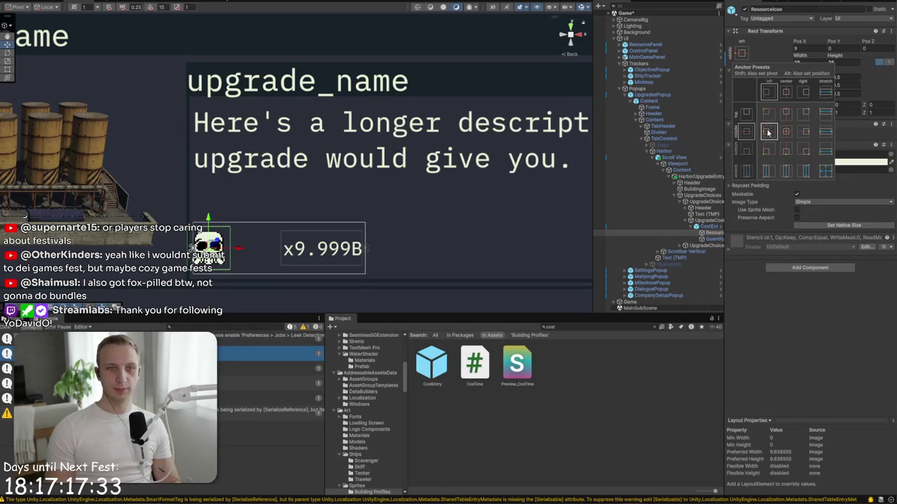
left_click(714, 238)
Step: Make the Quantity text 70 wide and 30 high, anchored middle-right
left_click(839, 71)
left_click(798, 255)
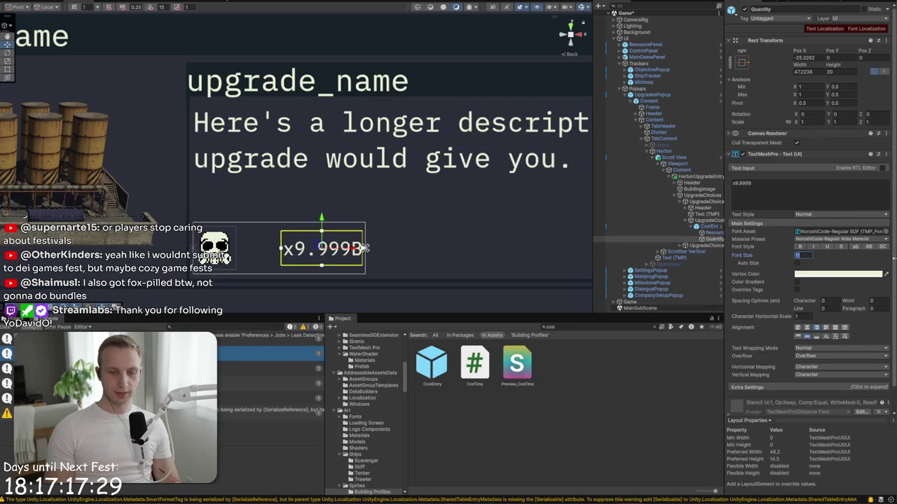
type("10")
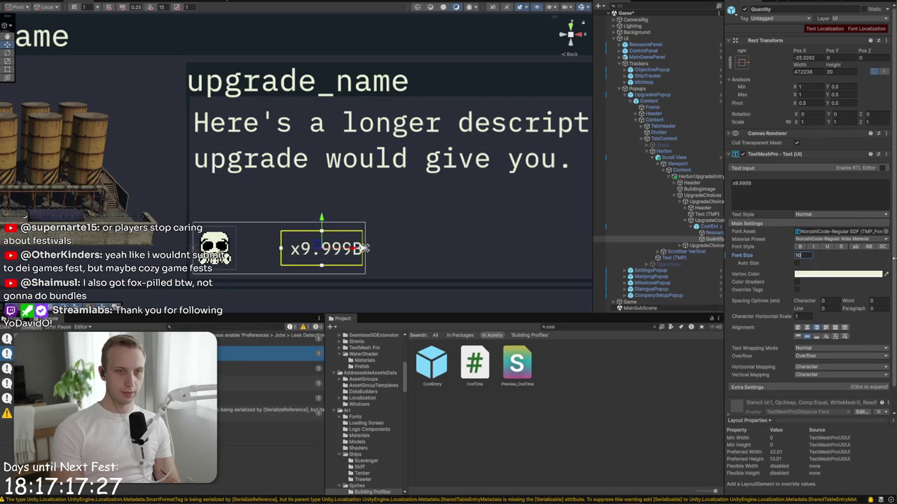
left_click(816, 72)
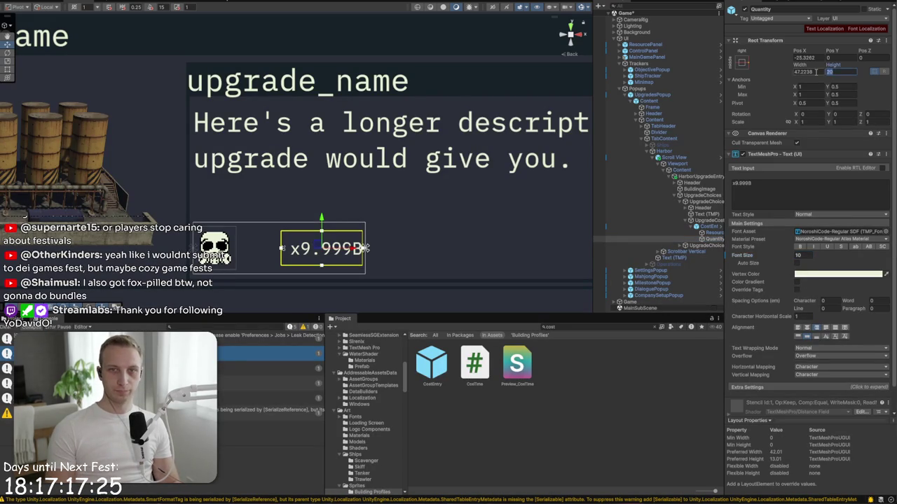
type("70")
left_click(837, 70)
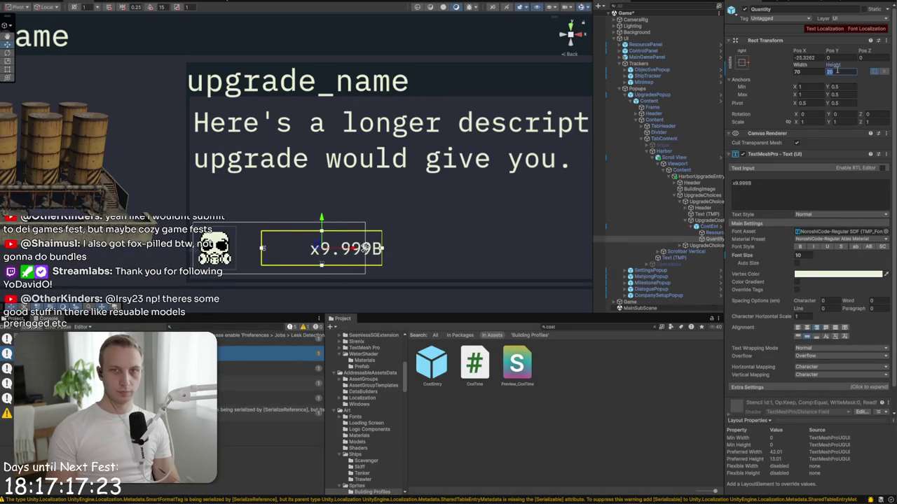
type("0")
left_click(741, 62)
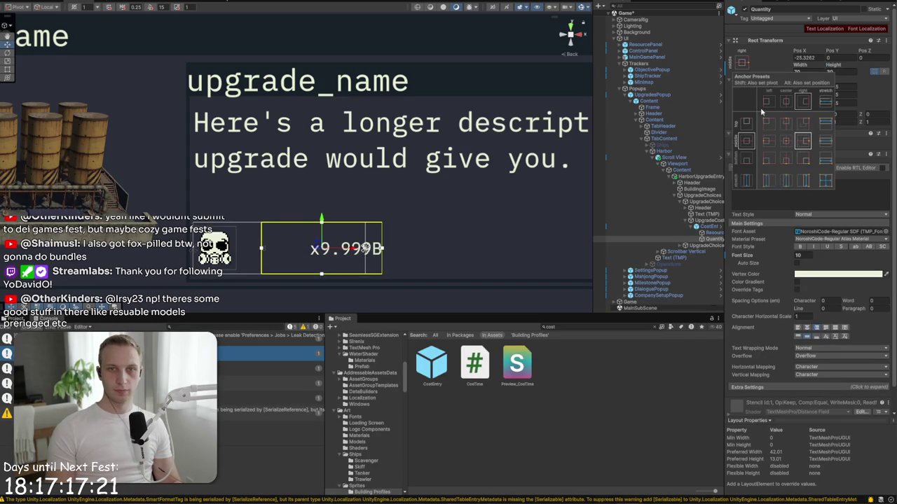
left_click(804, 142)
Step: Set the Quantity text's font size to 8
left_click(799, 255)
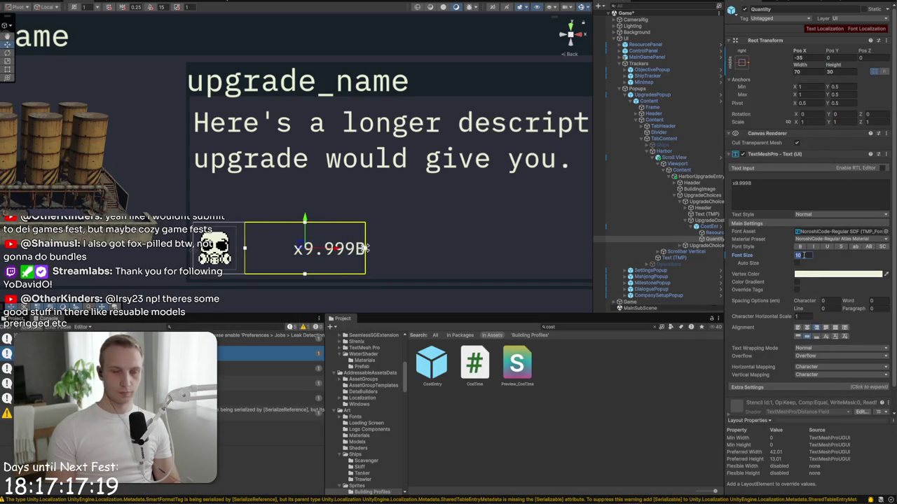
type("20")
key("BackSpace")
key("BackSpace")
type("15")
key("BackSpace")
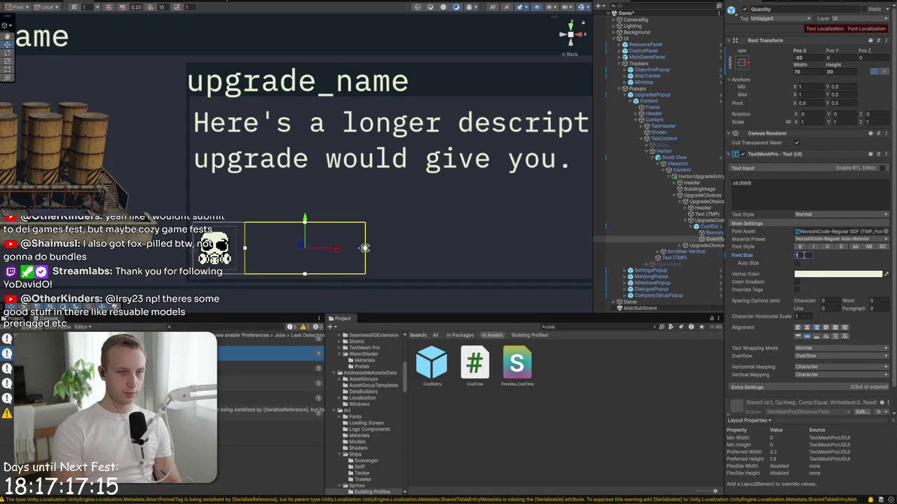
type("8")
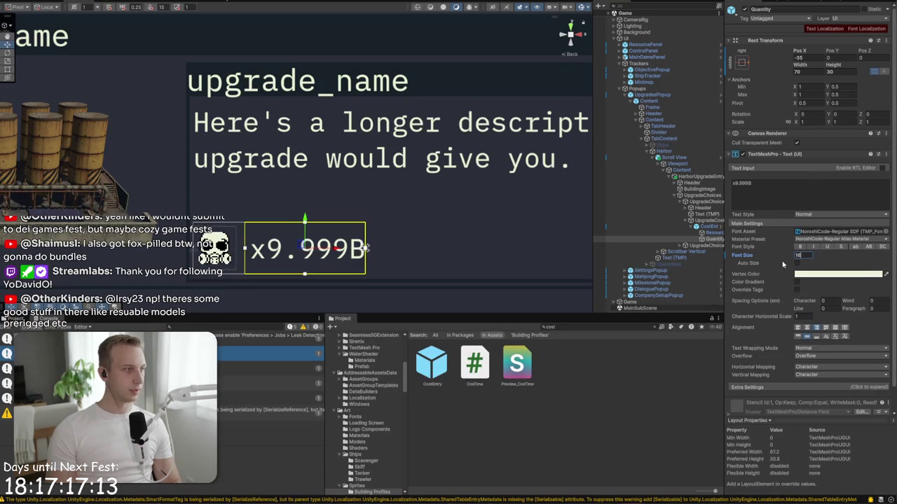
Step: Duplicate CostEntry twice and set the UpgradeCosts Horizontal Layout Group spacing to 40
left_click(713, 228)
key("ctrl+d")
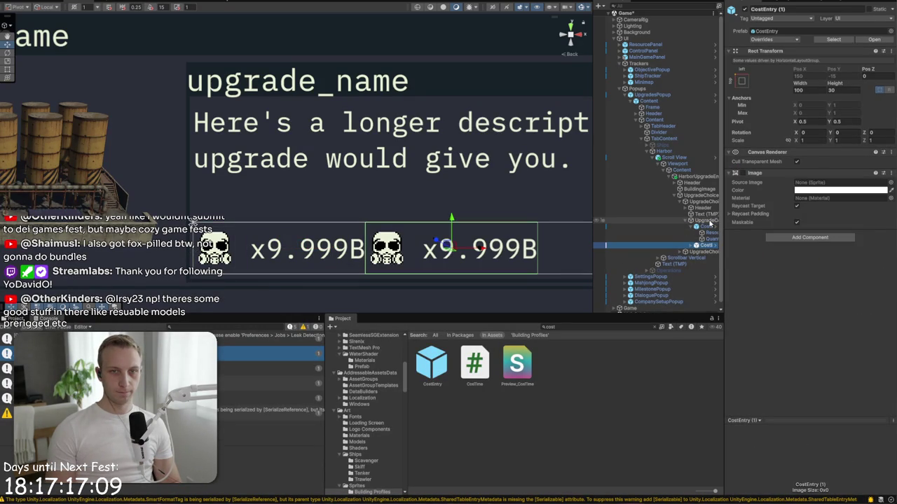
key("ctrl+d")
left_click(709, 221)
left_click(809, 194)
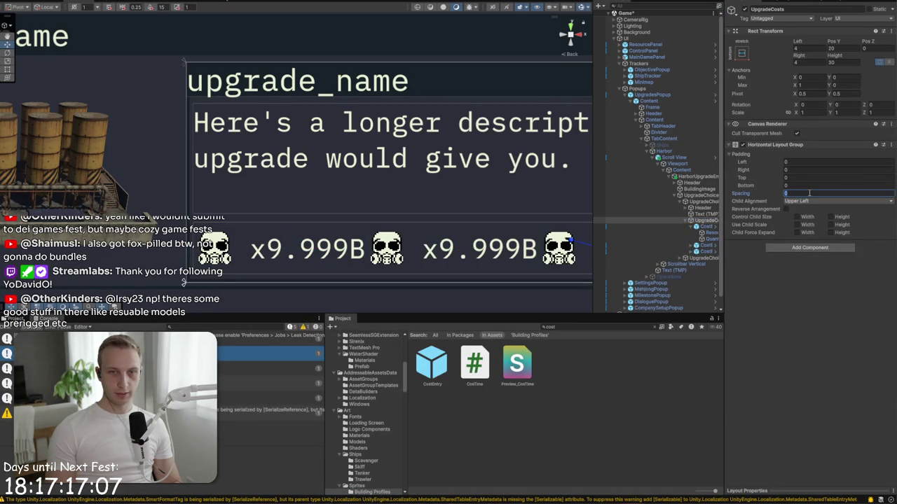
type("4")
key("BackSpace")
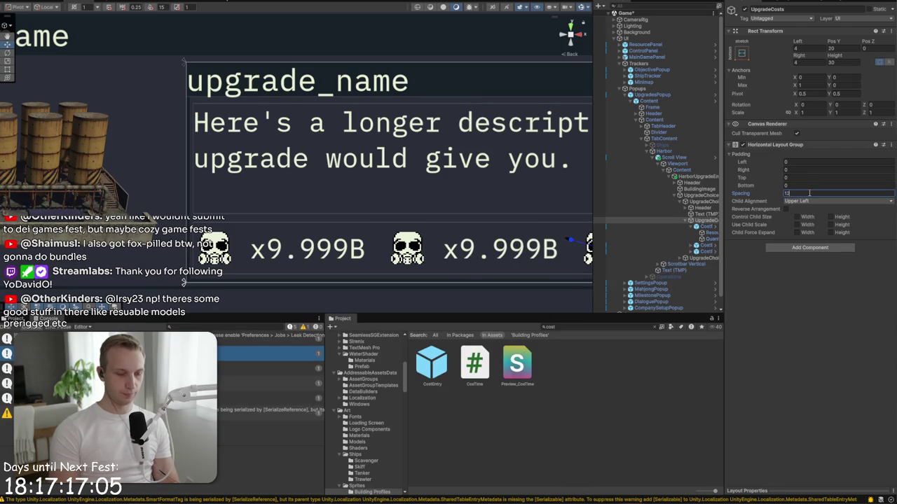
type("0")
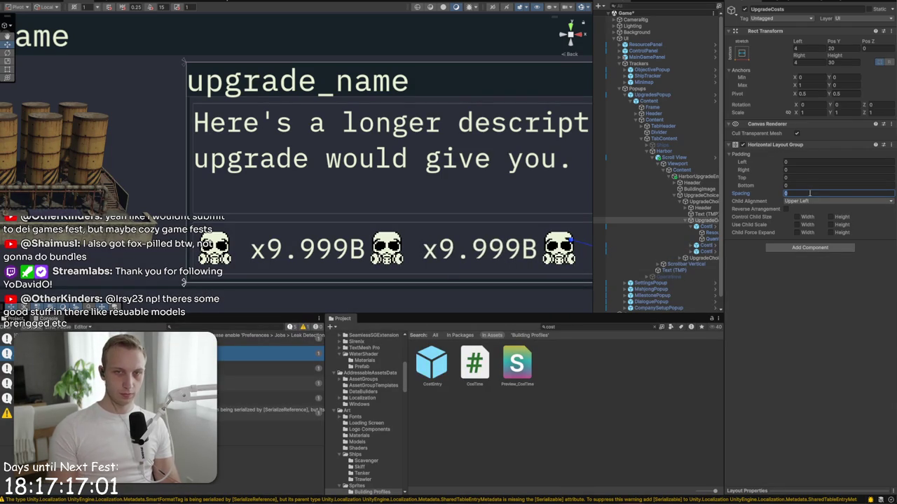
type("400")
key("BackSpace")
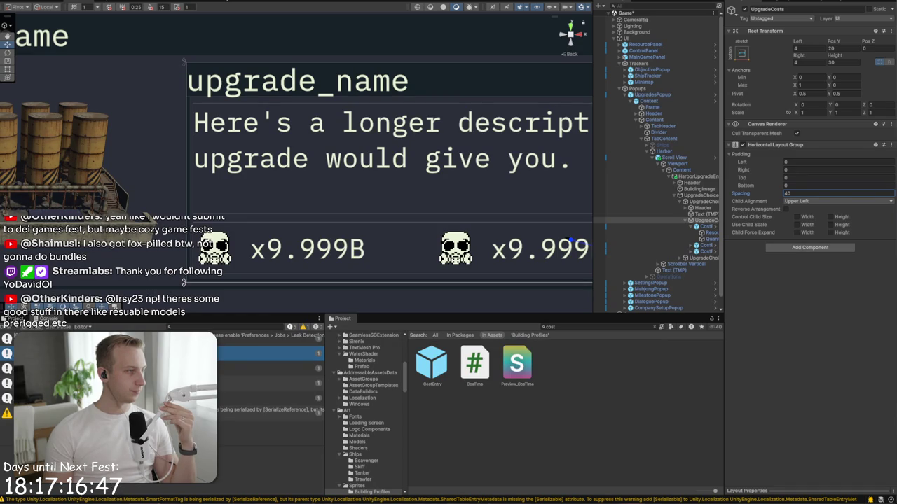
Step: Add the Divider prefab to UpgradeCosts, sized 2 wide and 30 high
left_click(607, 325)
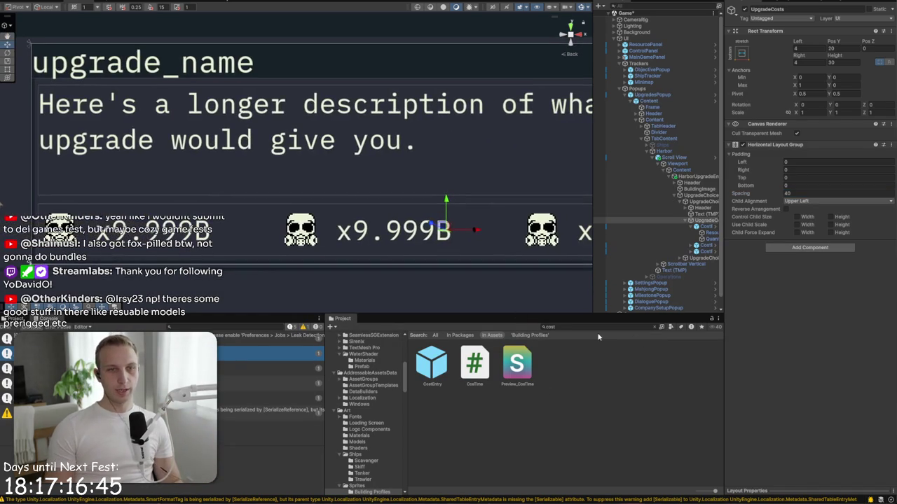
type("divid")
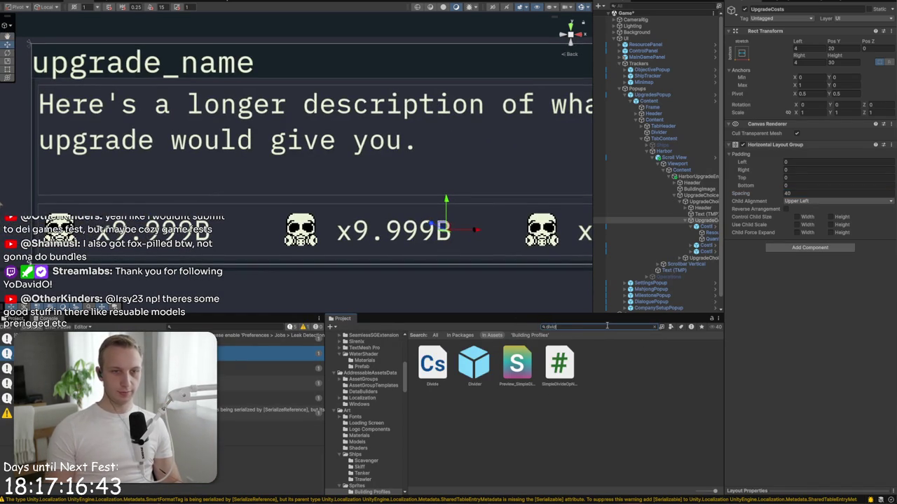
mouse_move(477, 361)
left_mouse_down()
mouse_move(701, 210)
mouse_move(697, 244)
left_mouse_up()
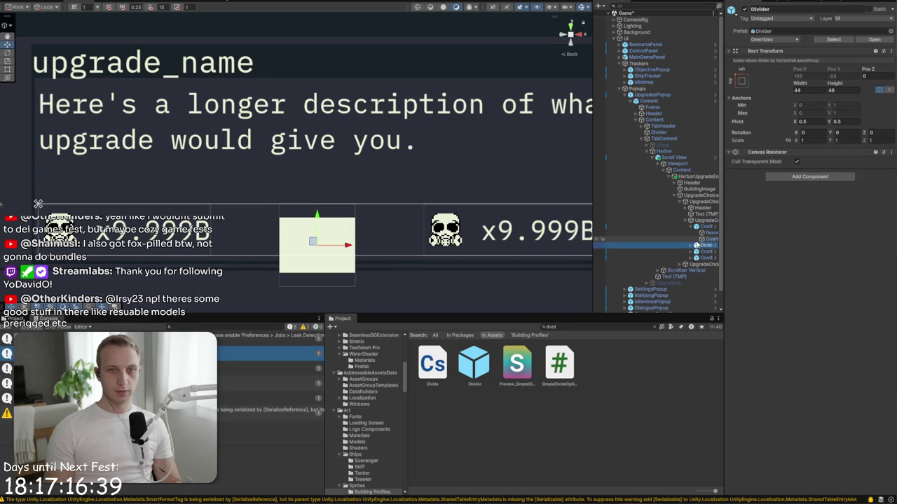
left_click(805, 89)
type("2")
left_click(833, 90)
type("30")
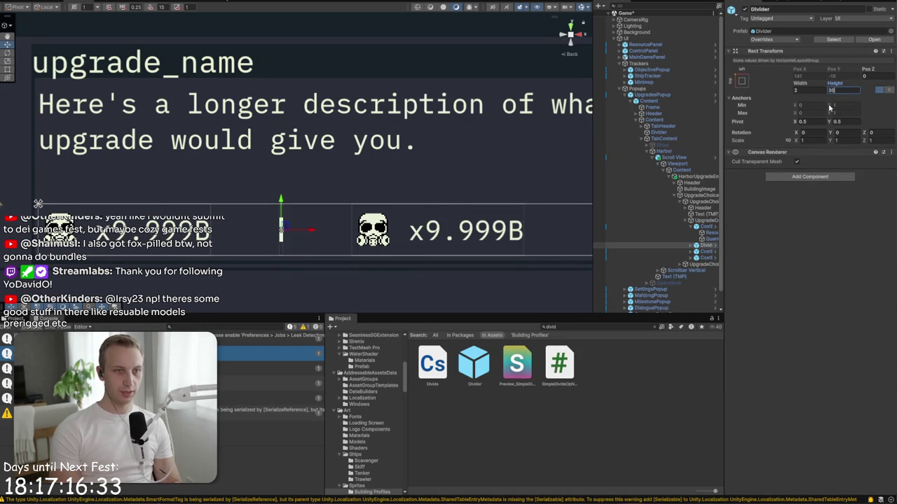
Step: Inset the divider's inner line by 4 at top and bottom
left_click(690, 245)
left_click(709, 251)
left_click(834, 63)
type("4")
left_click(856, 47)
type("4")
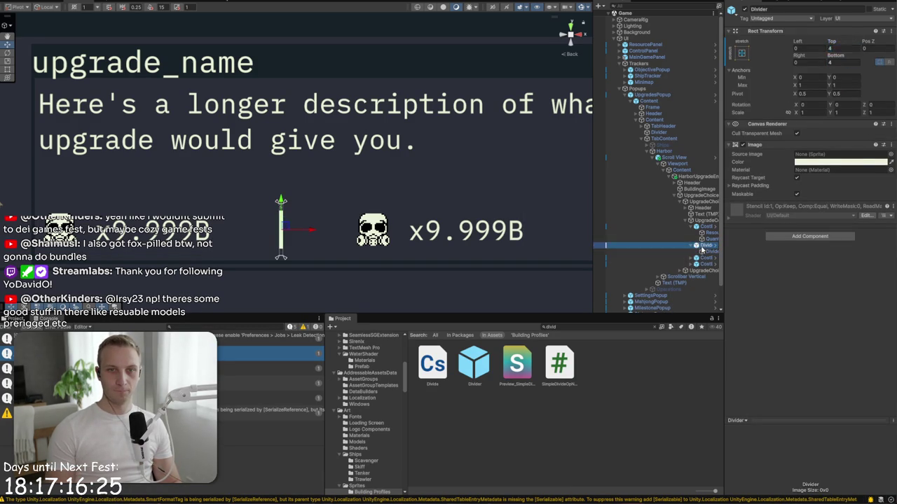
Step: Reduce the UpgradeCosts spacing to 10 and thin the divider to width 1
left_click(706, 220)
left_click(791, 194)
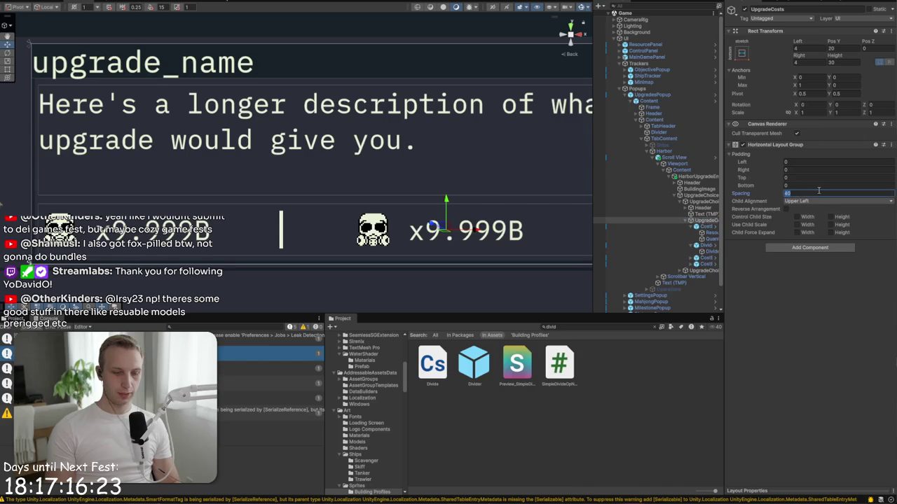
type("10")
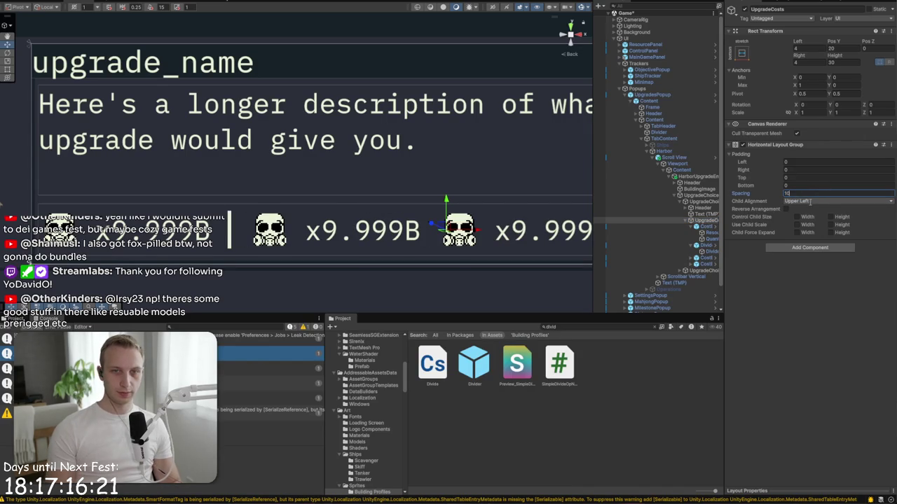
left_click(703, 245)
double_click(807, 90)
type("1")
Step: Duplicate the divider, place it after the second cost entry, and check the game
left_click(707, 247)
key("ctrl+d")
left_click_drag(705, 260, 707, 268)
key("alt+Tab")
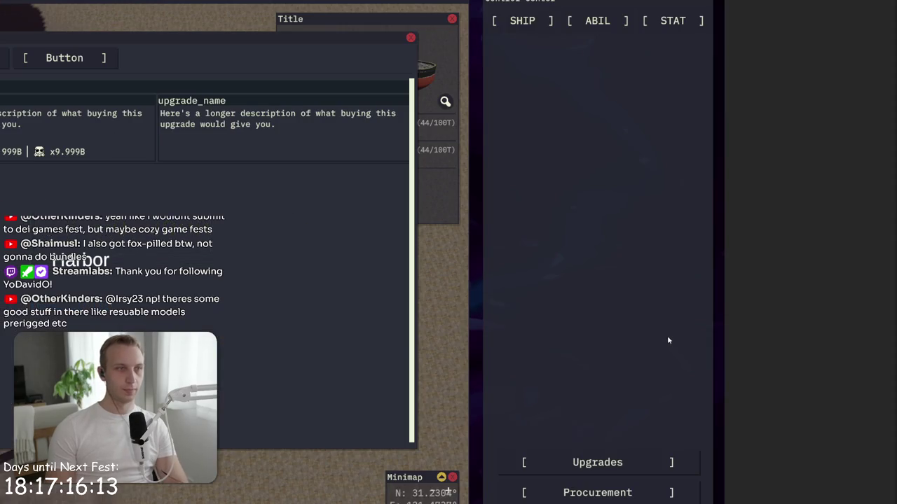
key("alt+Tab")
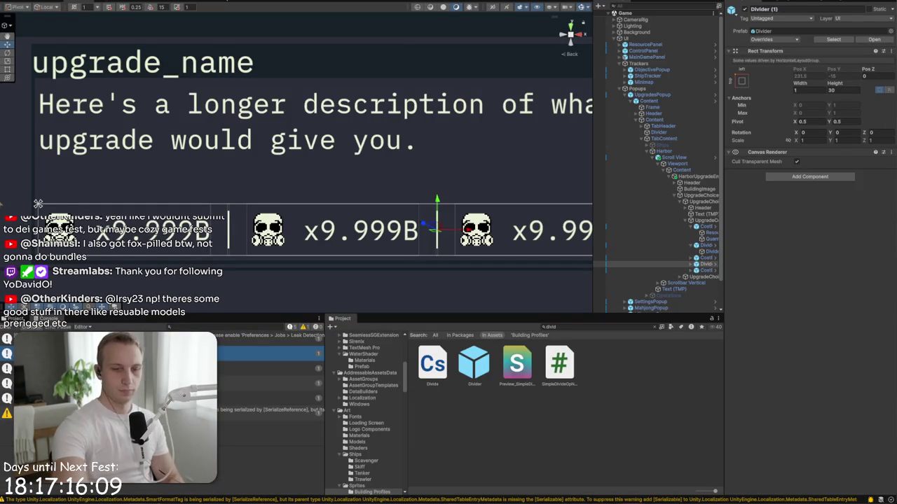
key("alt+Tab")
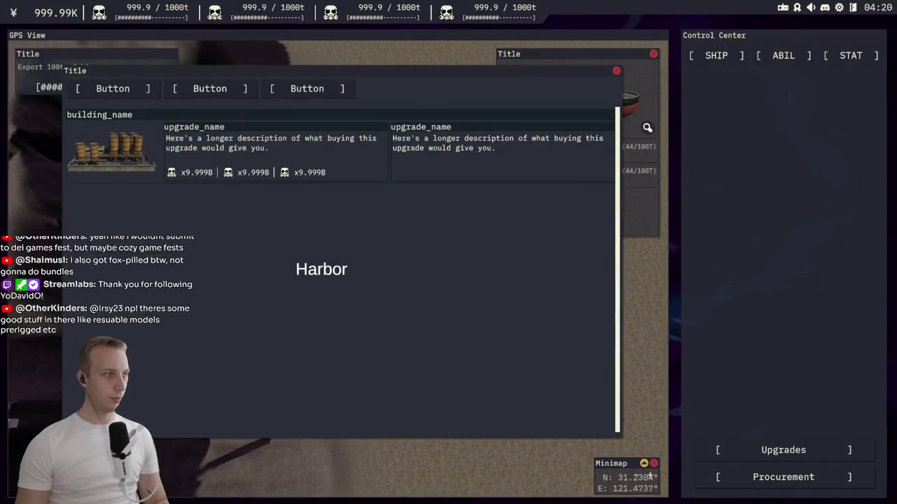
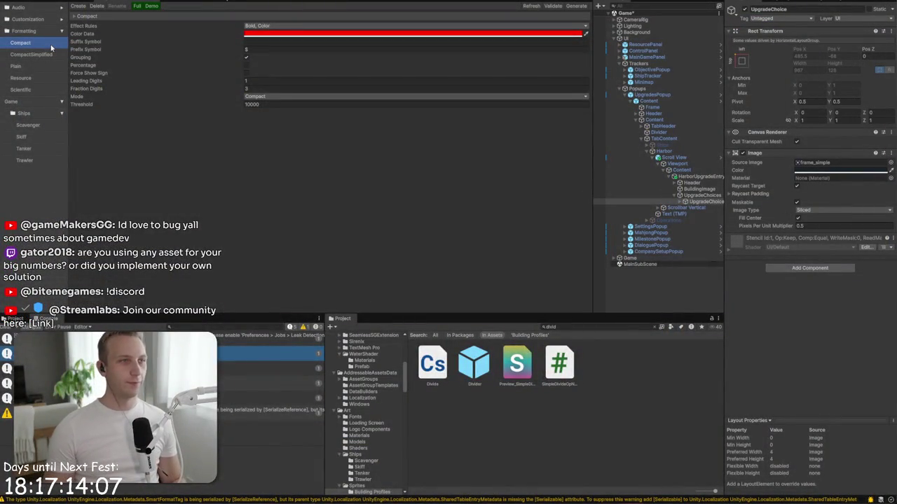
Step: Step through the number formatting profiles and expand the CompactSimplified profile's details
key("Down")
key("Down")
key("Down")
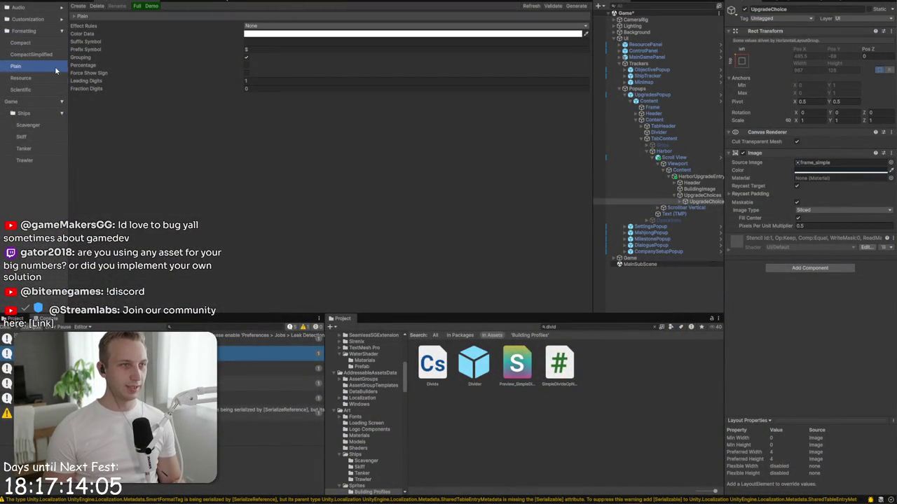
key("Up")
key("Up")
key("Up")
key("Down")
left_click(97, 17)
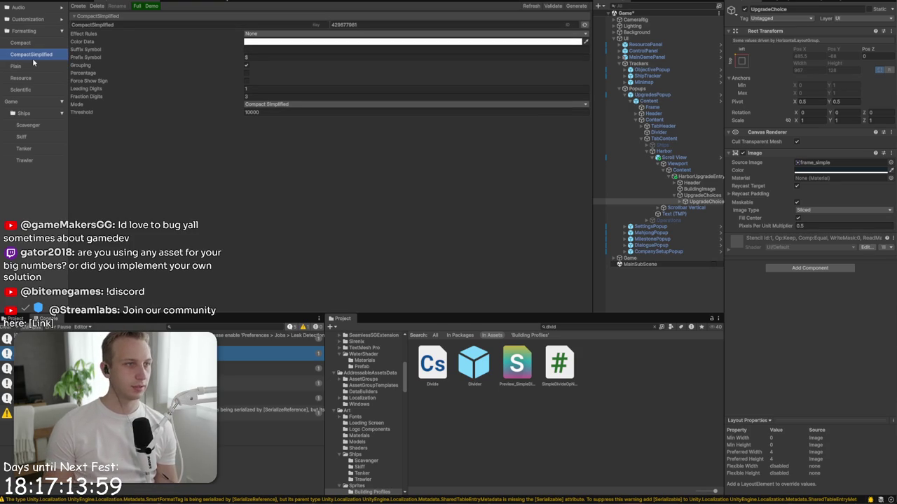
Step: Review the Plain, Resource and Scientific profile settings, then switch to the Net Profits Todo notes
left_click(33, 66)
left_click(28, 79)
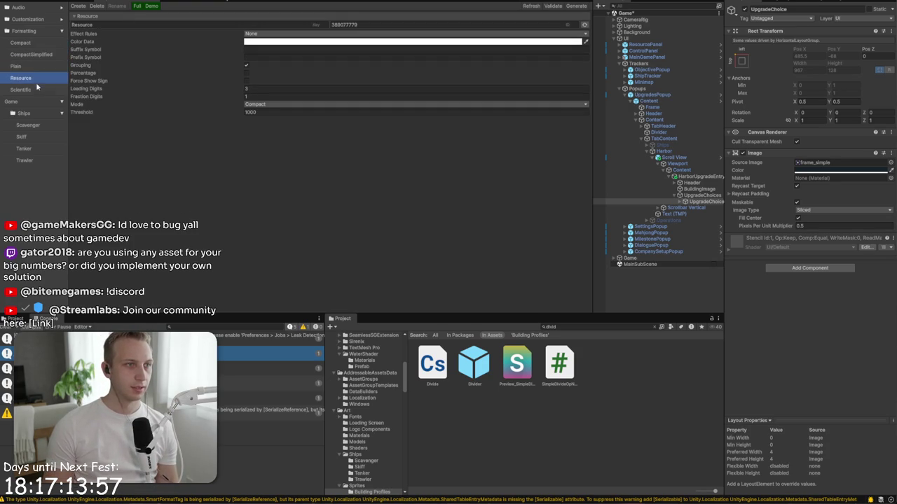
left_click(37, 93)
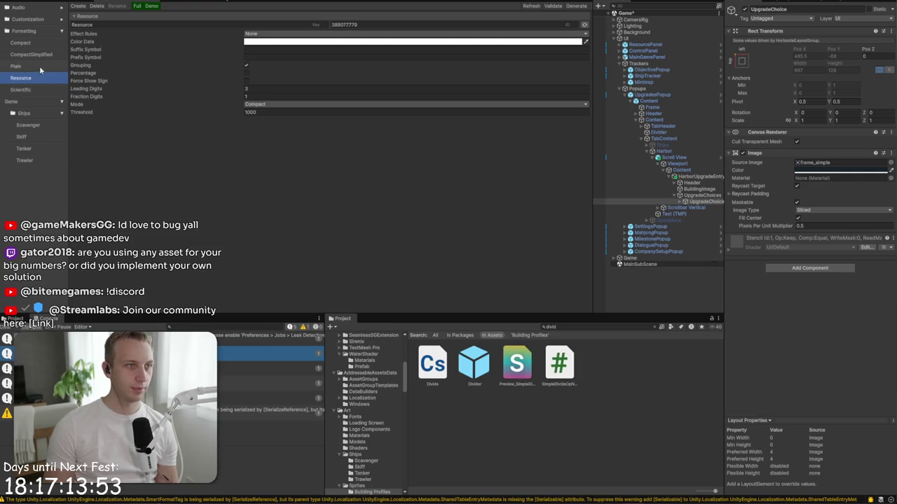
left_click(41, 69)
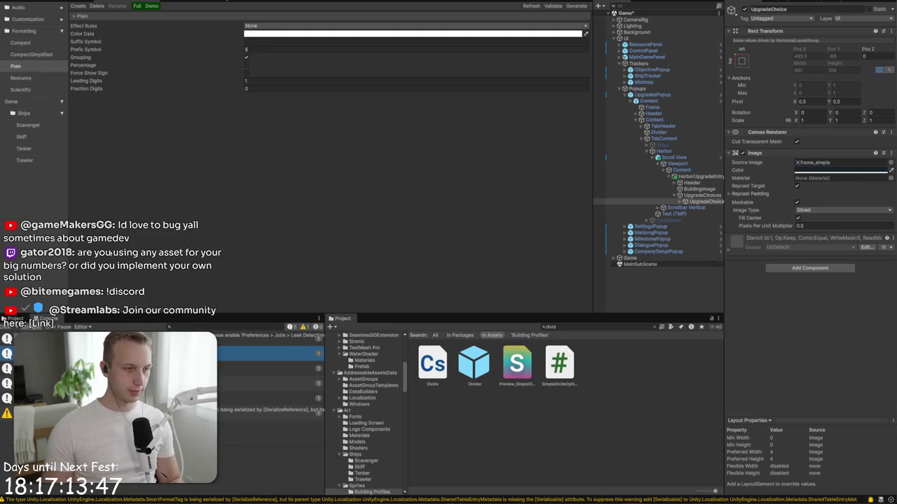
key("alt+Tab")
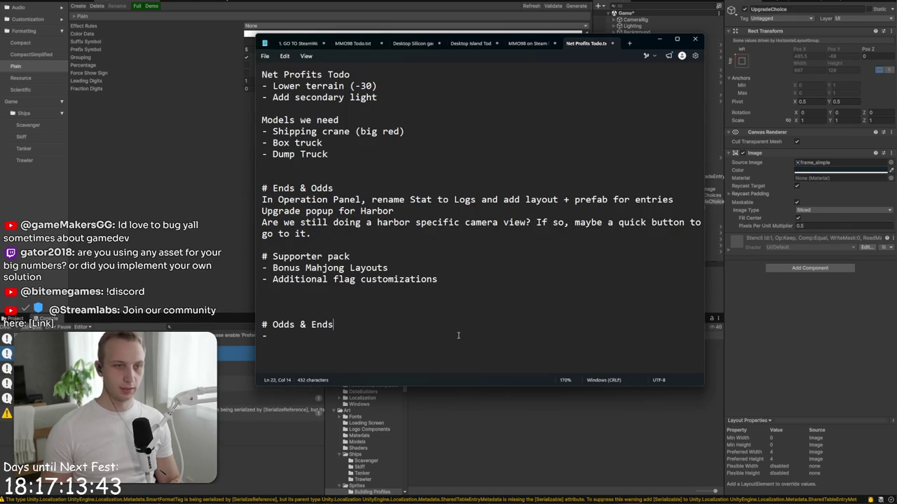
Step: Below Odds & Ends, write the sample number 67,000,000,000 on its own line
left_click(275, 336)
key("Return")
key("Return")
key("Return")
key("Return")
key("Return")
key("Return")
key("Up")
key("Up")
key("Up")
key("Up")
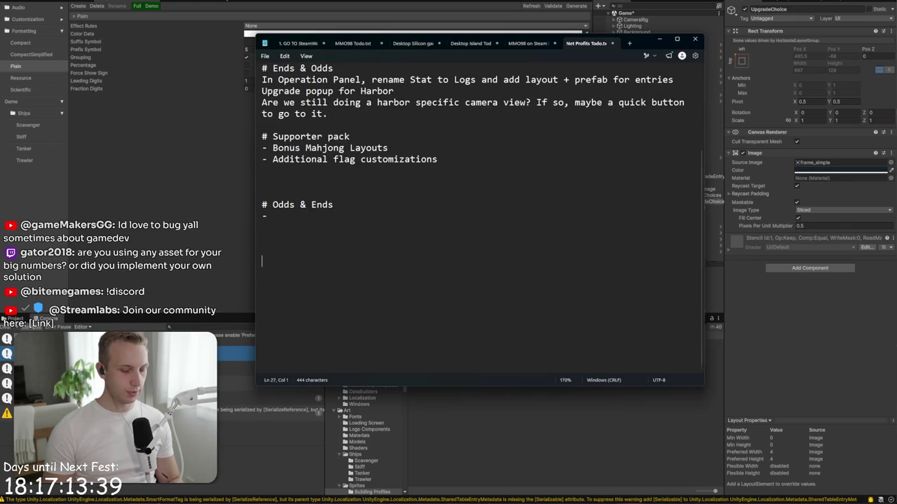
type("1123,")
key("BackSpace")
key("BackSpace")
key("BackSpace")
type("123,456,")
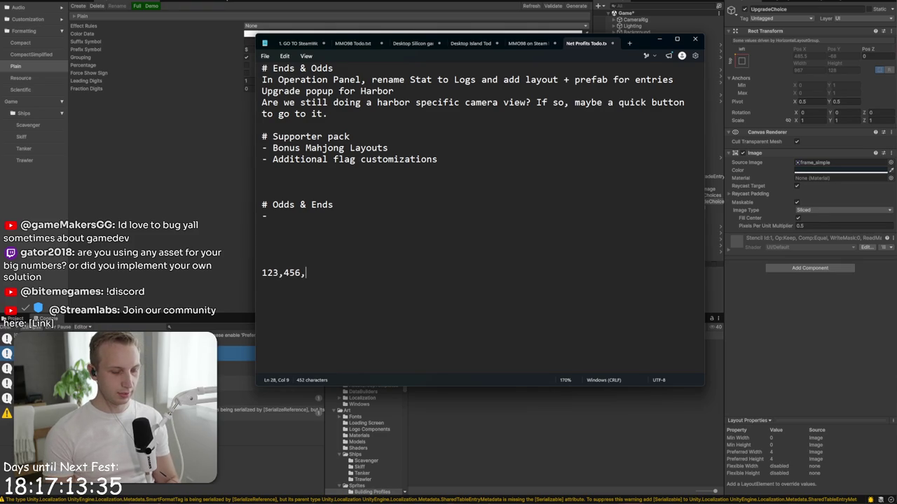
type("78")
key("BackSpace")
key("BackSpace")
key("BackSpace")
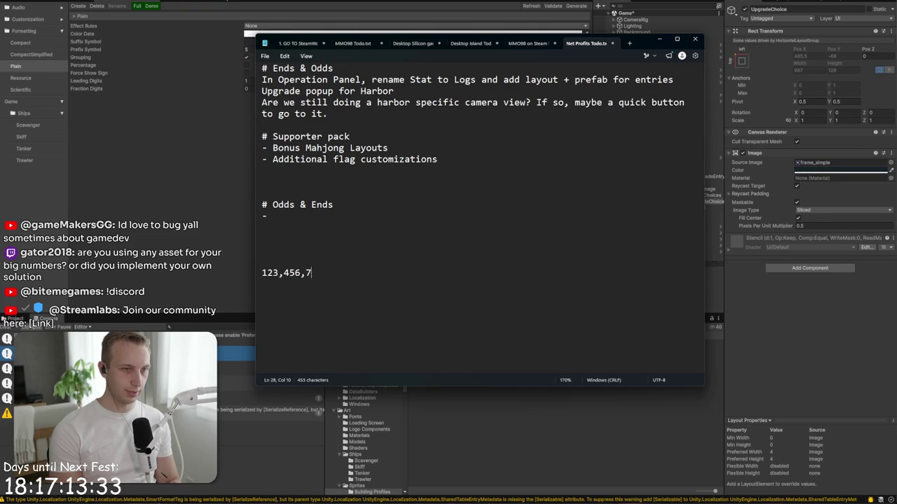
type("67")
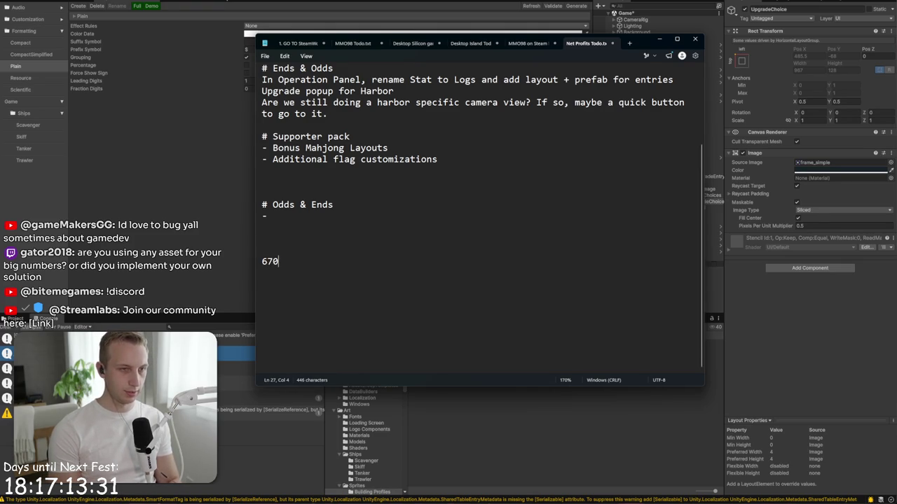
type(",000,000,0")
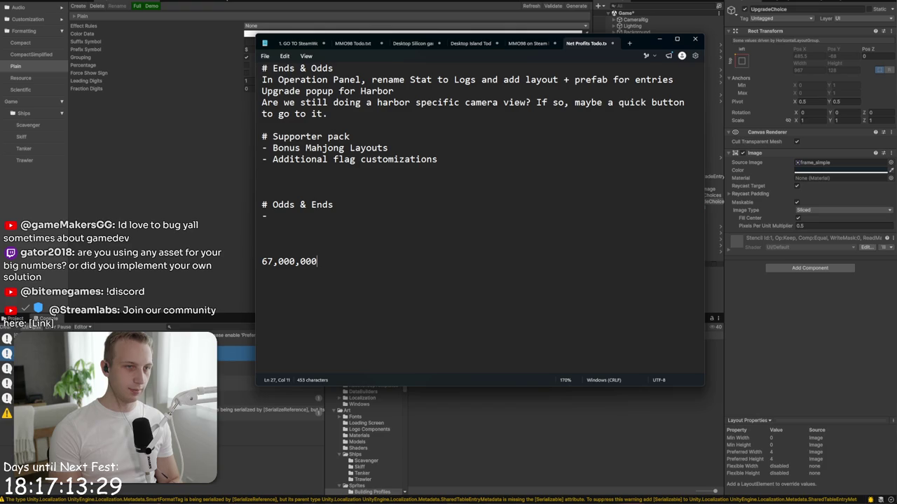
type("00")
key("Return")
key("Down")
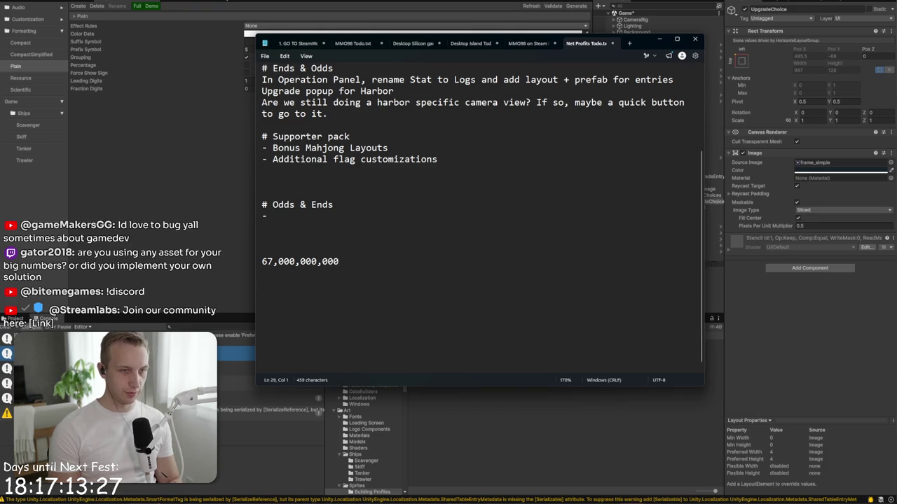
Step: Add the 67T notation on the next line
type("67")
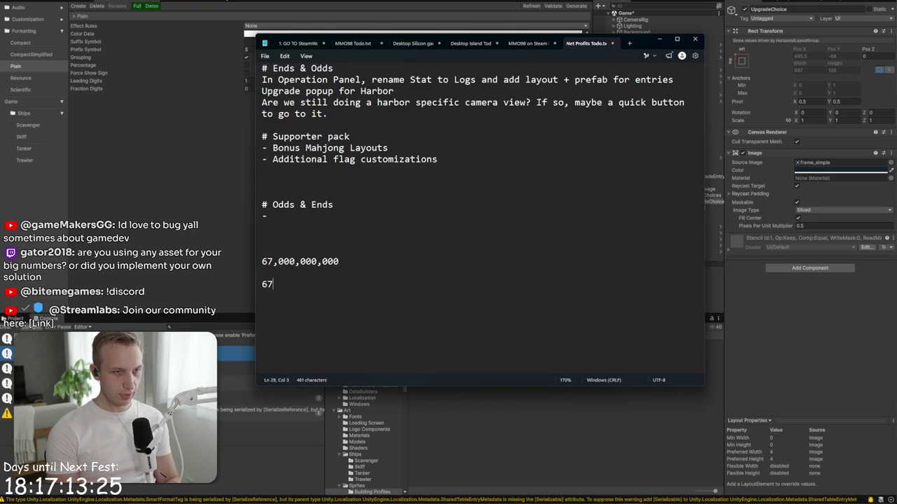
key("BackSpace")
key("BackSpace")
type("T")
key("Return")
key("Return")
Step: Write 67*10^9 as the third notation, then begin a 67 D line
type("67")
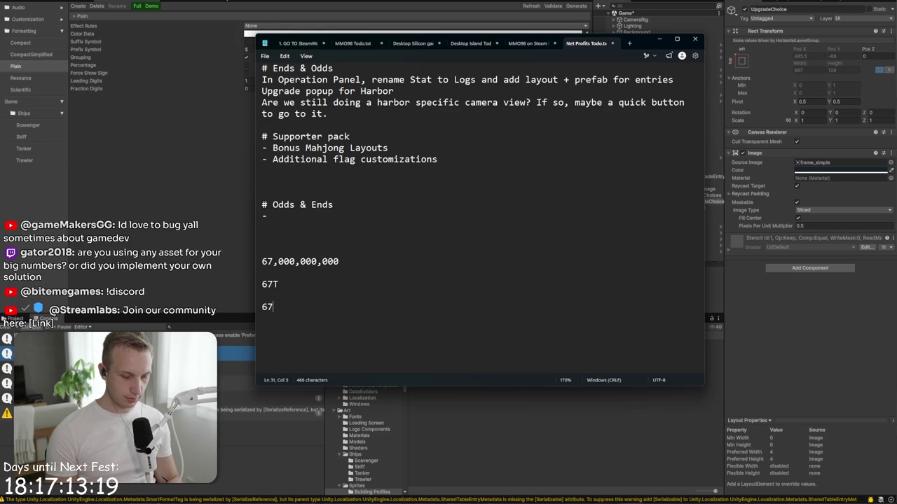
type("^")
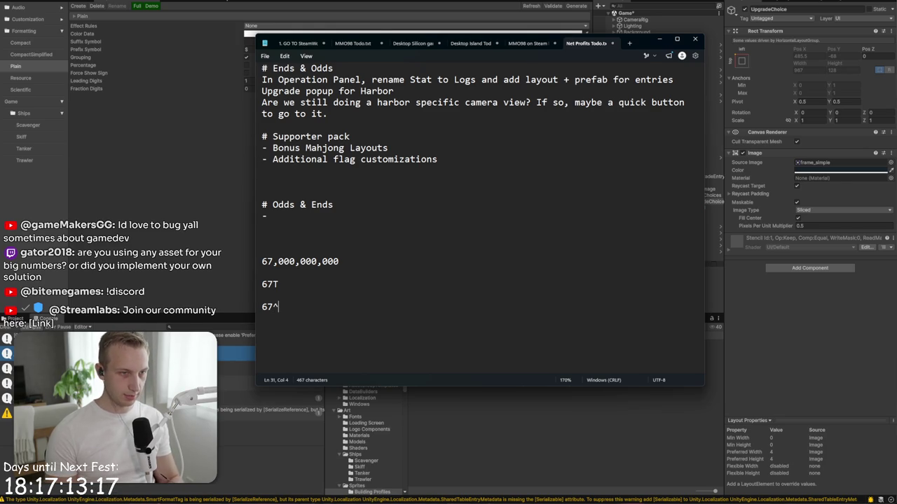
key("BackSpace")
type("*10")
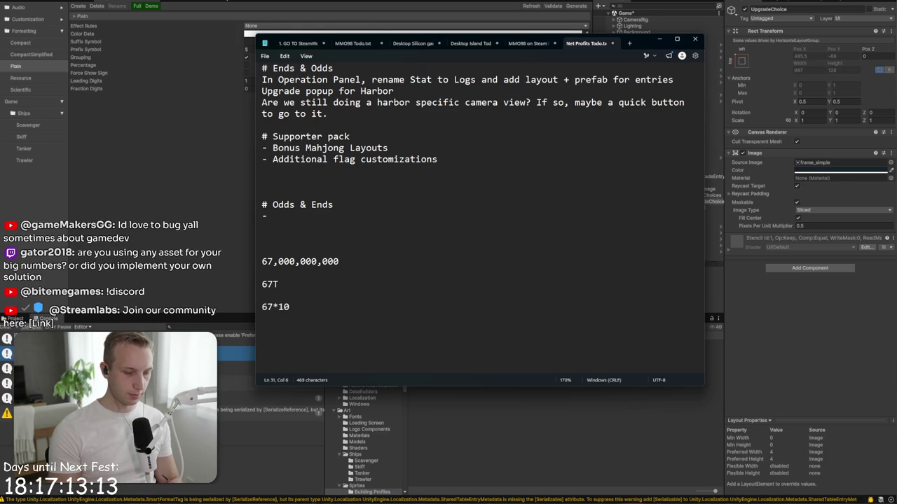
key("BackSpace")
key("BackSpace")
type("e")
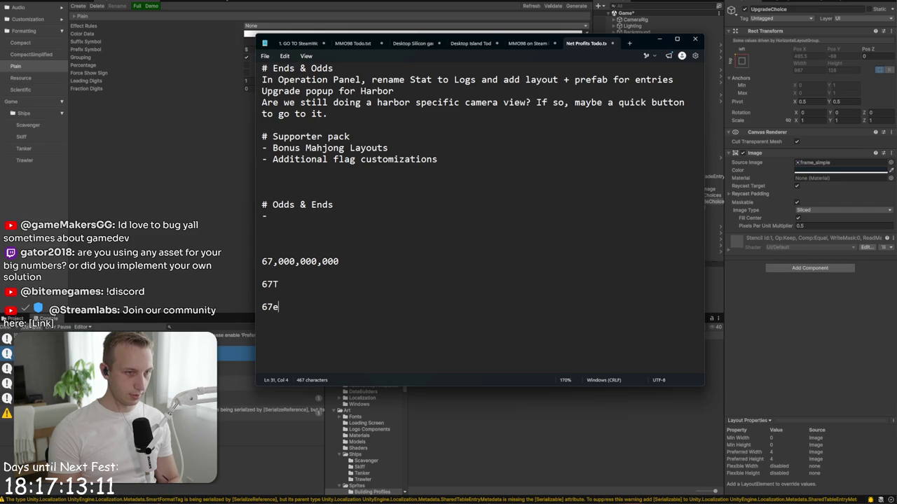
type("10")
key("BackSpace")
key("BackSpace")
type("3")
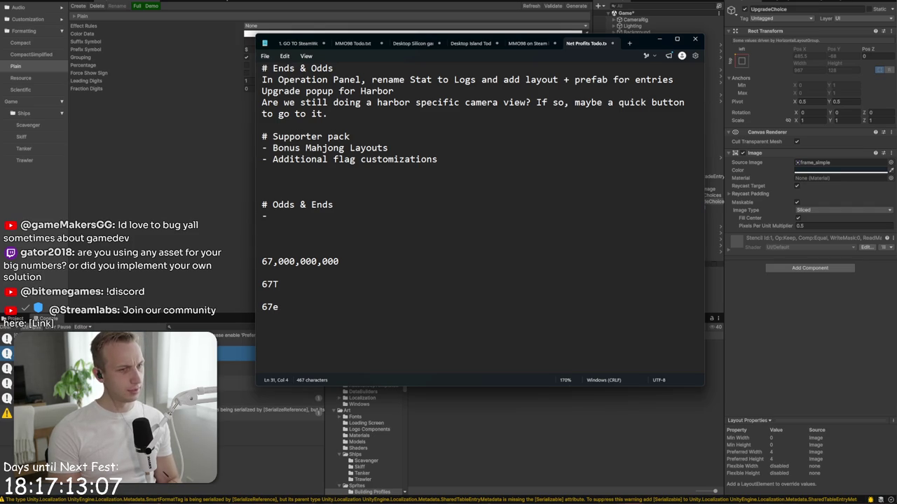
key("BackSpace")
key("BackSpace")
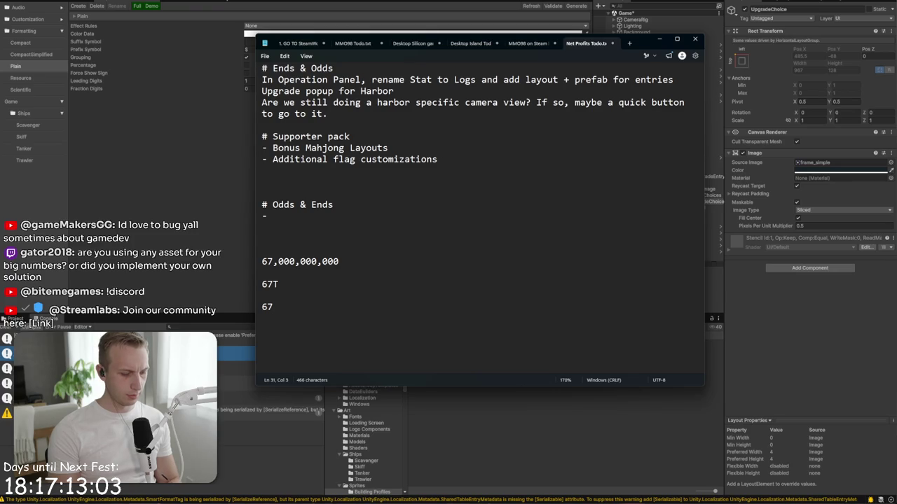
type("*10^9")
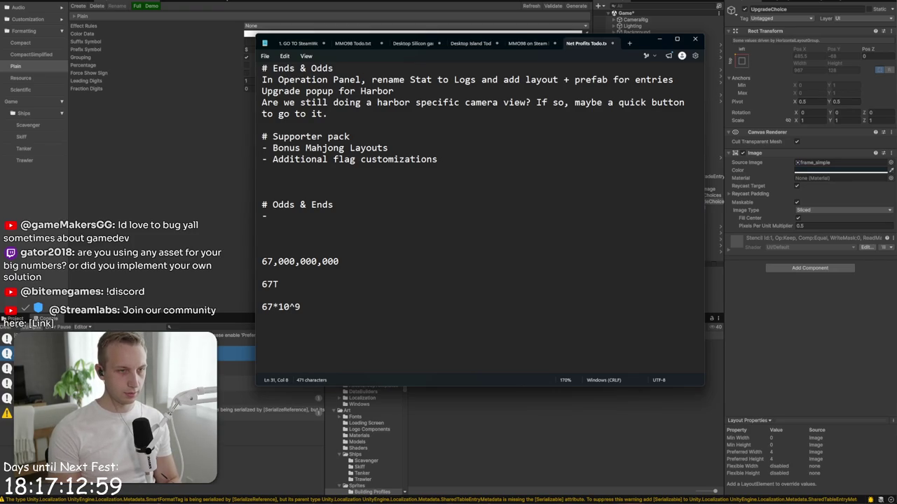
key("Return")
key("Return")
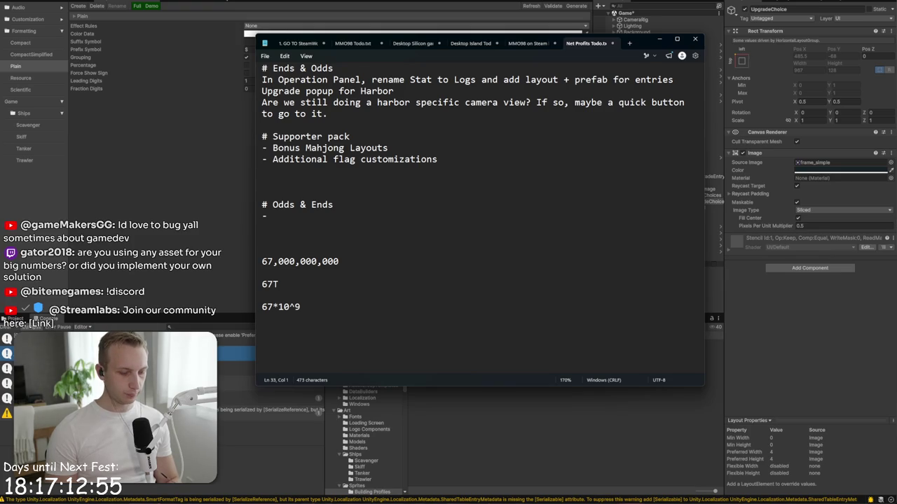
type("67")
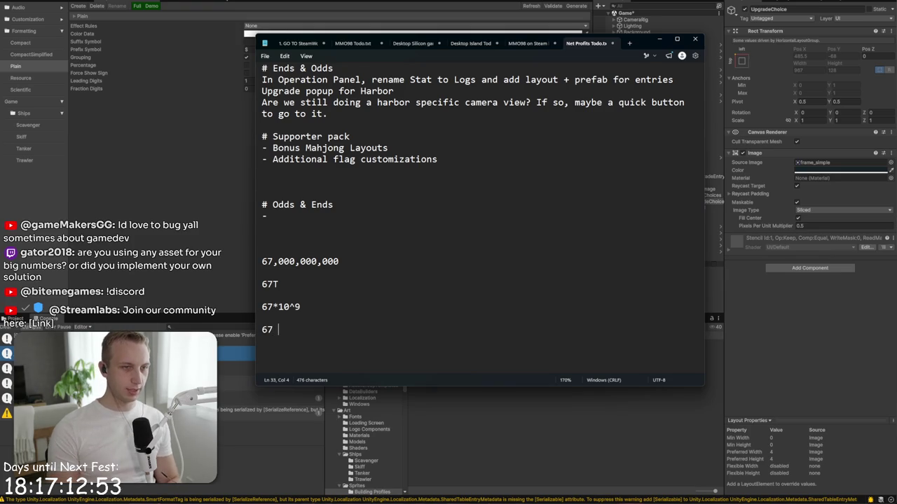
type(" D")
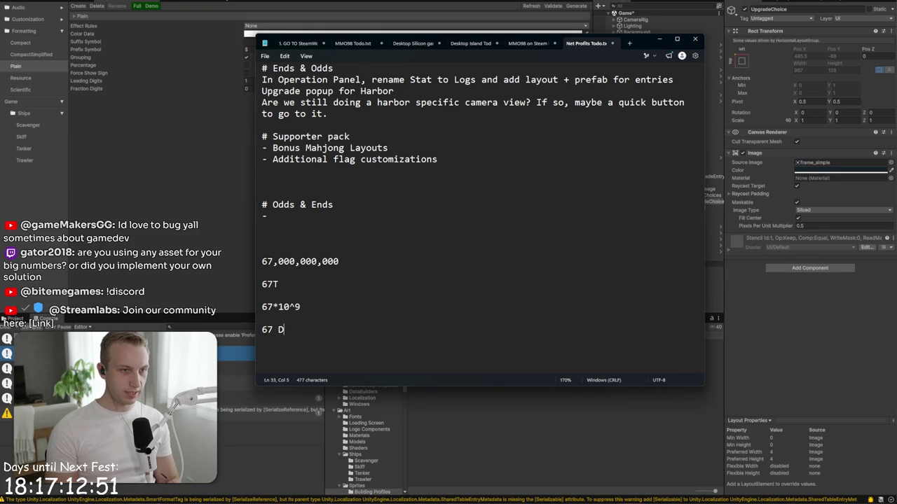
Step: Fix the 67D line and shorten 67*10^9 to 67e9
key("BackSpace")
key("BackSpace")
type("D")
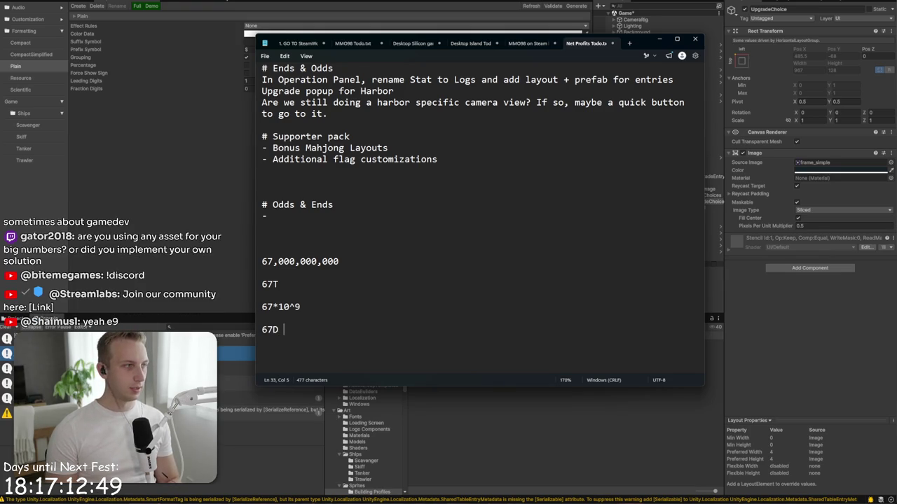
key("Up")
key("Up")
key("Delete")
key("Delete")
key("BackSpace")
key("BackSpace")
type("e")
key("Down")
key("Down")
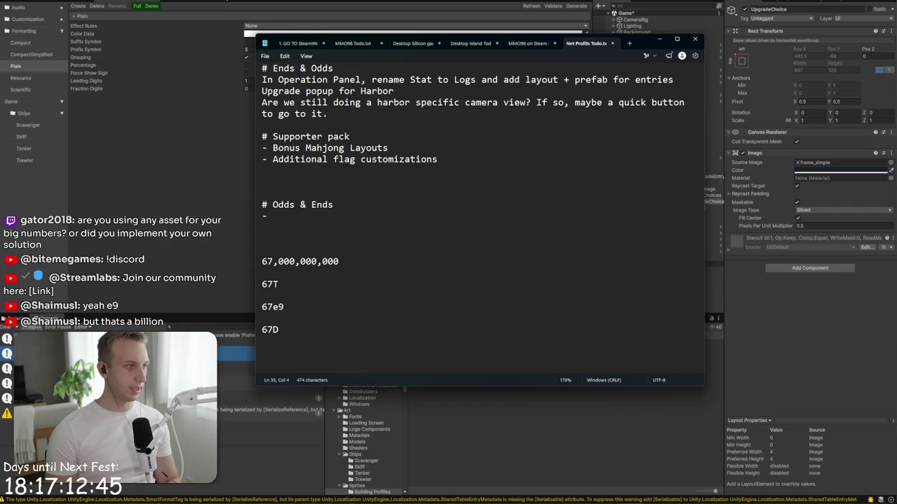
Step: Rewrite the 67e9 example as 6.7e10
key("Up")
key("Up")
key("Up")
key("End")
left_click(279, 307)
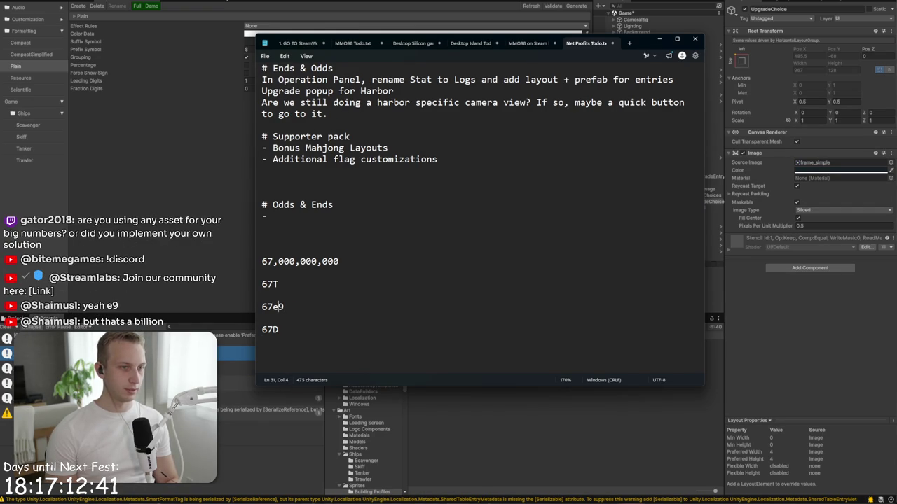
key("Left")
type(",")
key("End")
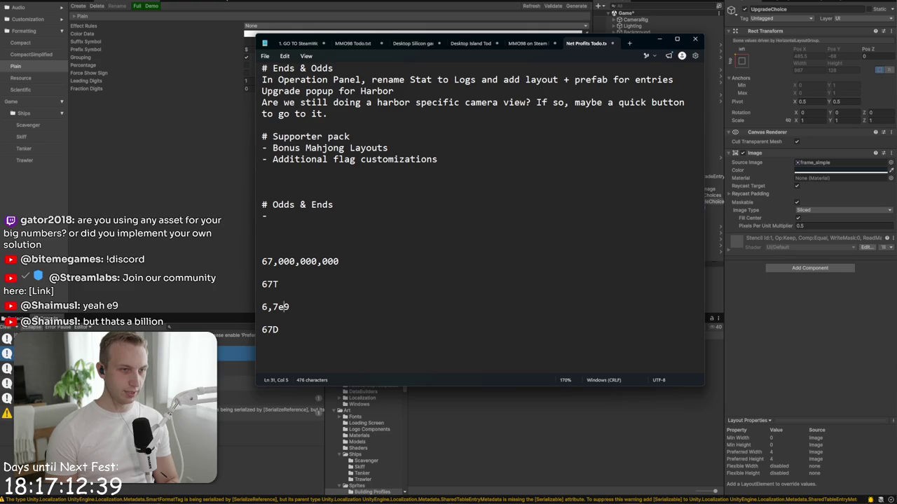
key("BackSpace")
type("10")
left_click(273, 307)
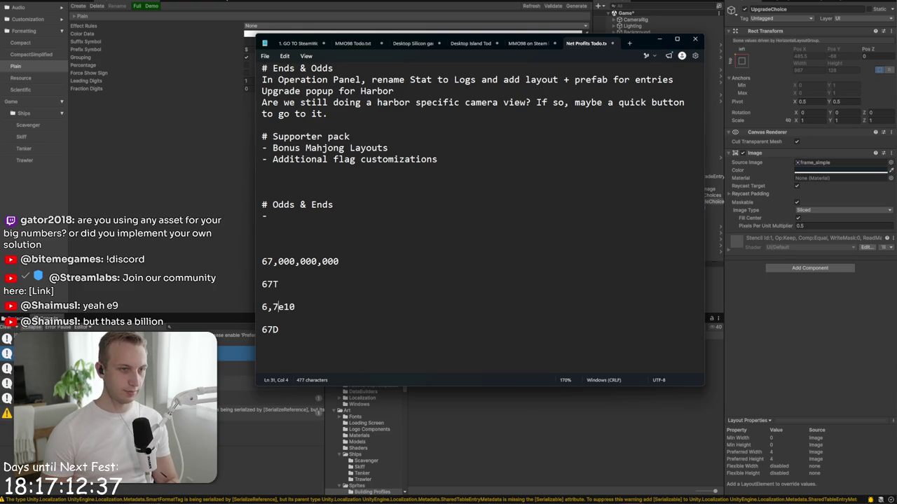
key("BackSpace")
type(".")
Step: Retype the suffix on the 67D example and start new lines below it
key("Down")
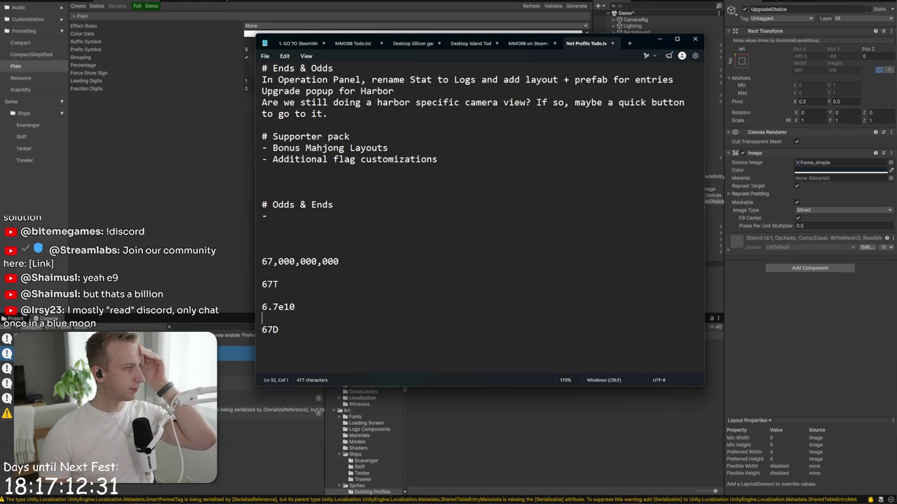
key("Down")
key("Down")
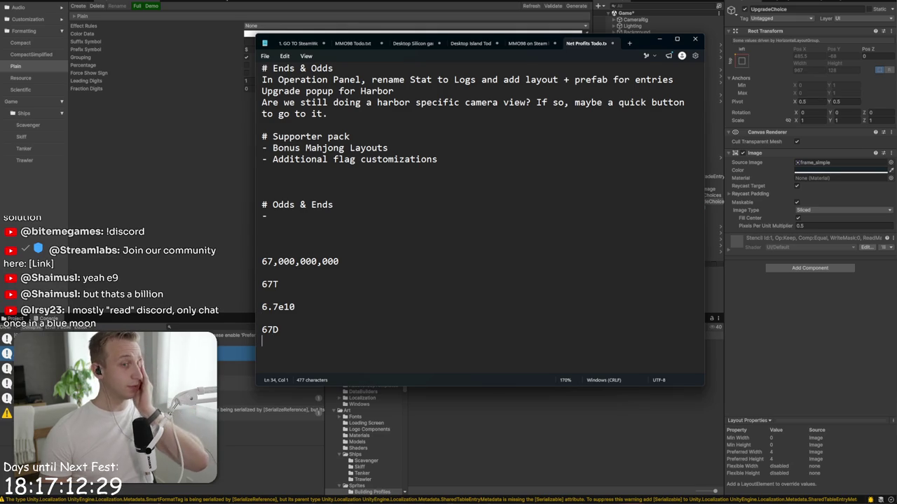
left_click(279, 329)
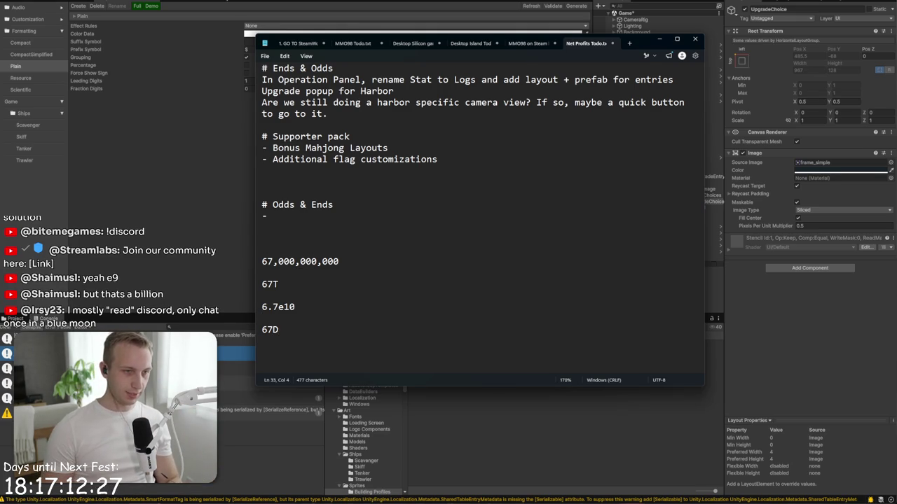
key("BackSpace")
type("A")
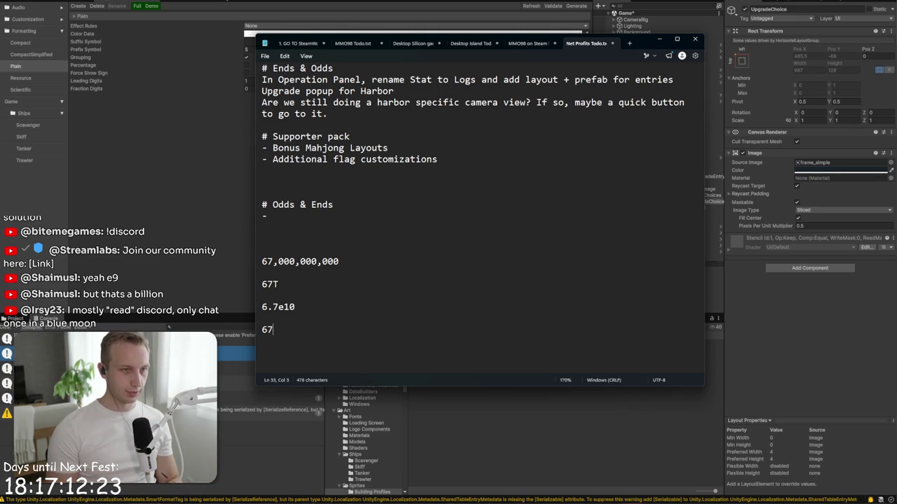
type("D")
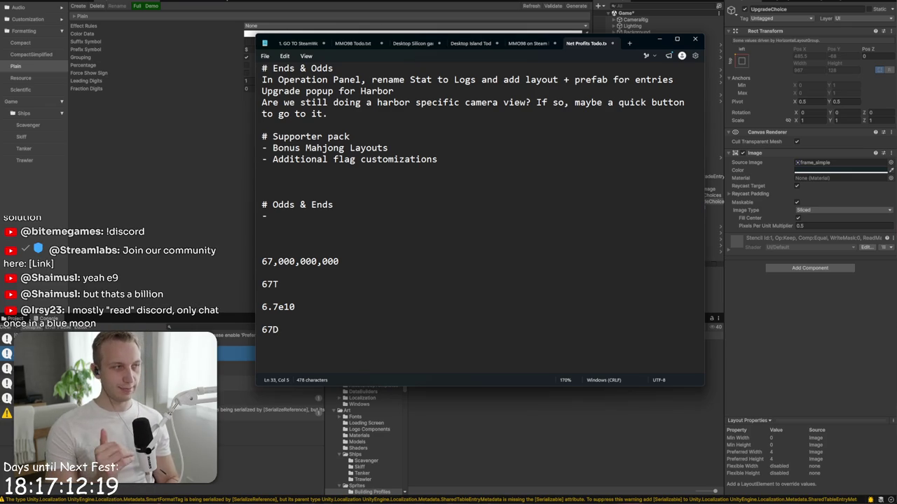
key("Return")
key("Return")
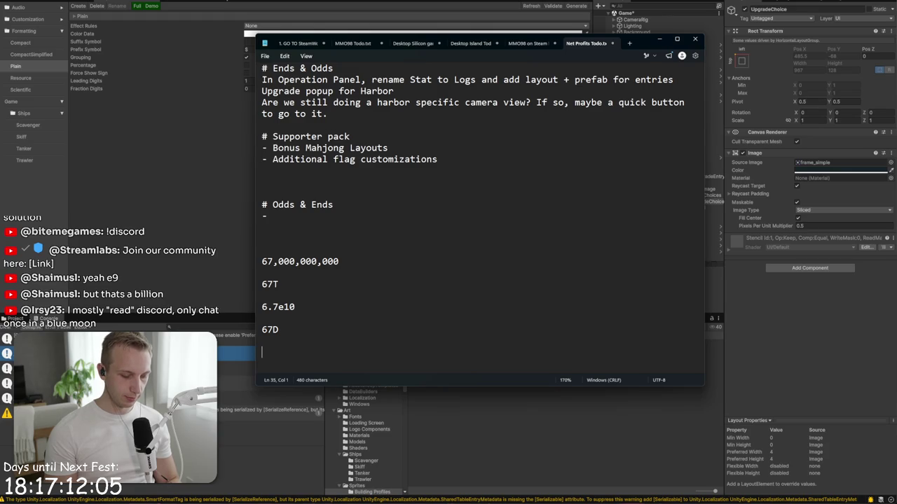
Step: Type the sequence T -> Q -> P -> H -> S -> O -> N -> D
type("T -> ")
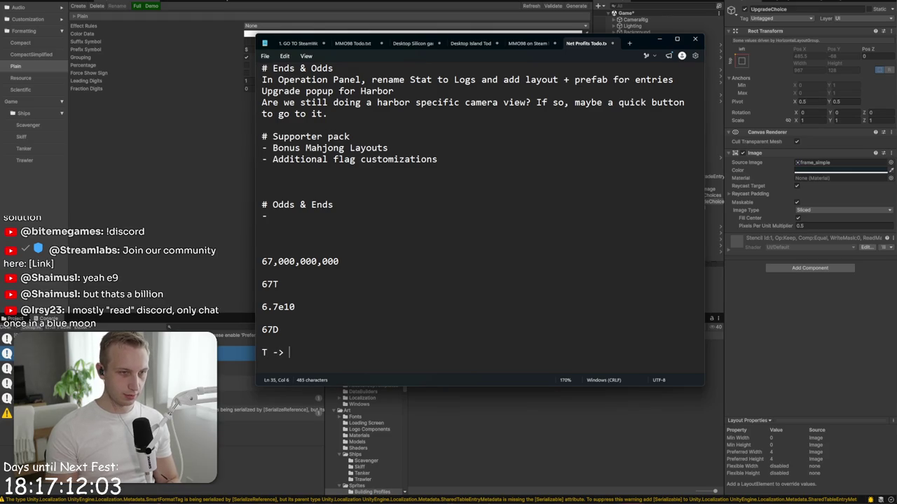
type("Q -> P -")
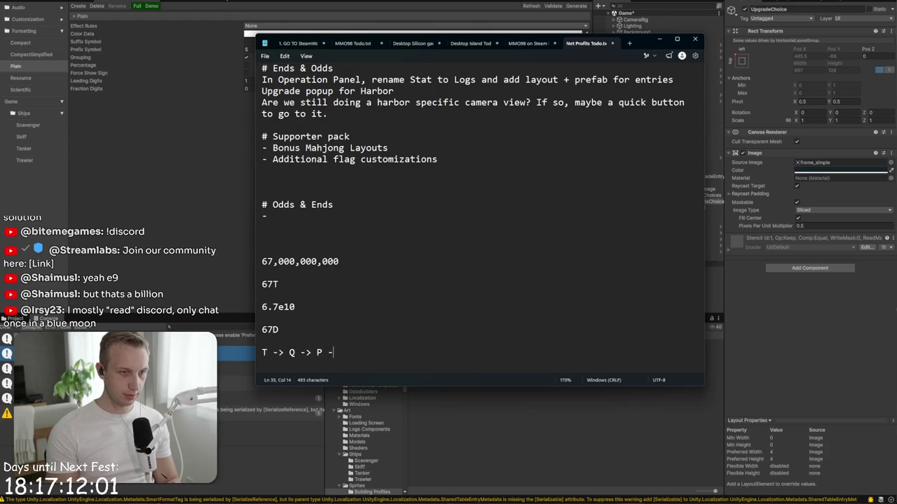
type("> H -")
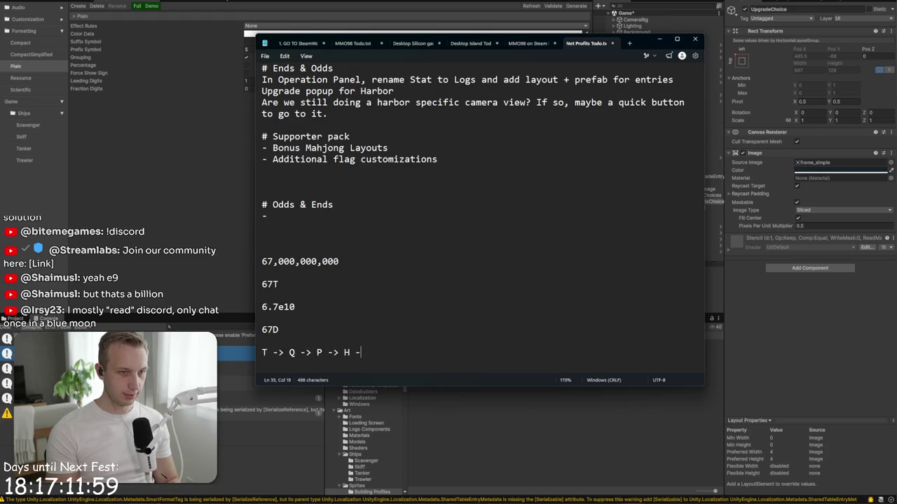
type("> S -> D")
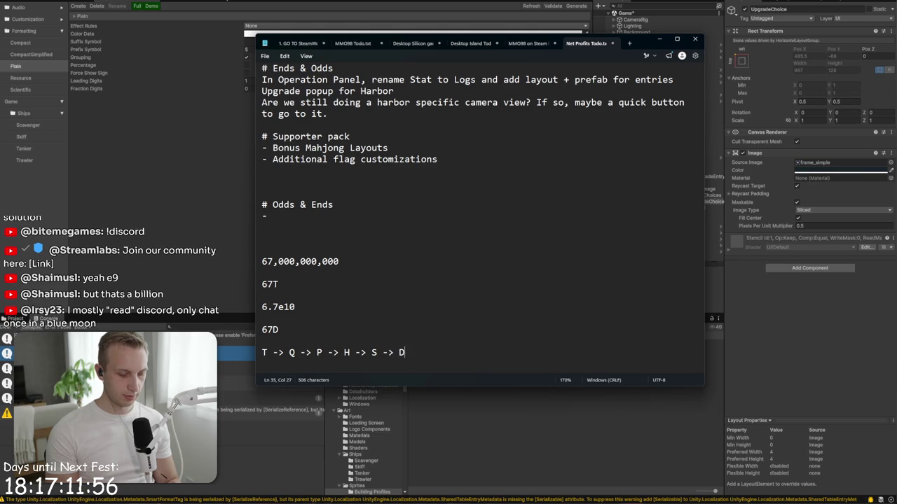
key("BackSpace")
type("O")
type(" -> ")
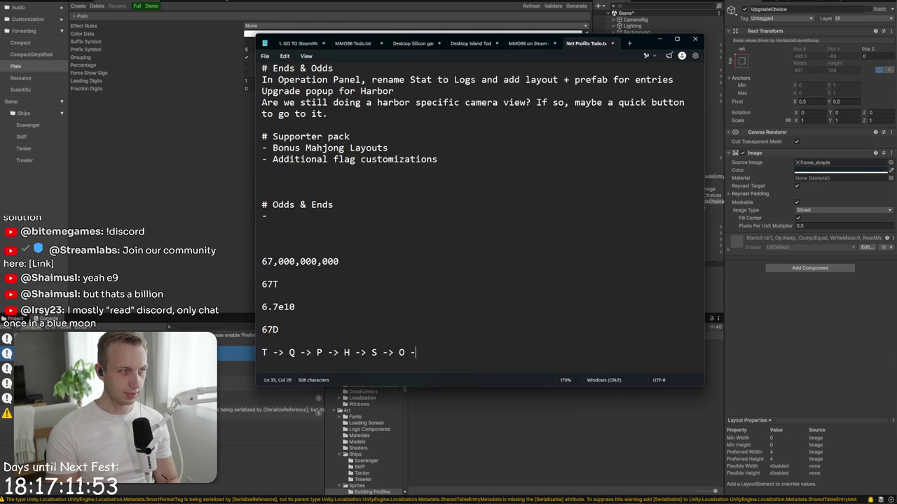
type("N")
type(" -")
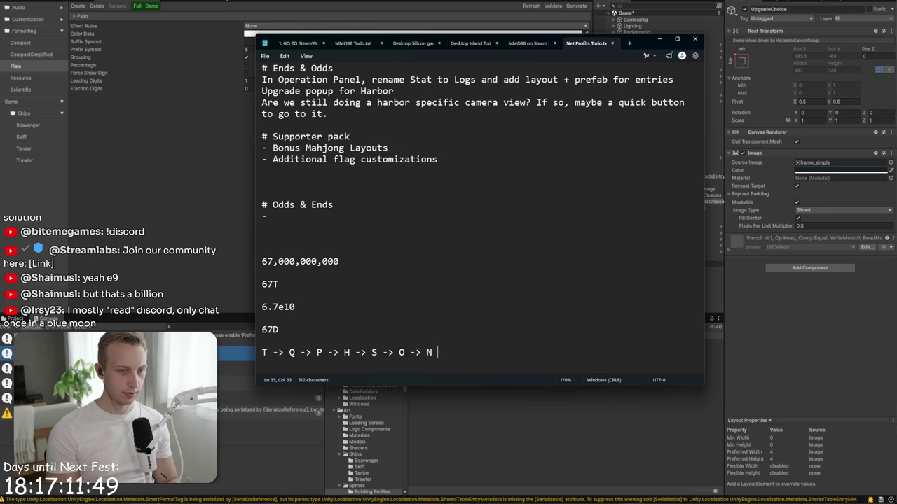
type("> D")
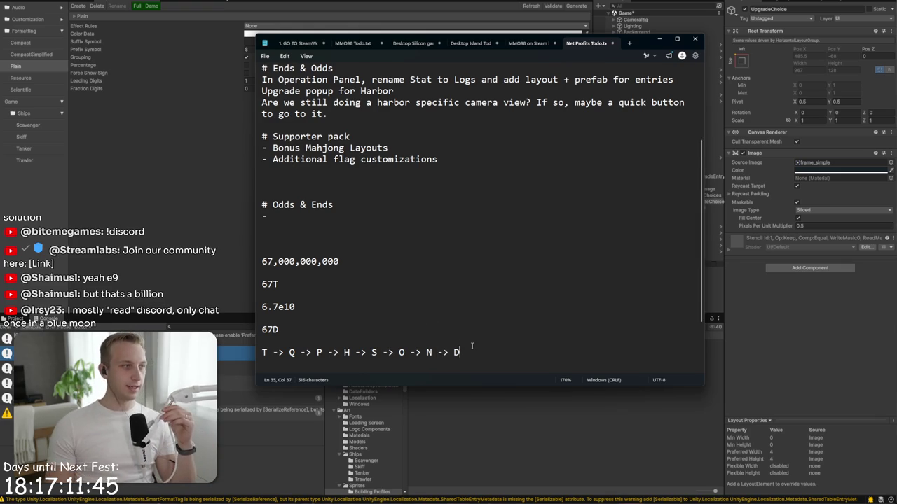
scroll(435, 316, "down", 1)
triple_click(487, 327)
Step: Add the A -> B -> C -> D sequence on the line beneath
left_click(292, 356)
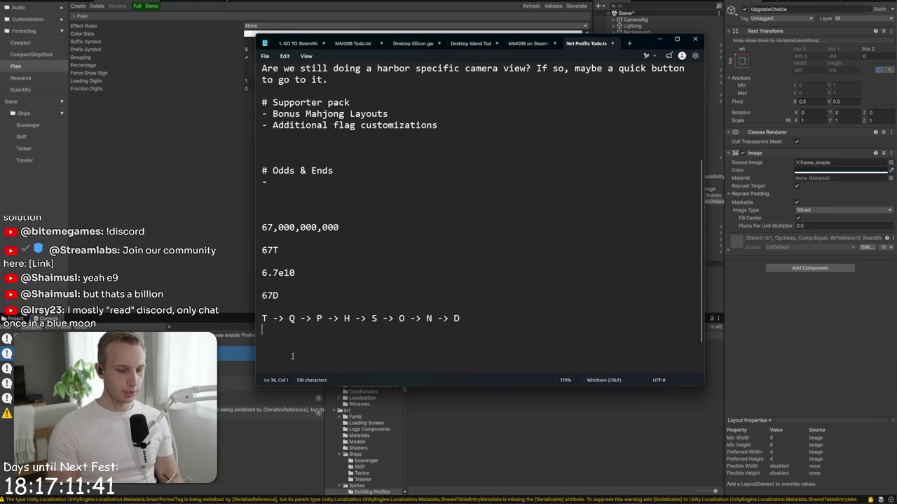
type("A -")
key("BackSpace")
type("> B -")
key("BackSpace")
type("> C -> D")
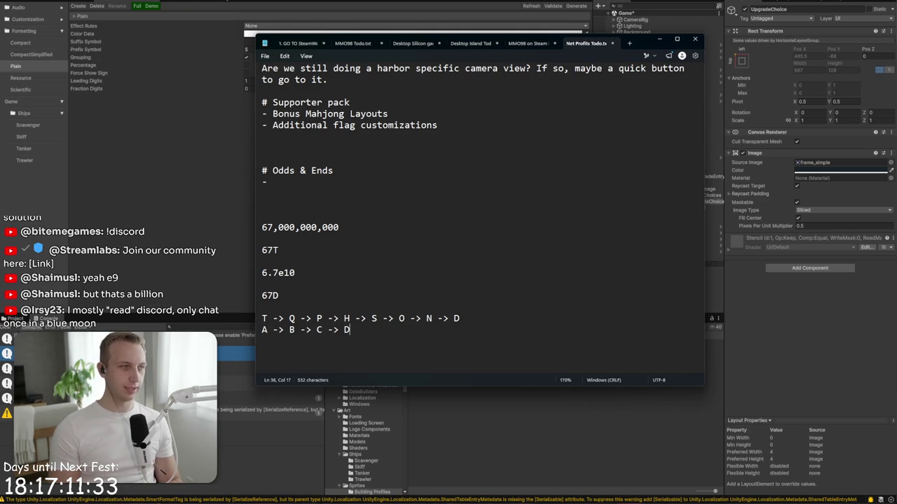
Step: Point out the letters B, C and D in the second sequence
left_click(300, 329)
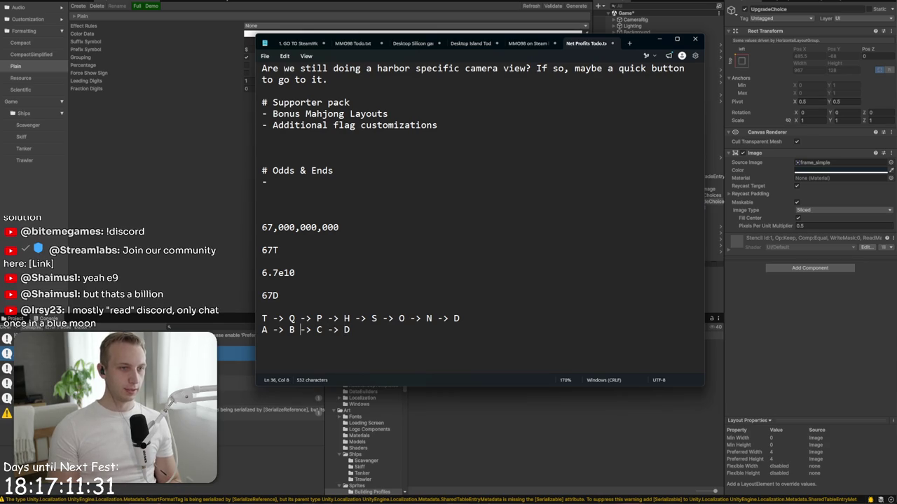
left_click(267, 330)
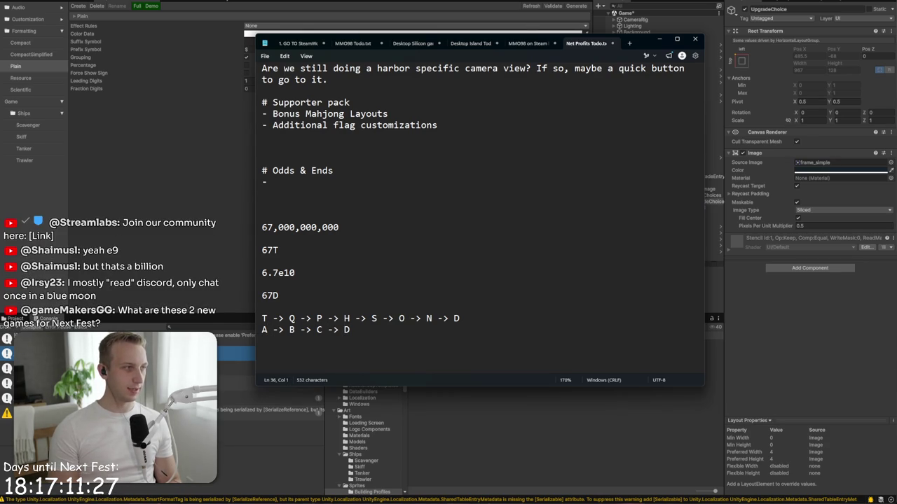
left_click(316, 330)
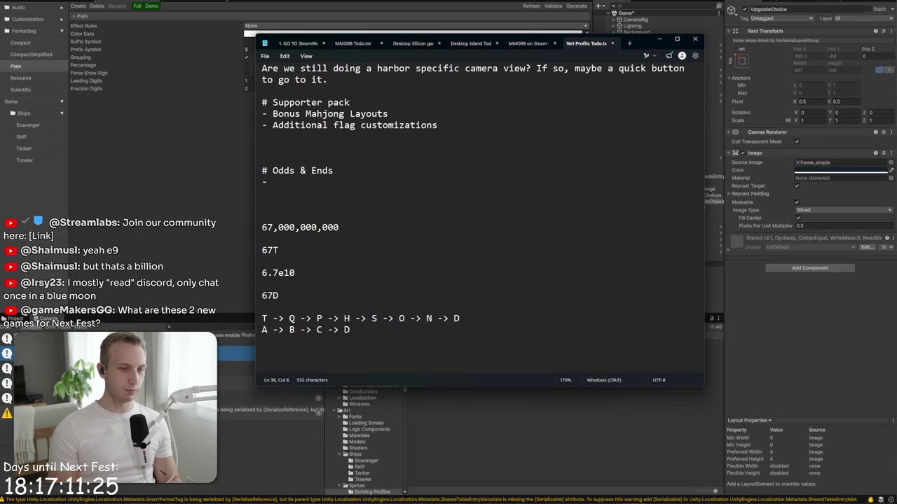
left_click(316, 329)
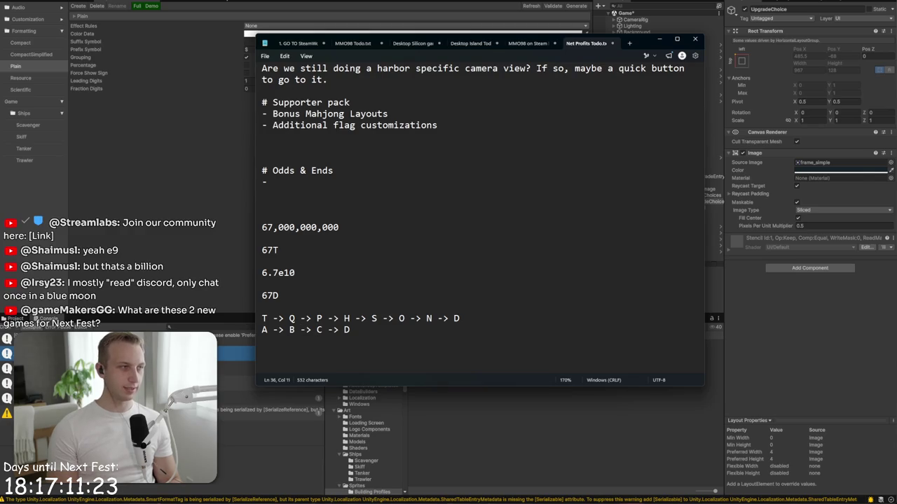
left_click(344, 329)
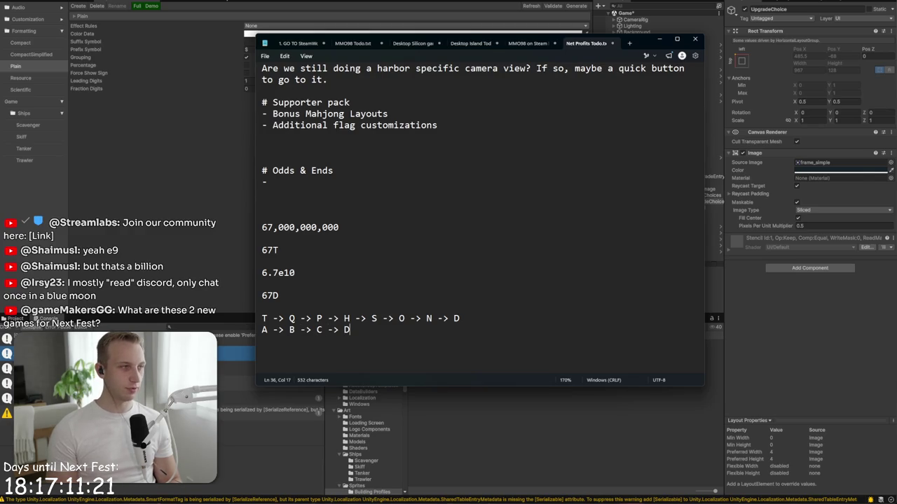
left_click(349, 329)
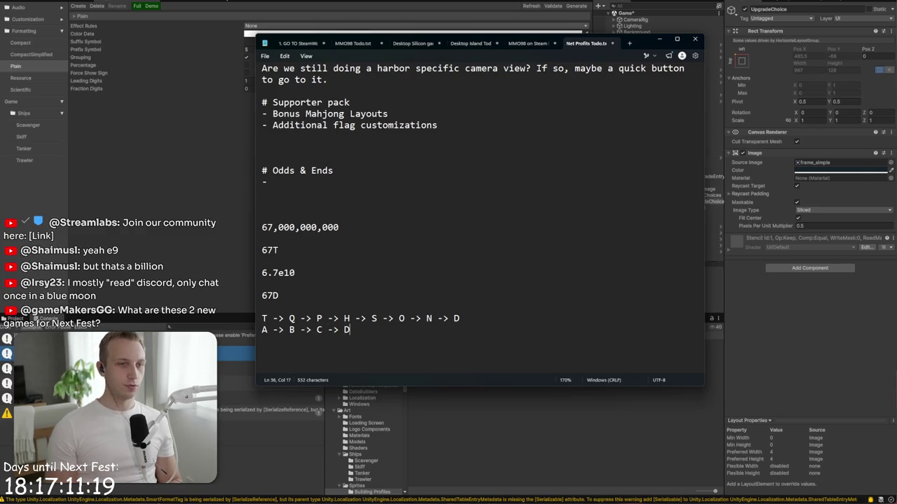
Step: Highlight the arrow before S and the two sequence lines to point them out
left_click_drag(355, 318, 372, 318)
left_click(378, 318)
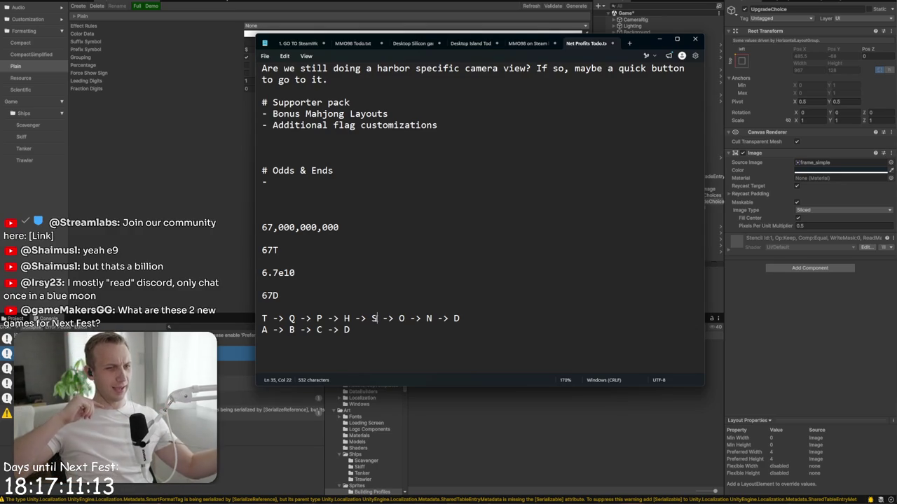
left_click(360, 328)
mouse_move(360, 328)
left_mouse_down()
mouse_move(266, 318)
mouse_move(373, 336)
left_mouse_up()
left_click(353, 329)
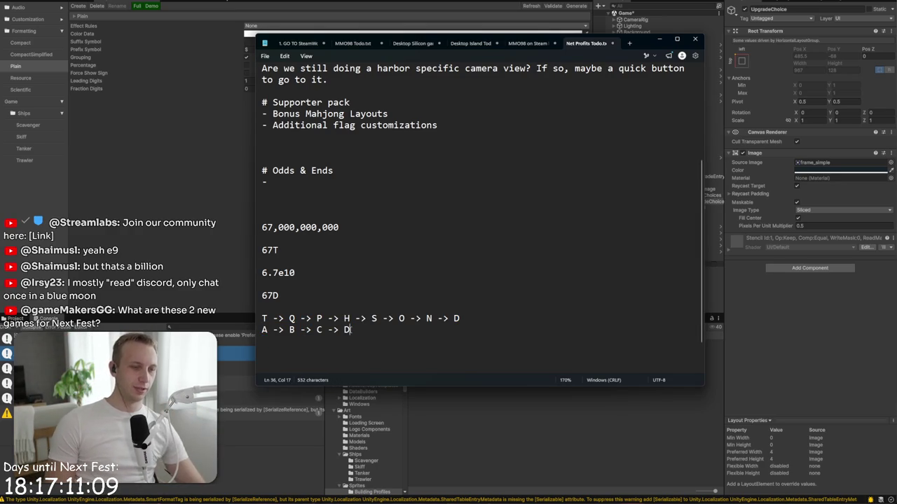
double_click(343, 329)
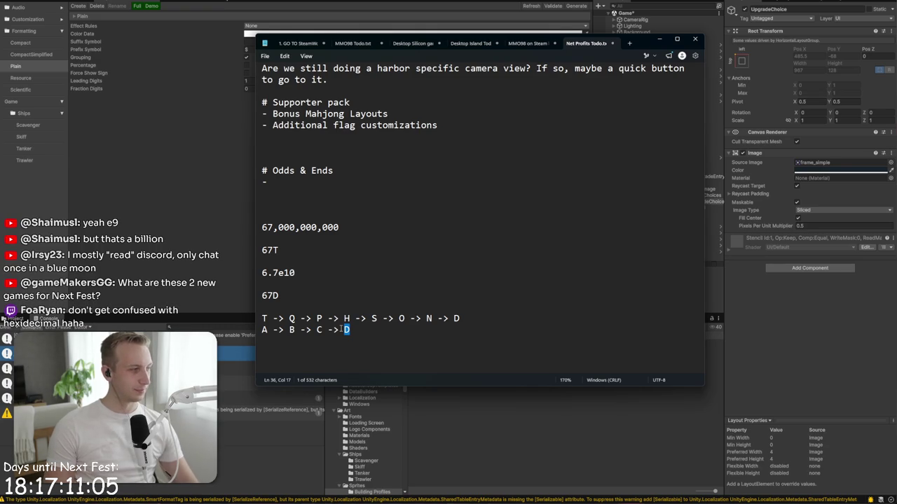
left_click_drag(350, 329, 259, 320)
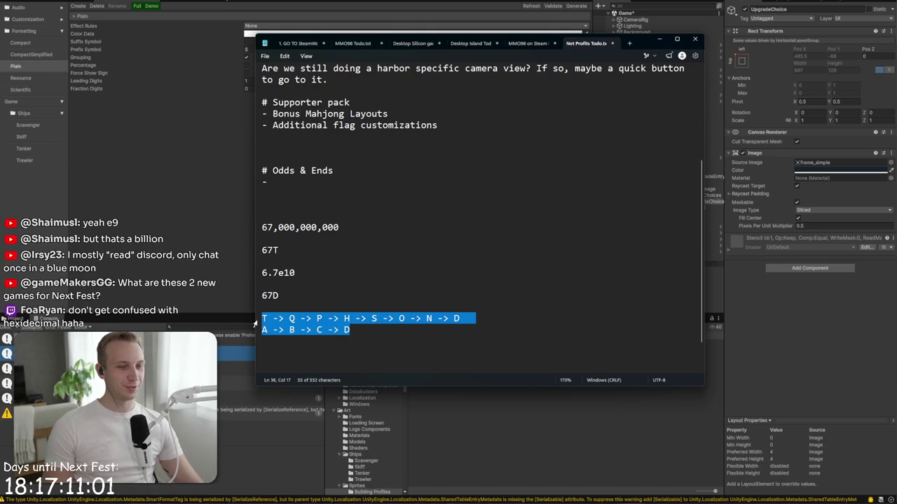
left_click(354, 319)
left_click_drag(349, 329, 261, 319)
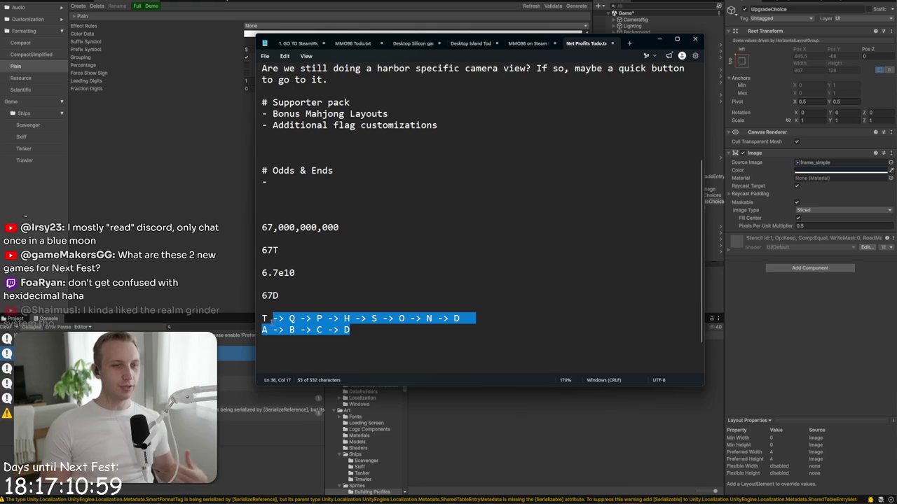
left_click(294, 330)
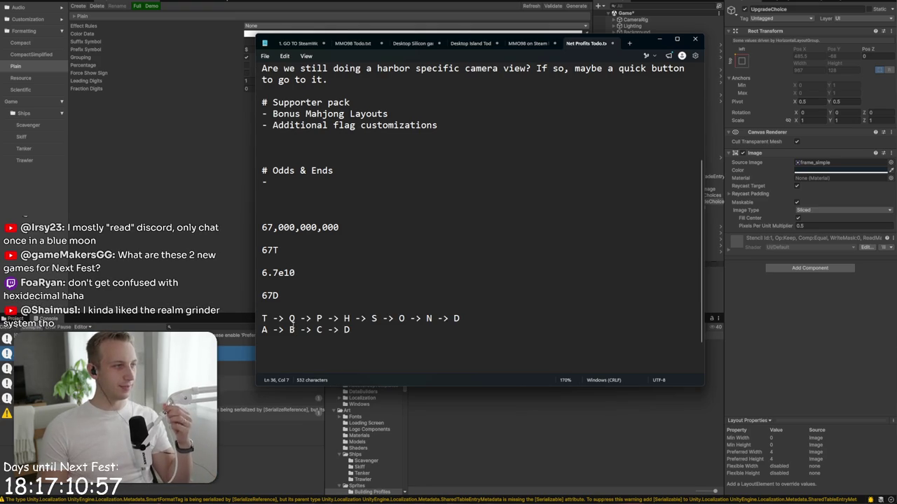
Step: Highlight the examples from 6.7e10 through the sequences, then return to Unity
left_click_drag(353, 329, 262, 319)
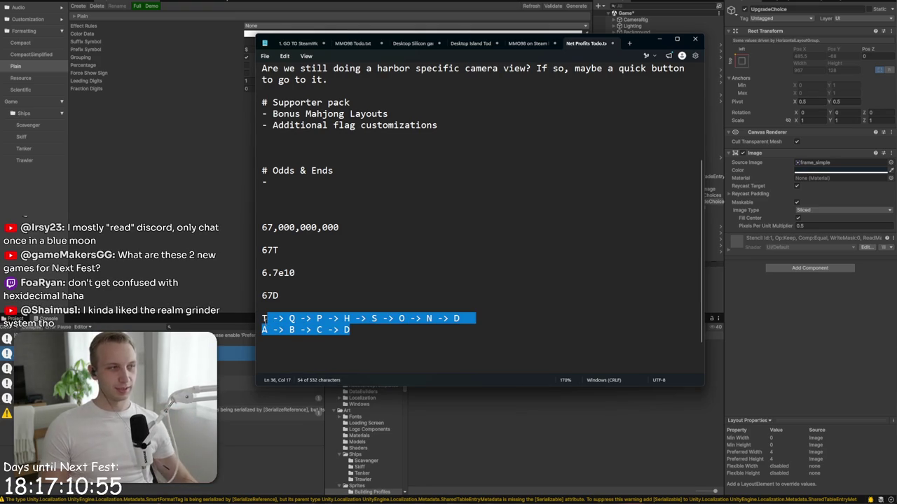
left_click(264, 319)
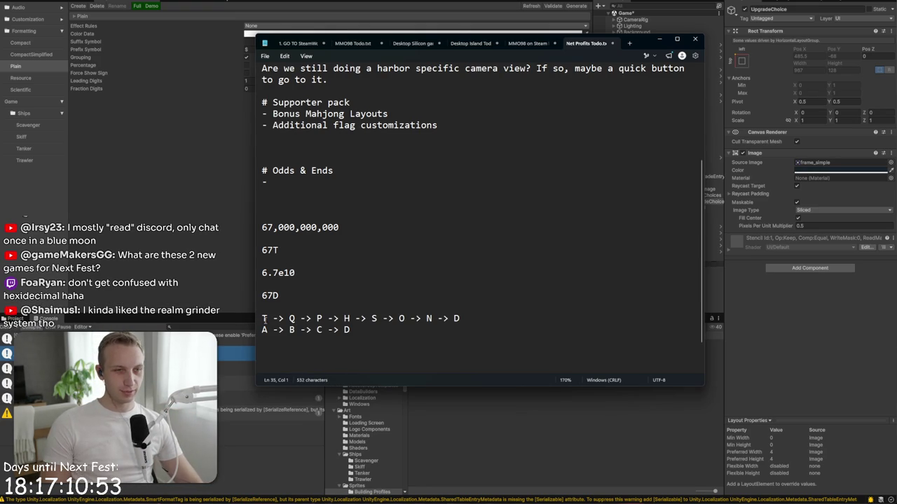
mouse_move(380, 333)
left_mouse_down()
mouse_move(286, 329)
mouse_move(262, 318)
left_mouse_up()
left_click(263, 319)
right_click(260, 327)
left_click(345, 299)
mouse_move(350, 330)
left_mouse_down()
mouse_move(267, 251)
mouse_move(282, 257)
left_mouse_up()
left_click(289, 251)
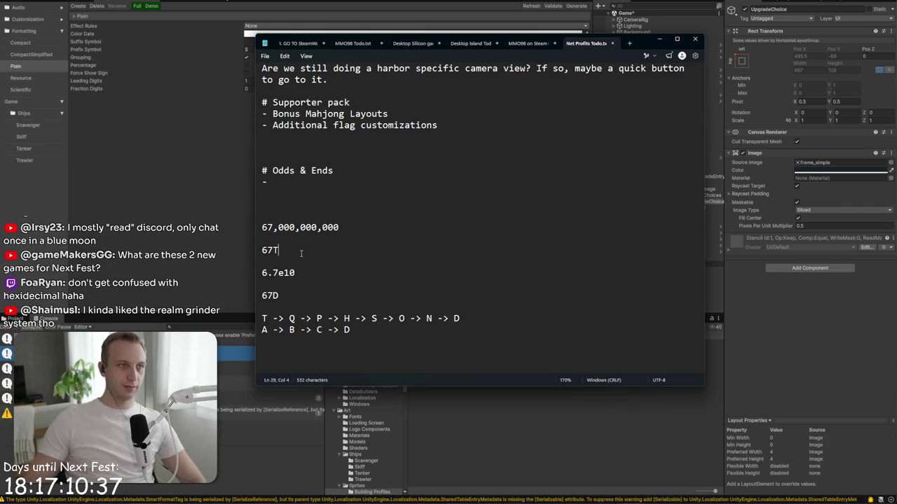
key("alt+Tab")
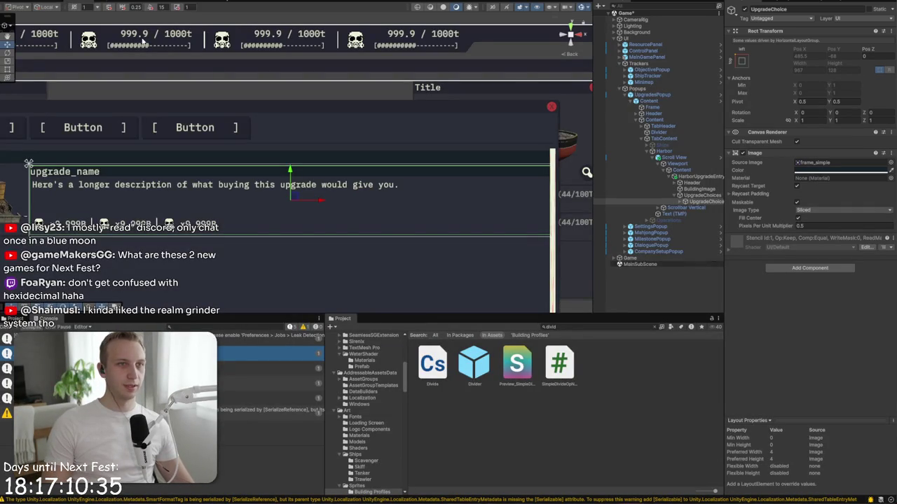
left_click_drag(137, 38, 341, 114)
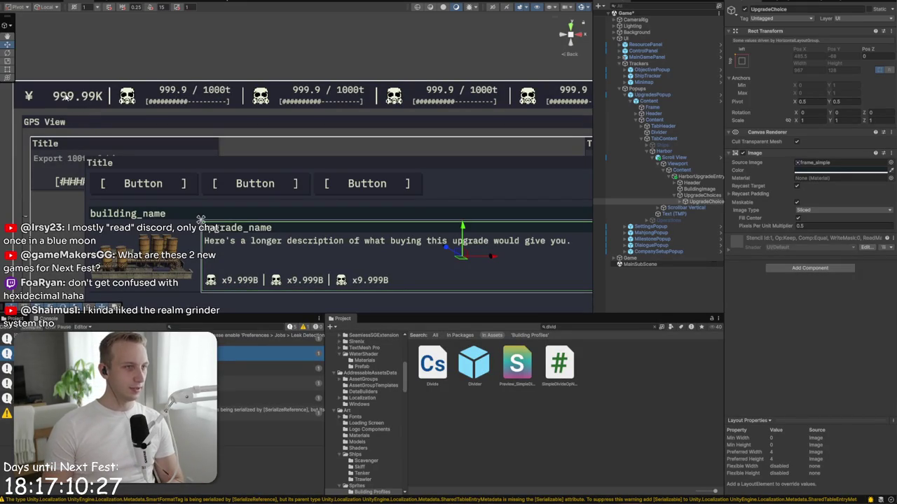
scroll(81, 112, "up", 5)
left_click_drag(387, 188, 523, 217)
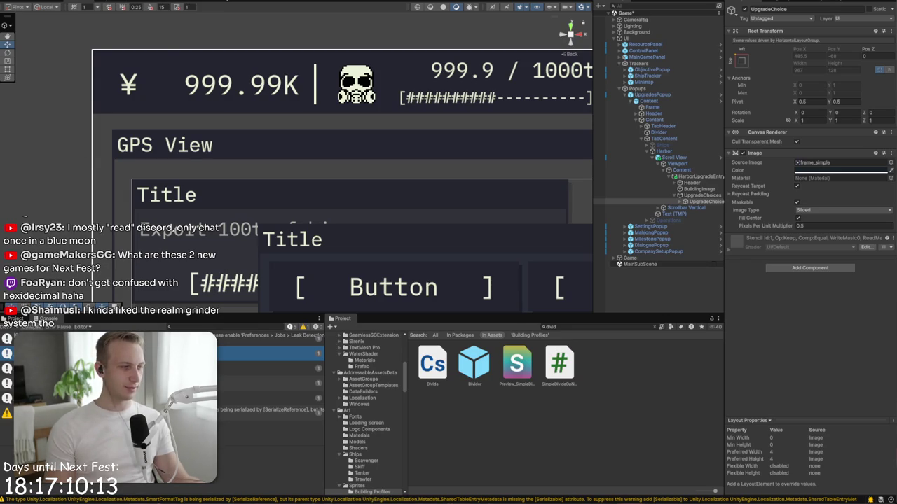
key("ctrl+t")
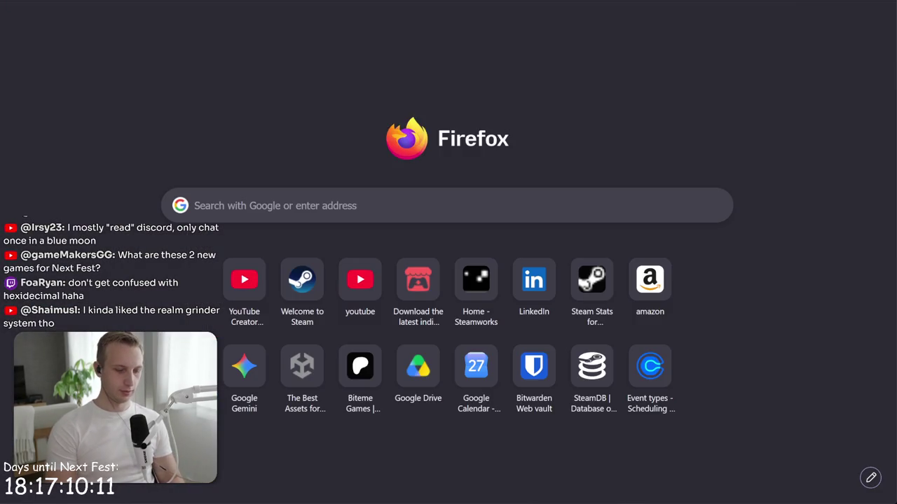
Step: Search Google for 'usd to rmb'
type("ussd")
key("BackSpace")
key("BackSpace")
type("d to rmb")
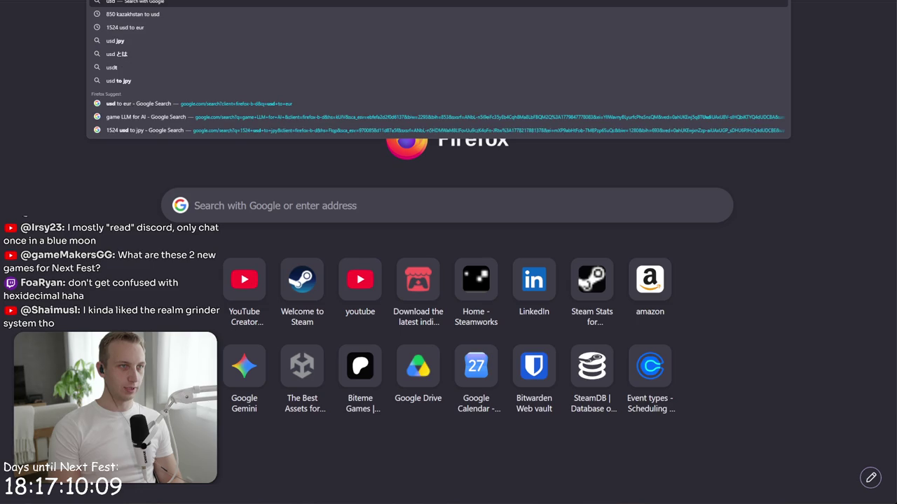
key("Return")
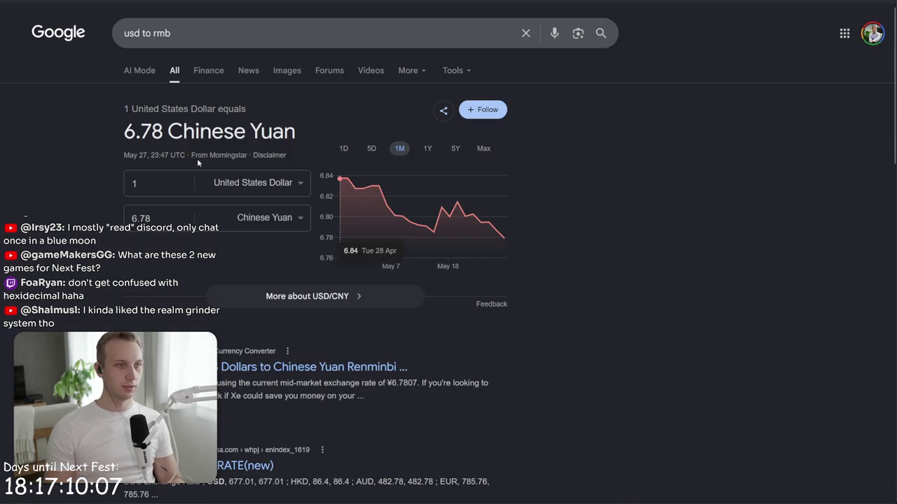
Step: Replace the query with 'eur to rmb' and view the euro-to-yuan chart
left_click(212, 35)
key("ctrl+a")
type("eur to rmb")
key("Return")
left_click(228, 36)
key("ctrl+a")
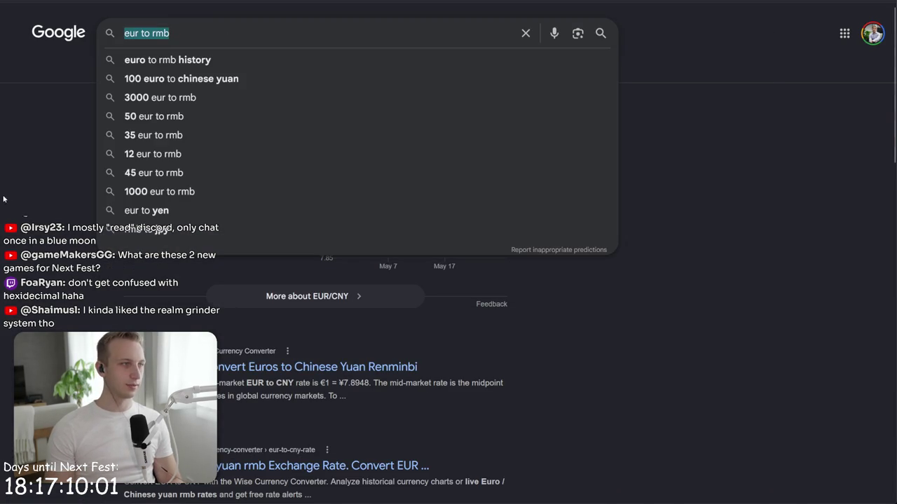
left_click(59, 203)
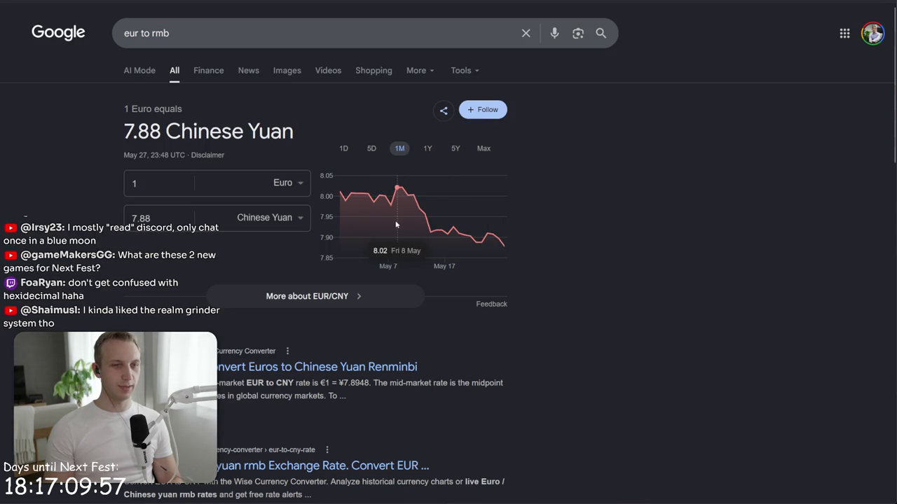
Step: Search for 'eur to jpy'
triple_click(147, 33)
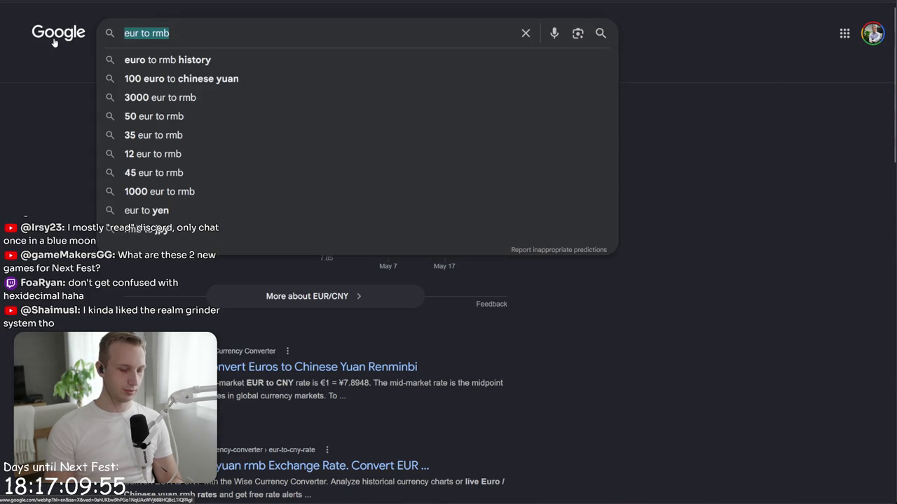
type("eur to jpy")
key("Return")
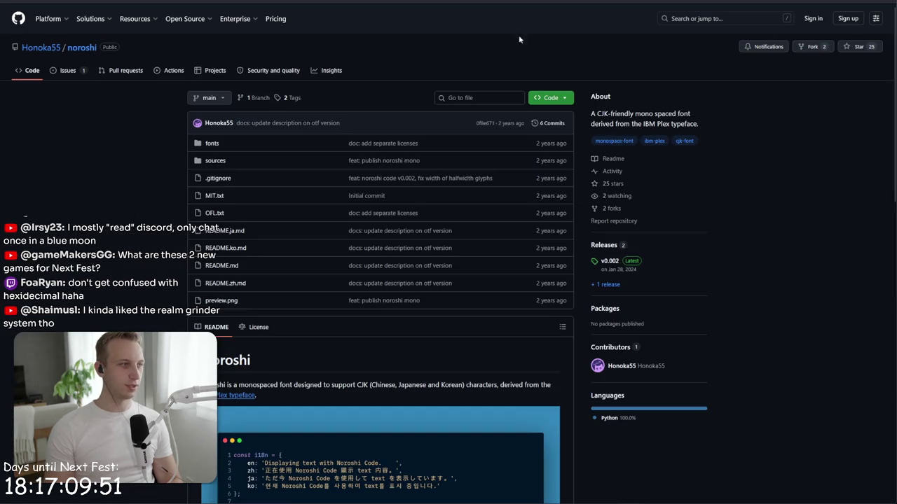
Step: Back in Unity, select the UpgradeChoice object and clear the Project search filter
key("alt+Tab")
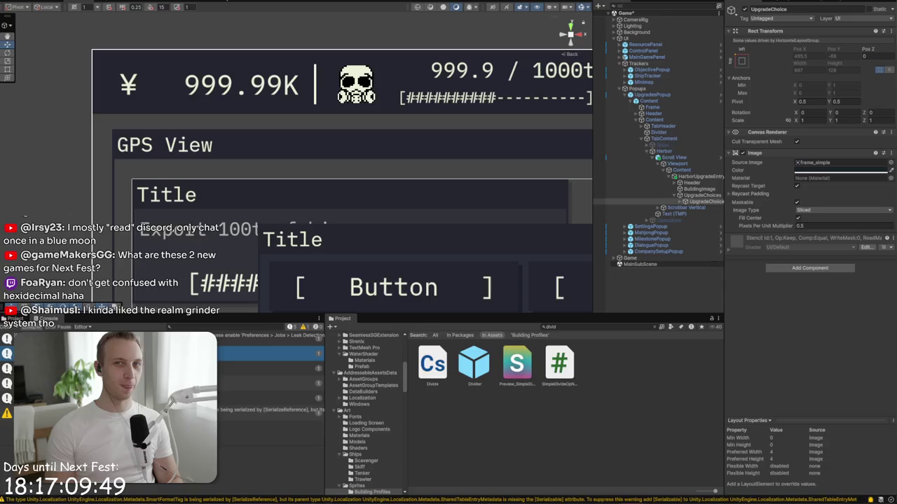
scroll(151, 79, "down", 3)
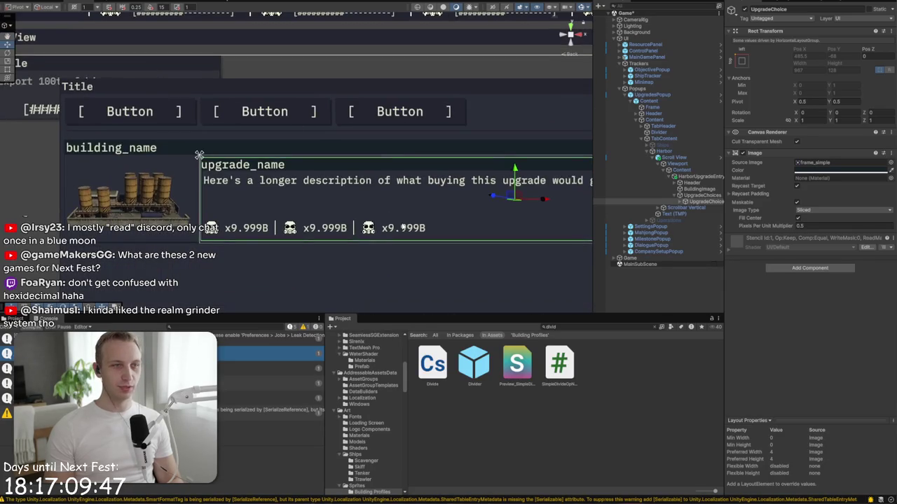
scroll(200, 122, "down", 3)
left_click(715, 201)
left_click(656, 327)
Step: Navigate Assets > Prefabs > UI > Components > Upgrades in the Project window
left_click(416, 336)
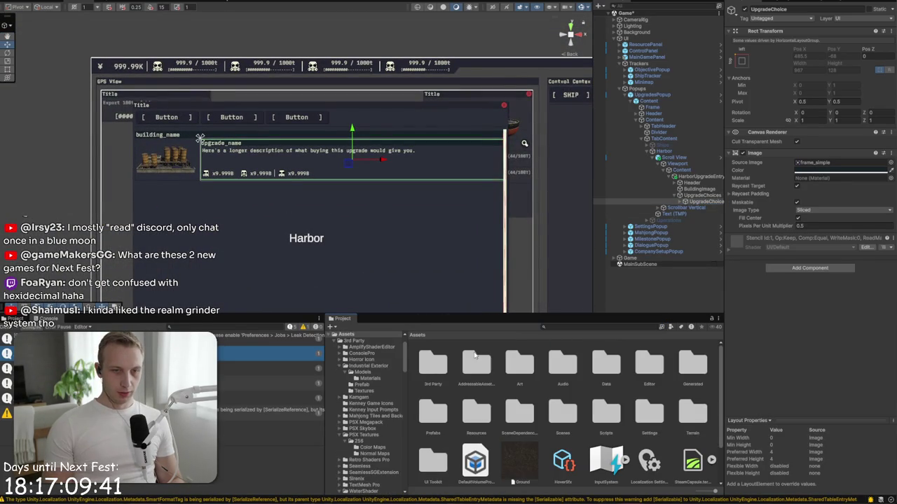
double_click(440, 416)
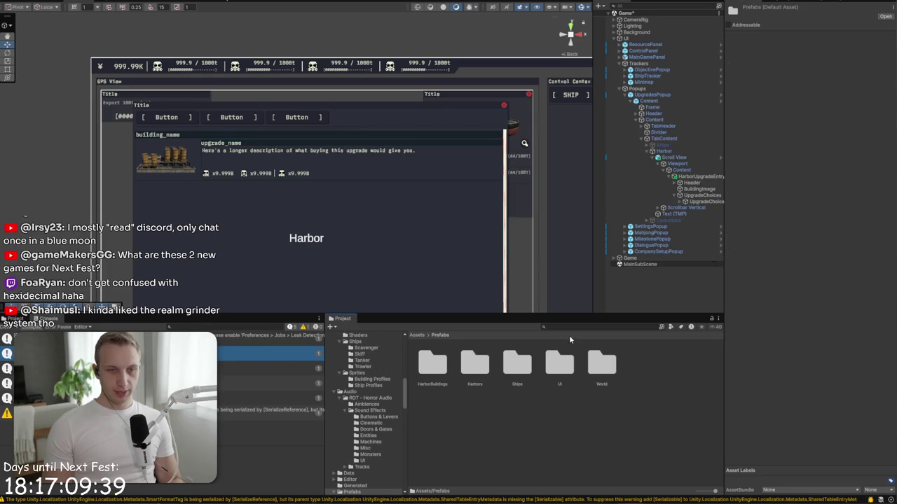
left_click(567, 361)
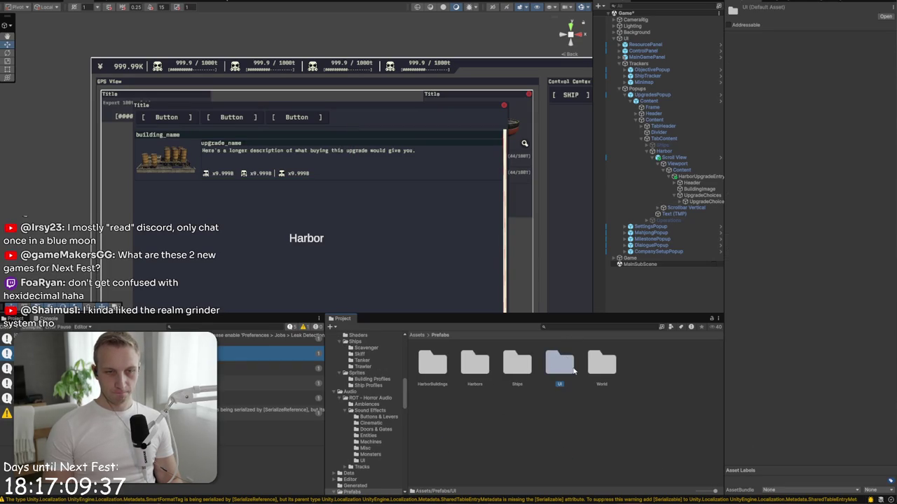
double_click(568, 370)
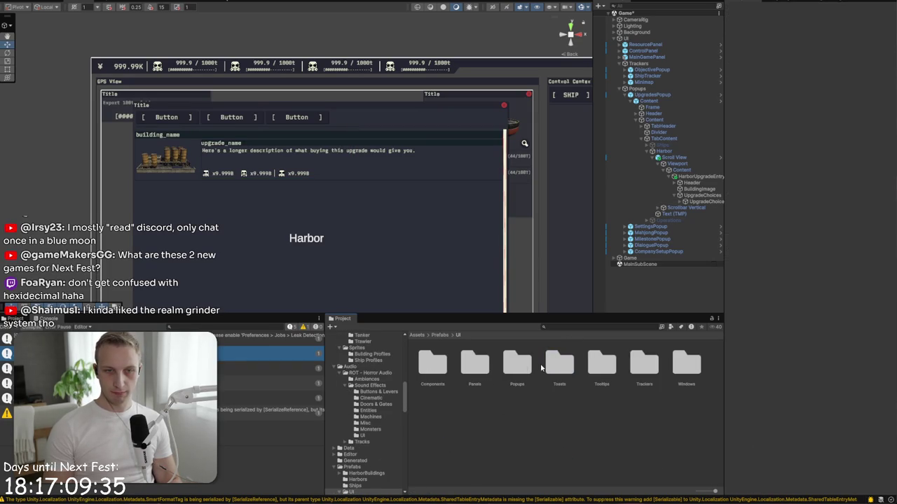
double_click(511, 366)
left_click(457, 336)
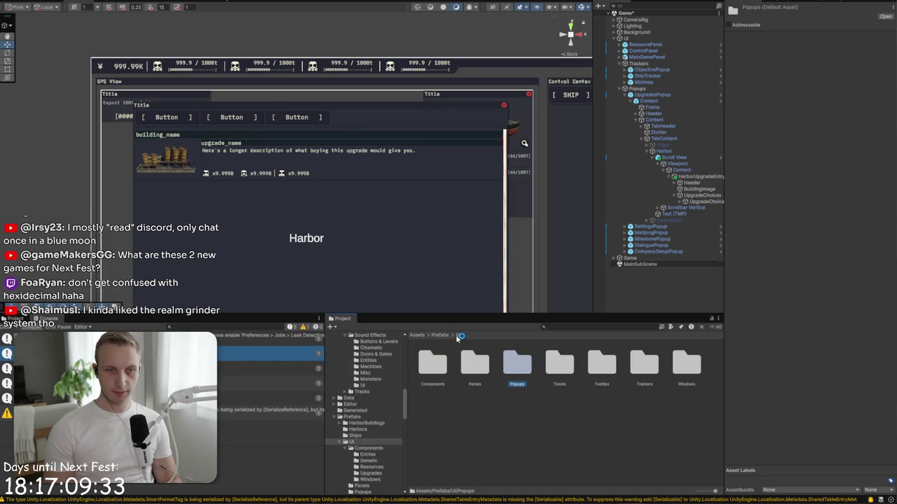
double_click(432, 362)
right_click(471, 421)
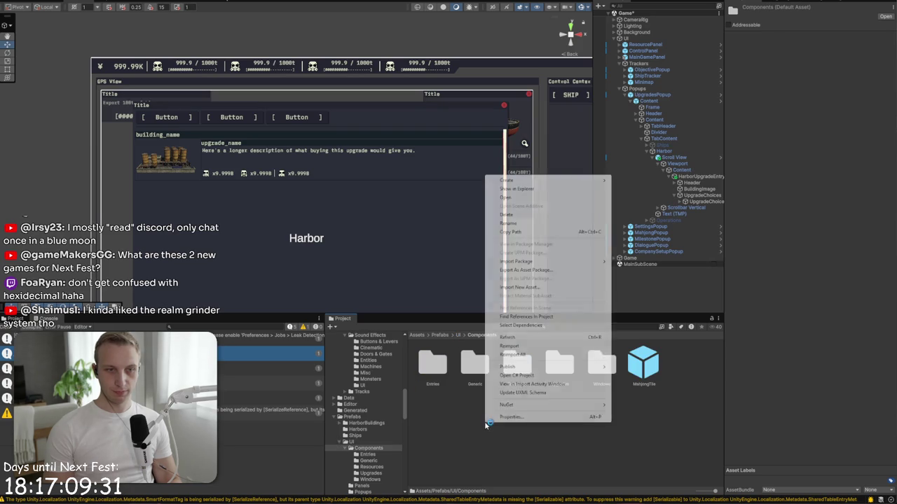
left_click(472, 421)
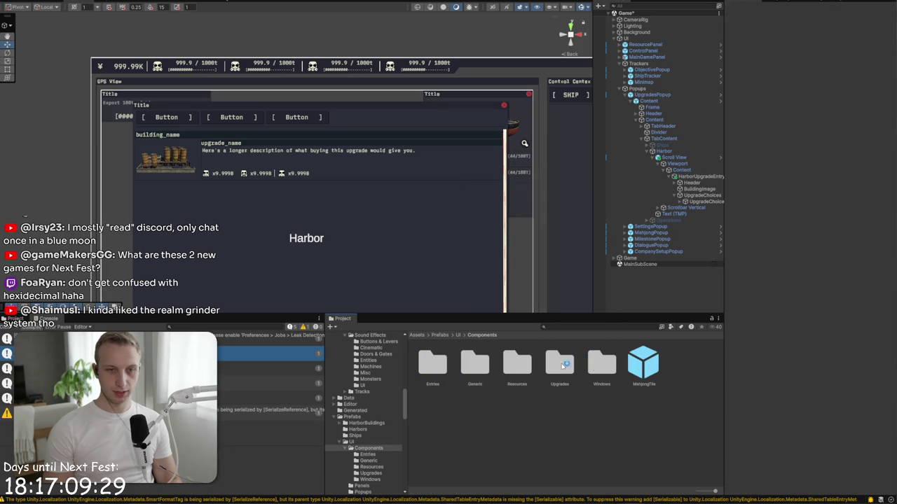
double_click(564, 364)
left_click(695, 195)
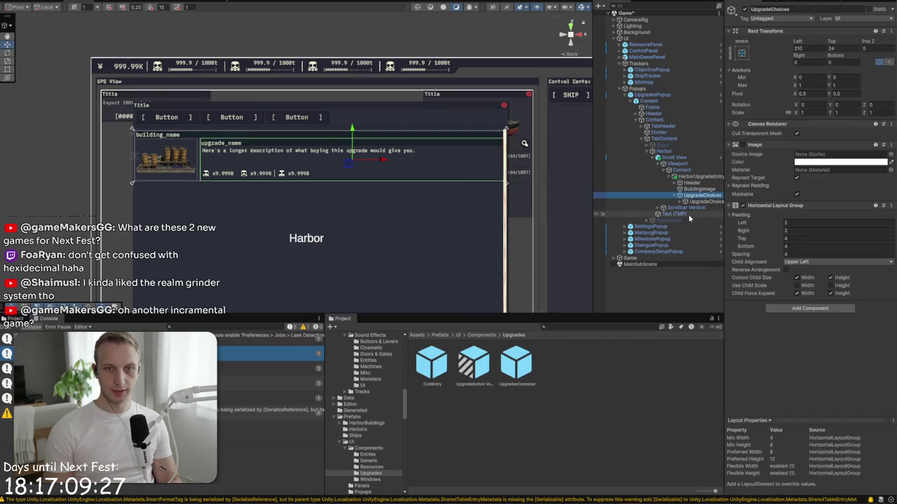
Step: Save UpgradeChoice and HarborUpgradeEntry as prefabs in the Upgrades folder
left_click(684, 177)
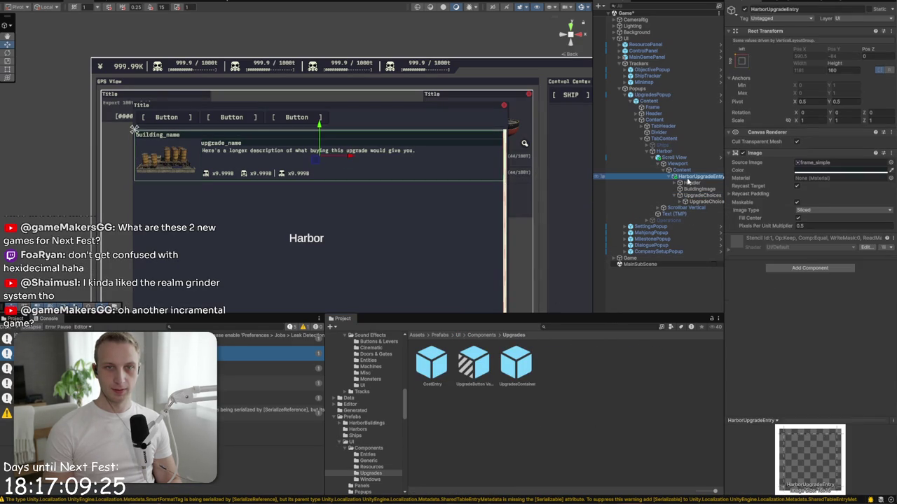
left_click(701, 202)
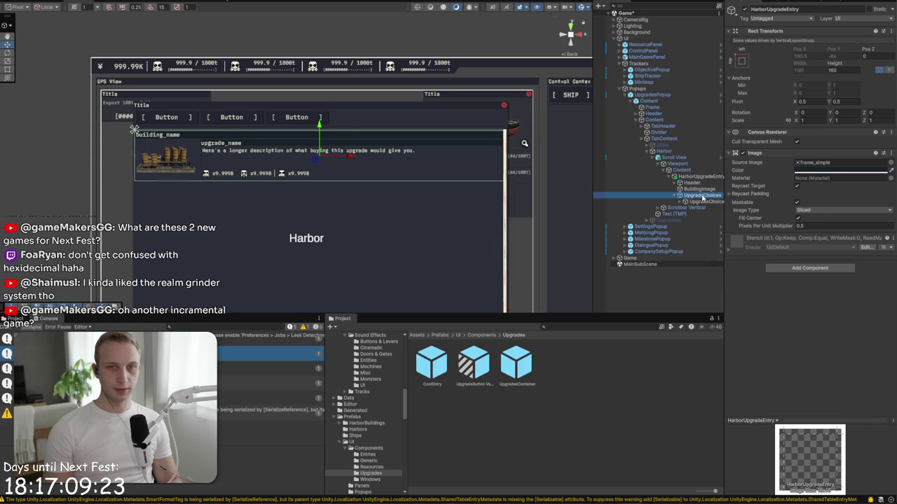
left_click_drag(701, 204, 623, 368)
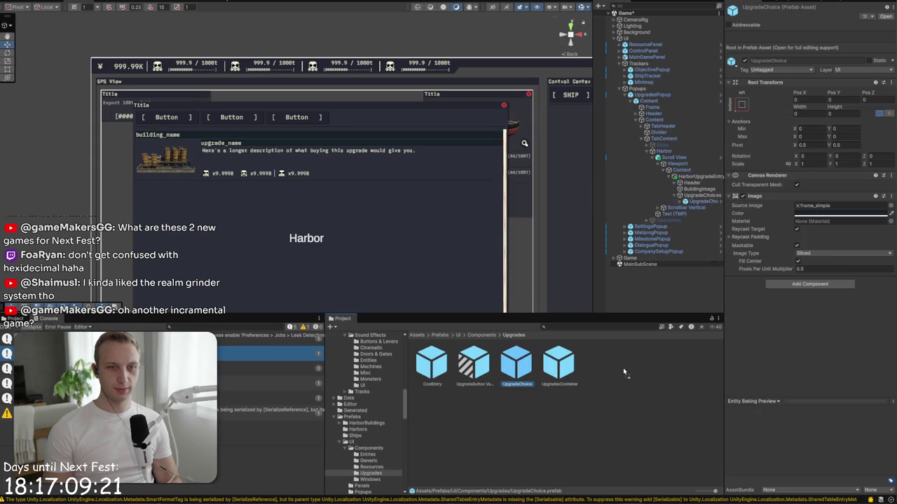
left_click(690, 177)
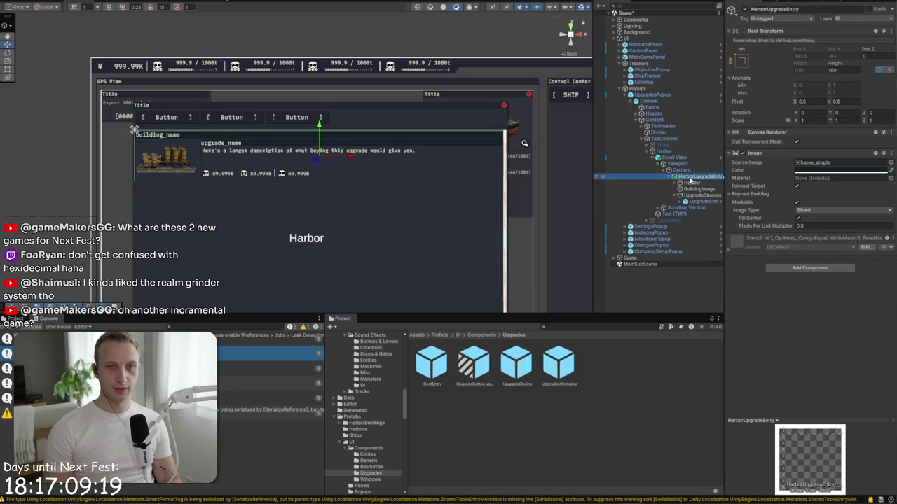
left_click_drag(690, 177, 626, 384)
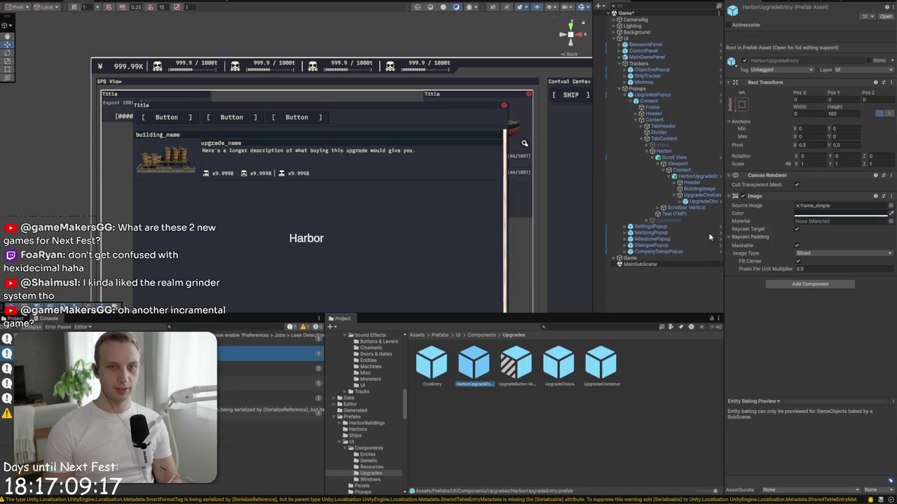
Step: Duplicate UpgradeChoice once and HarborUpgradeEntry twice for three Harbor entries
left_click(711, 205)
key("ctrl+d")
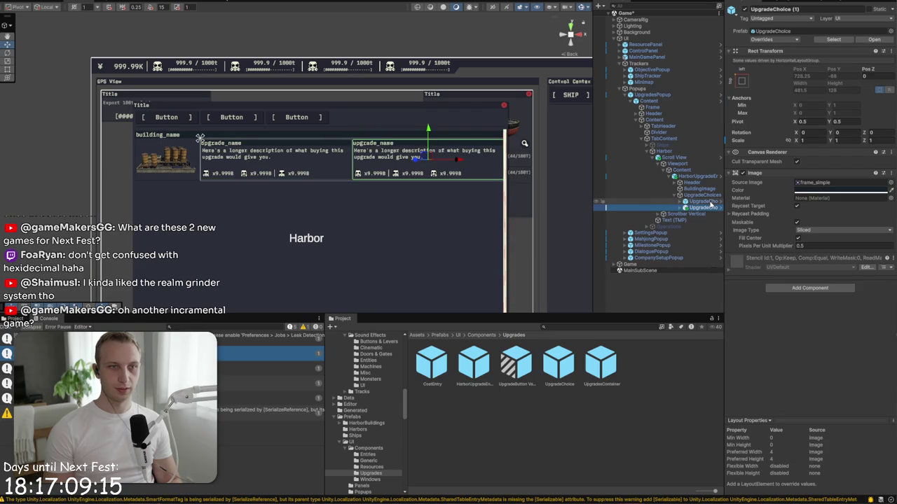
left_click_drag(697, 211, 683, 218)
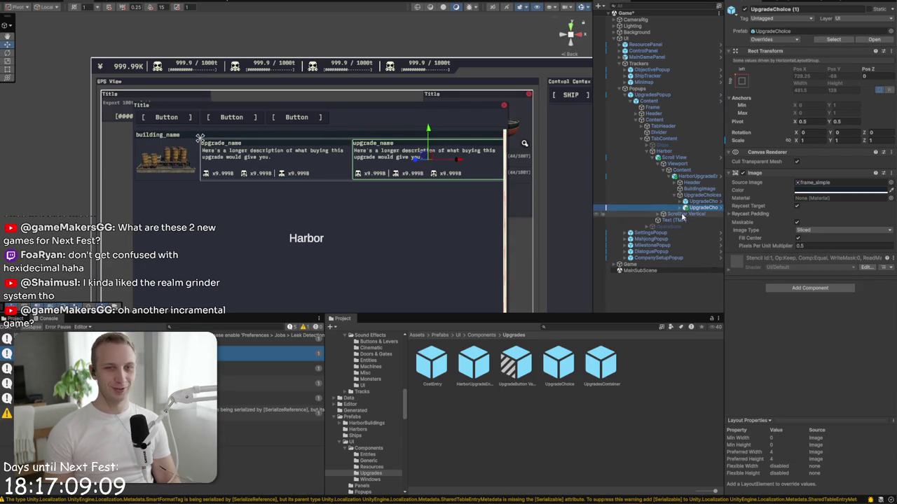
left_click(708, 177)
key("ctrl+d")
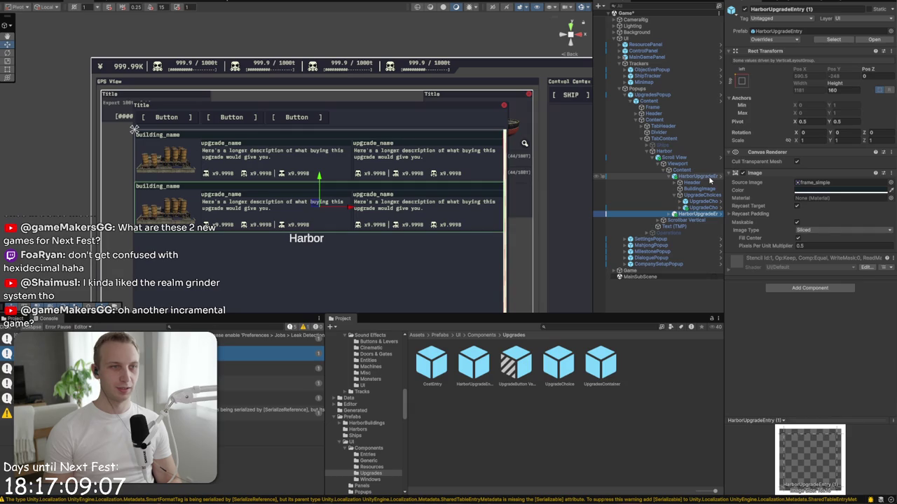
key("ctrl+d")
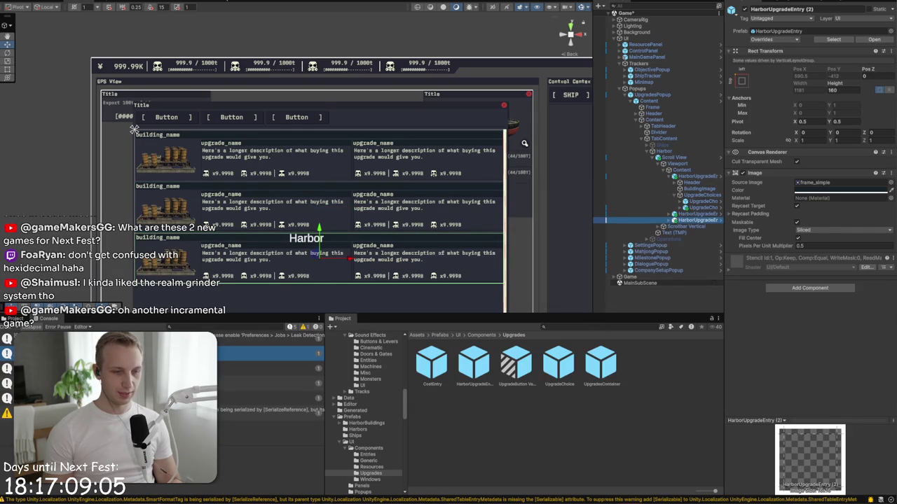
left_click(686, 233)
Step: Delete the Text (TMP) placeholder label under Harbor
key("Delete")
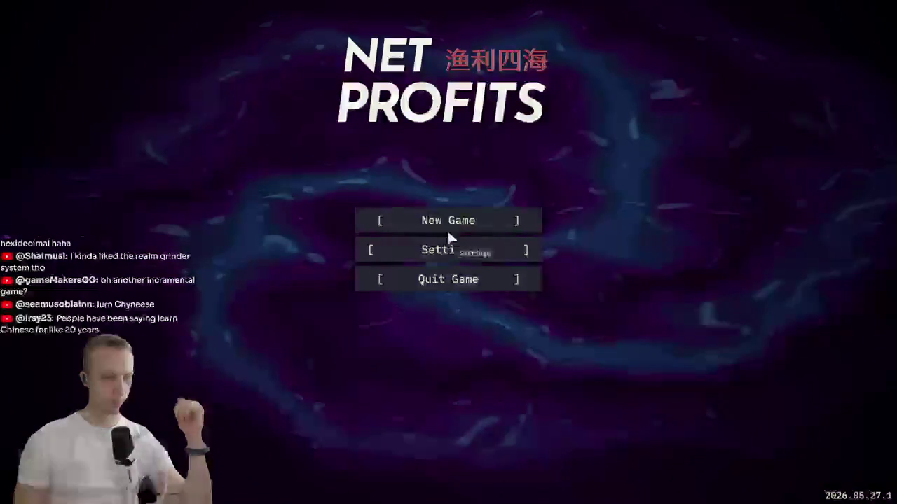
Step: Load the BiteMe Dynasty save and show the Harbor tab of the Upgrades window
left_click(449, 220)
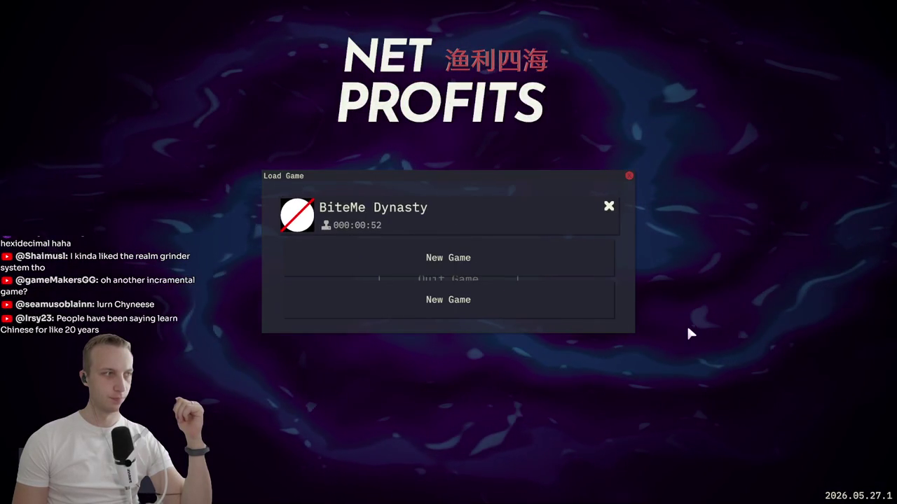
left_click(296, 215)
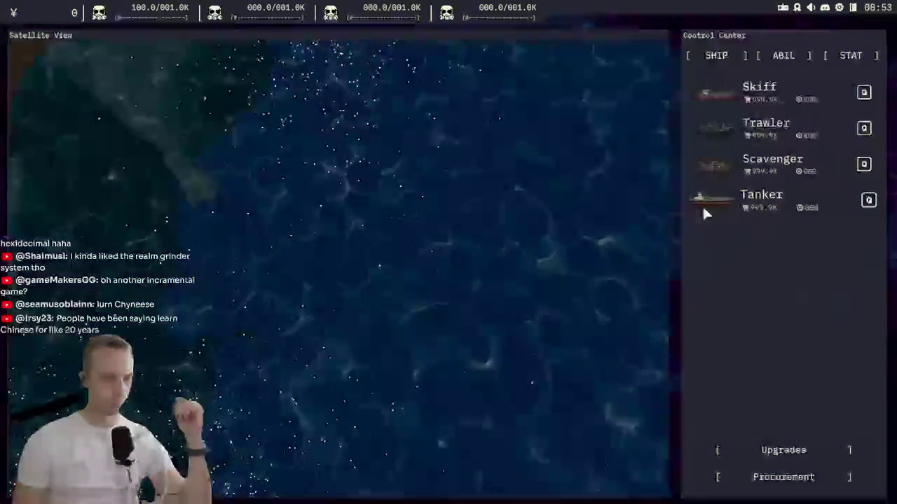
left_click(794, 451)
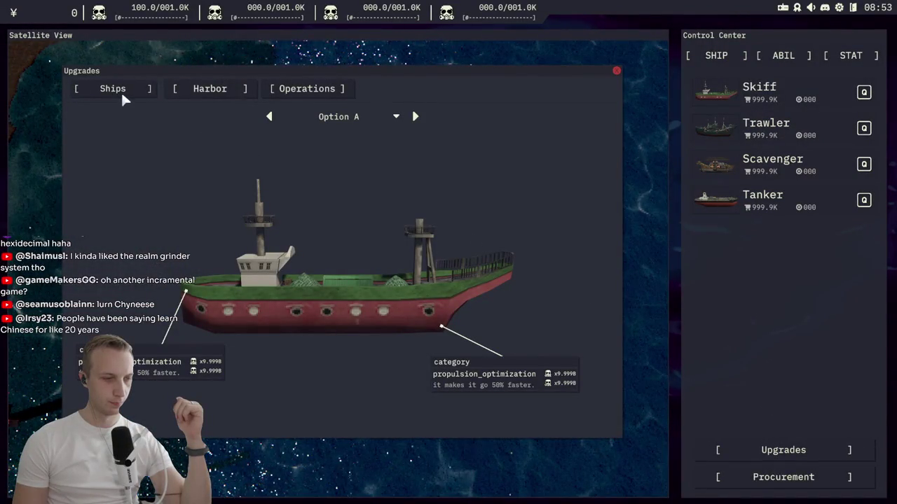
left_click(231, 96)
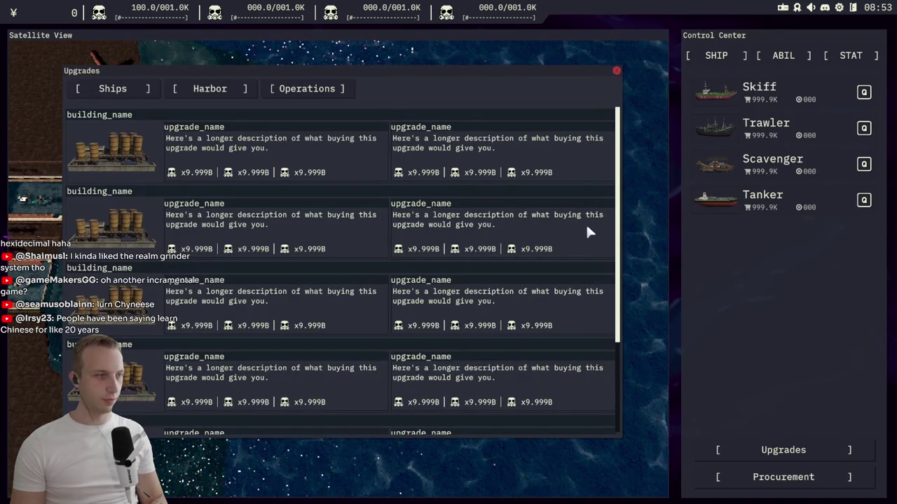
Step: Scroll through the harbor building upgrade rows, then move the Upgrades window aside
scroll(583, 225, "down", 5)
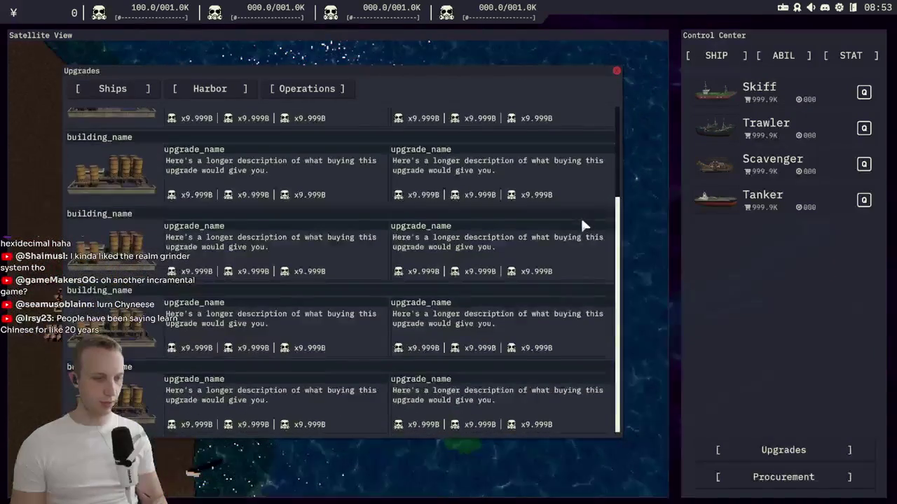
scroll(548, 270, "up", 5)
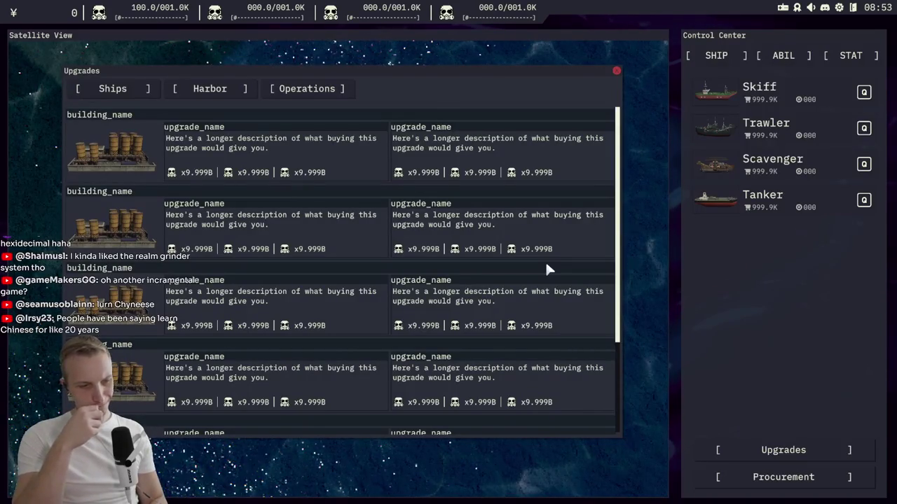
scroll(427, 245, "down", 1)
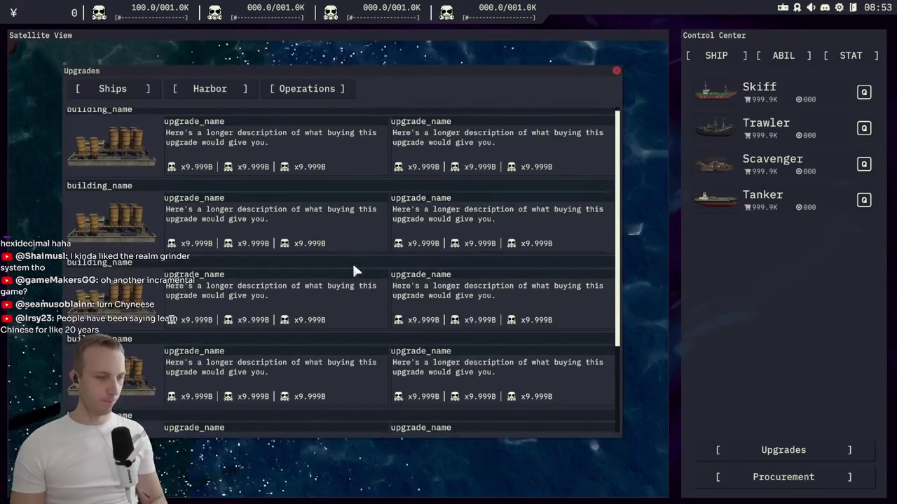
scroll(275, 247, "down", 3)
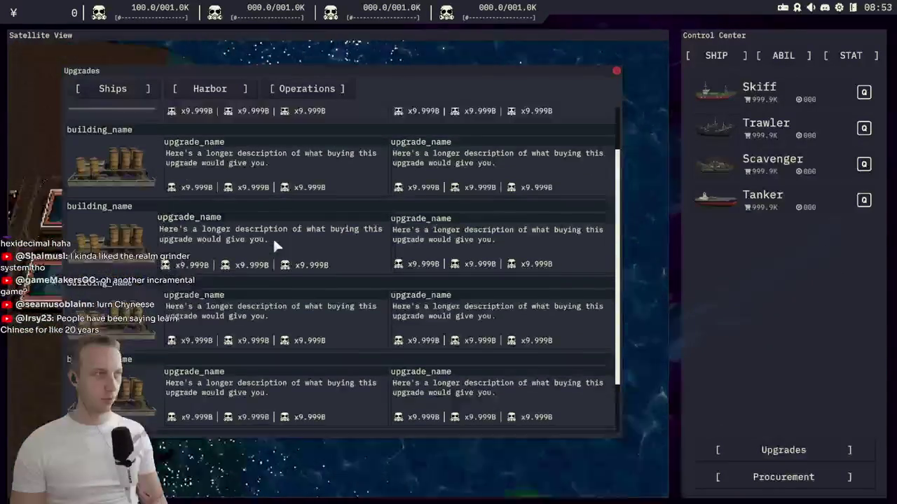
scroll(274, 247, "down", 2)
scroll(278, 238, "down", 2)
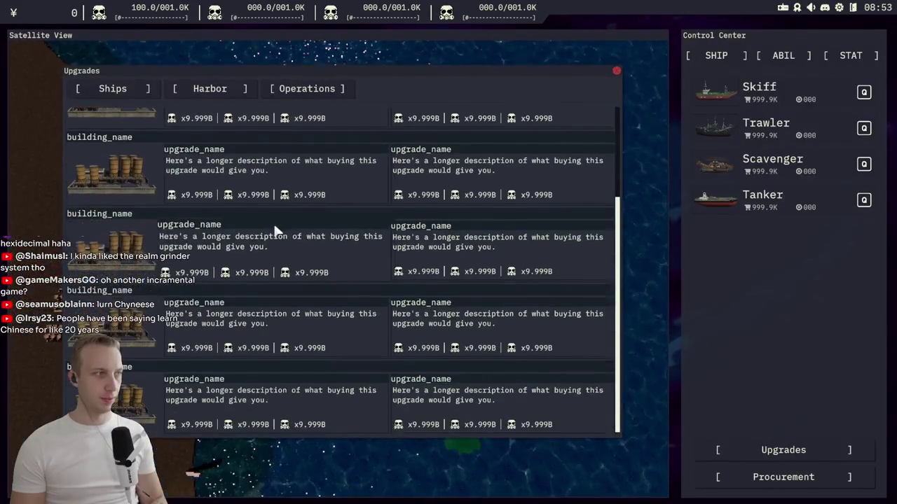
scroll(273, 223, "up", 5)
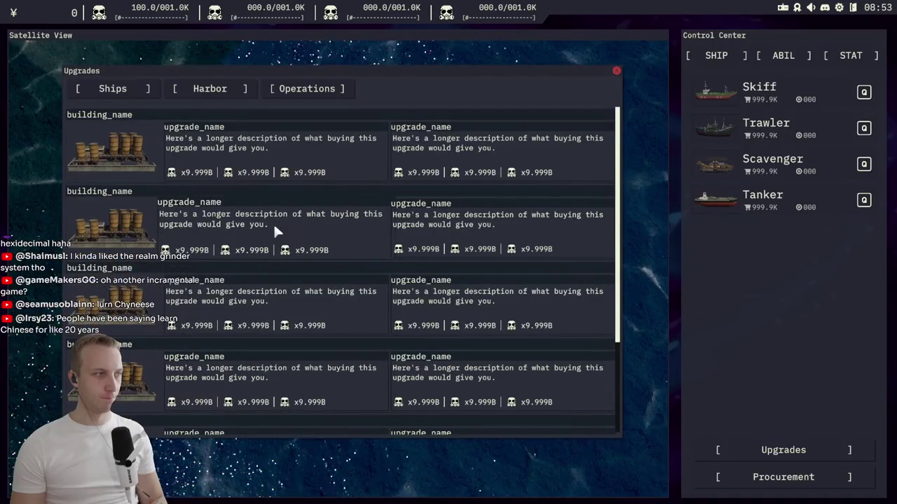
scroll(274, 230, "down", 5)
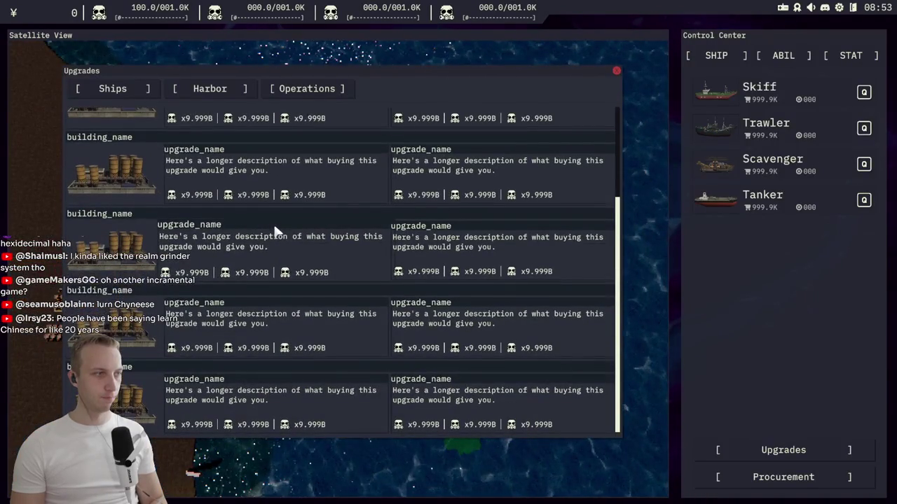
scroll(275, 231, "up", 3)
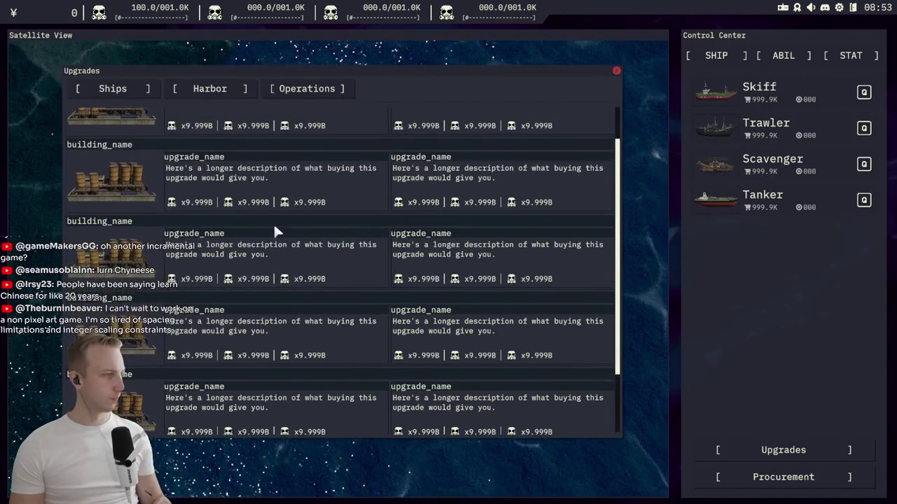
scroll(275, 231, "up", 1)
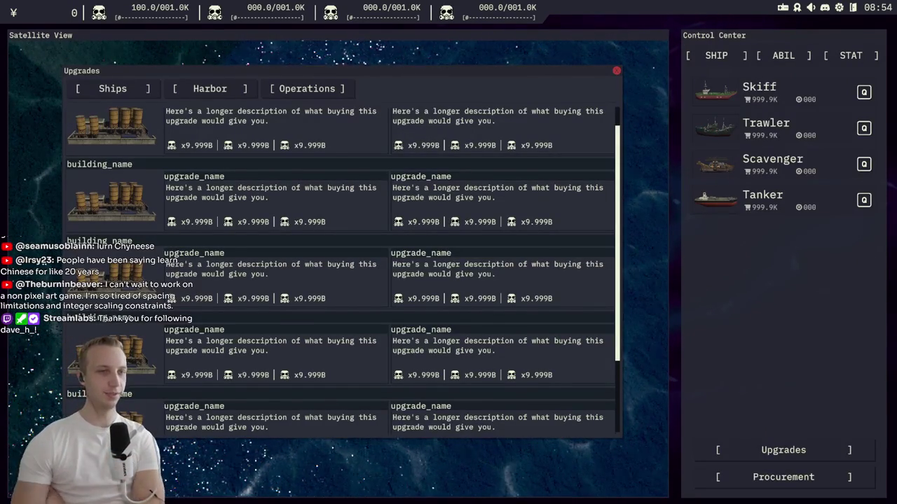
mouse_move(424, 67)
left_mouse_down()
mouse_move(488, 200)
mouse_move(638, 50)
mouse_move(462, 80)
mouse_move(498, 61)
left_mouse_up()
Step: Check the Operations upgrades and the Harbor list again, then close the Upgrades window
scroll(484, 189, "down", 2)
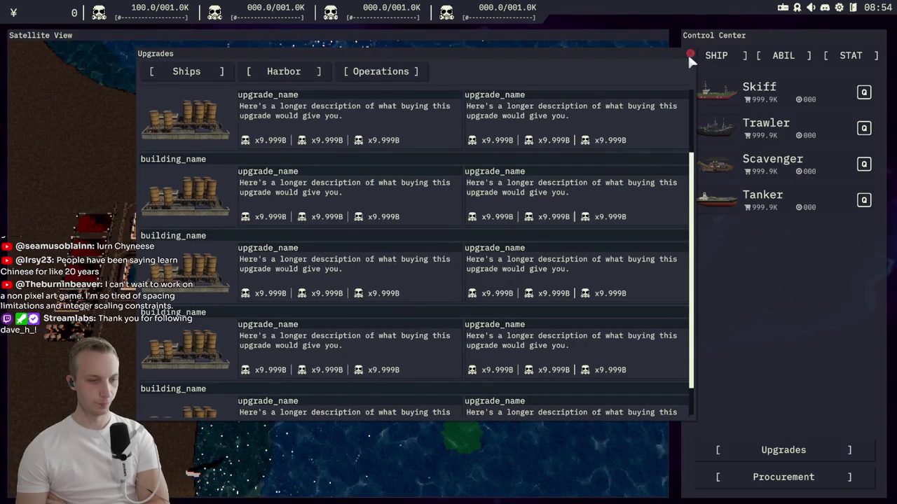
left_click(343, 77)
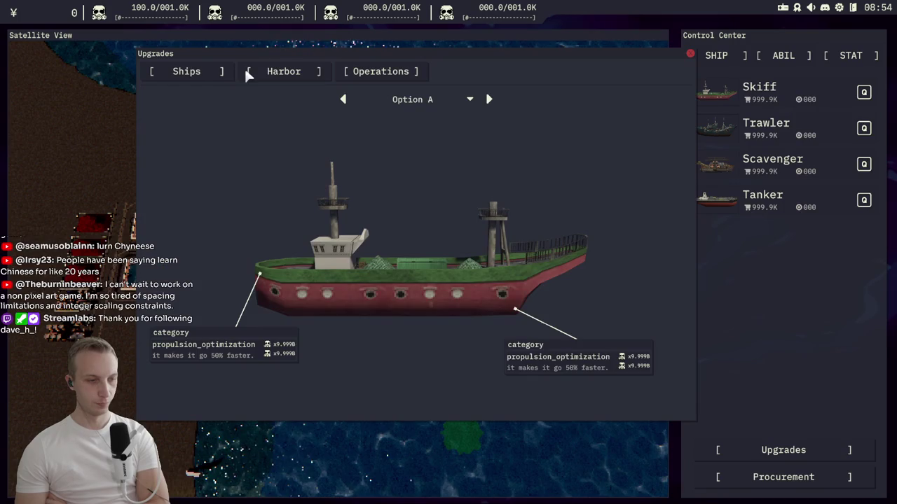
left_click(246, 72)
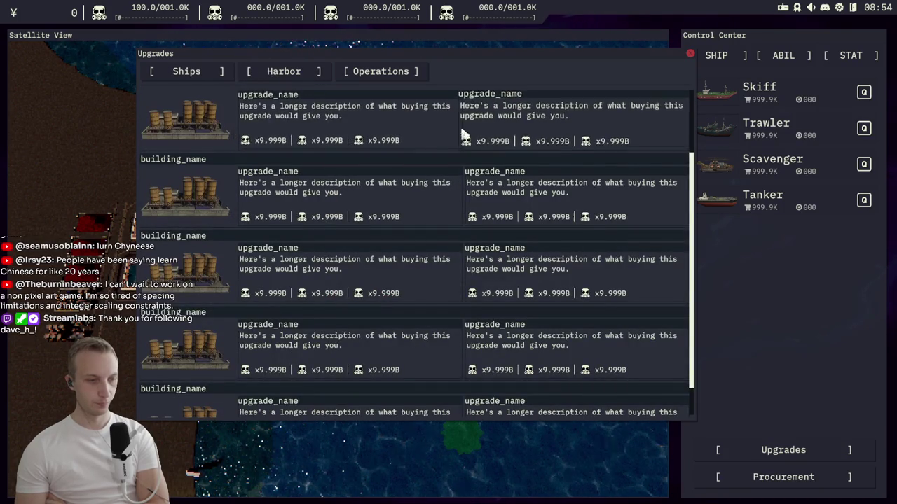
scroll(228, 145, "down", 1)
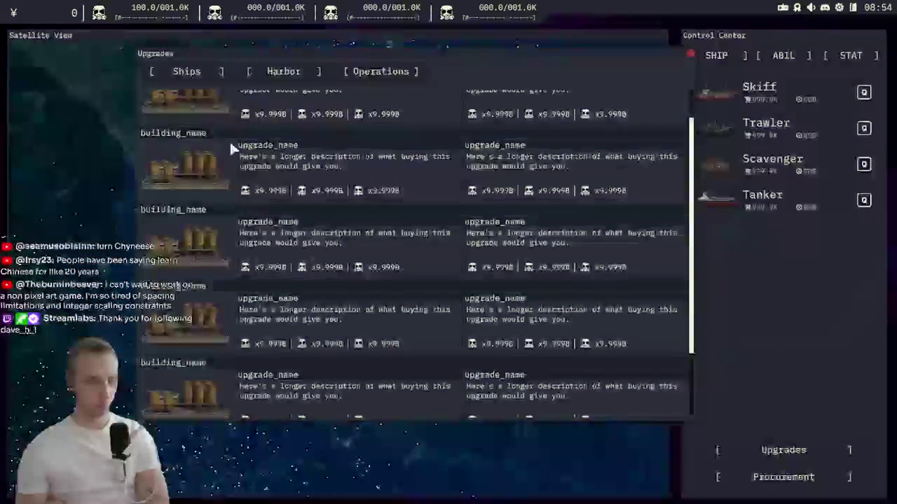
scroll(229, 140, "up", 2)
left_click(689, 54)
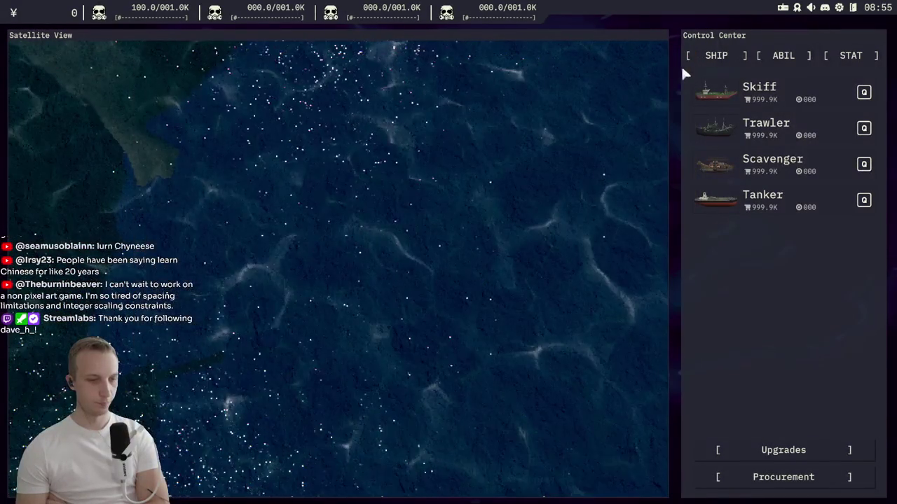
Step: Pan the satellite map over to the harbor buildings and launch the Mahjong minigame
left_click_drag(277, 144, 321, 165)
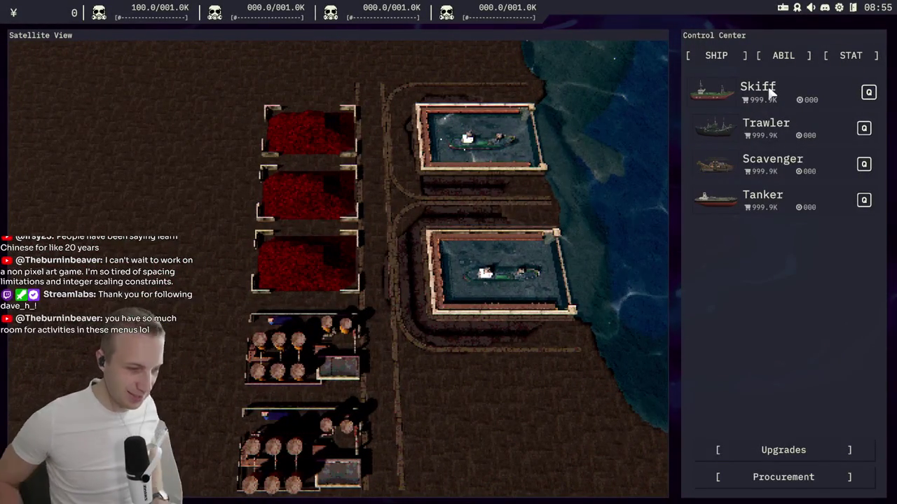
left_click(796, 10)
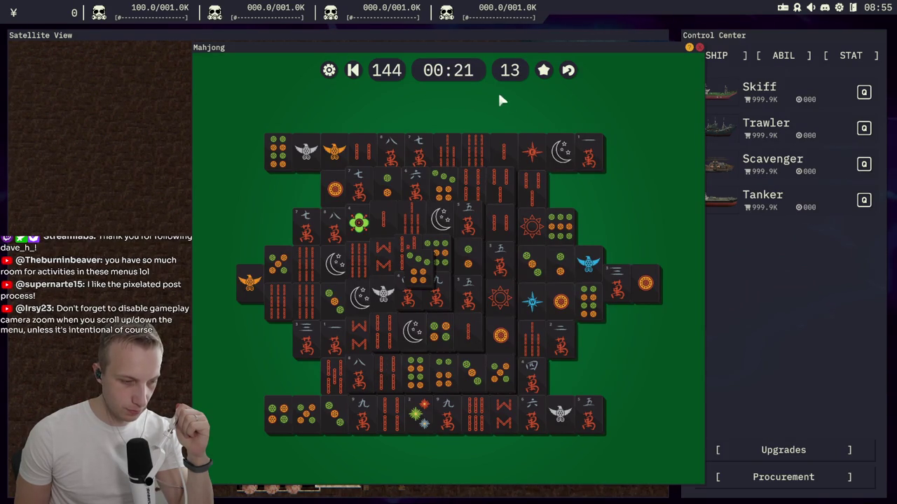
Step: Clear the hinted orange-circle pair, then the 三萬, 8-circle and two bird tile pairs
left_click(545, 73)
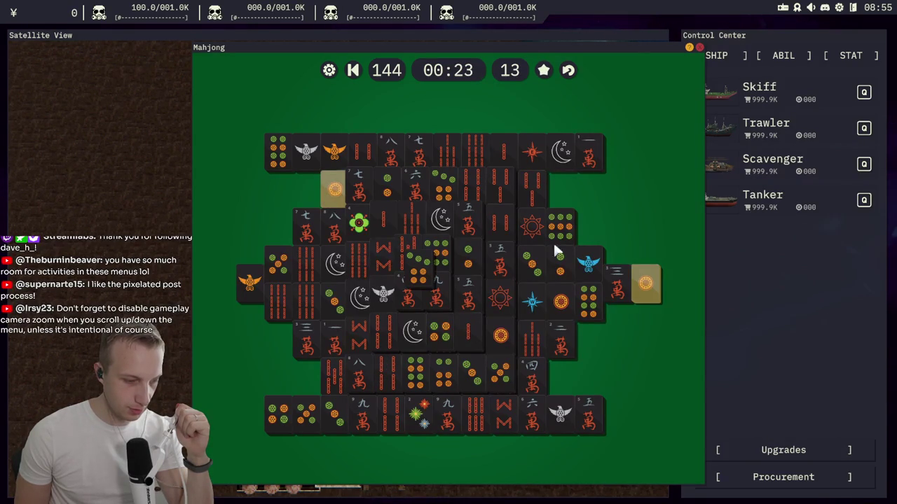
left_click(646, 283)
left_click(333, 196)
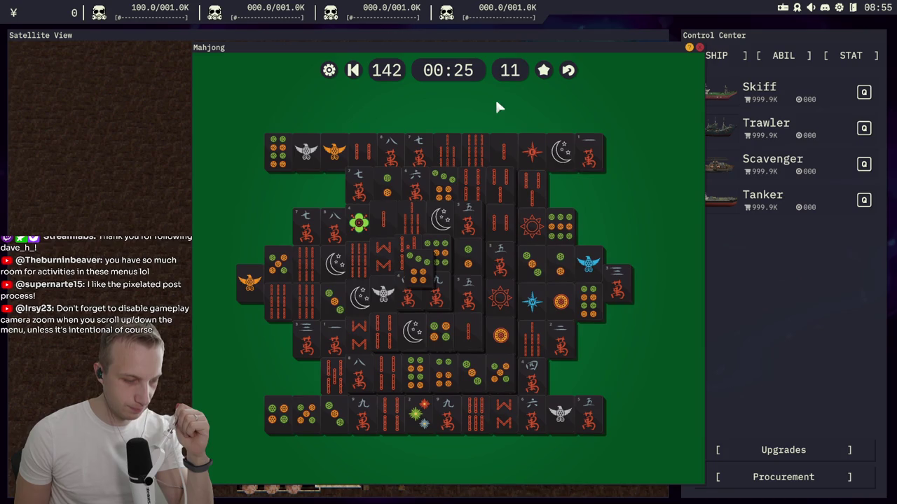
left_click(310, 343)
left_click(618, 280)
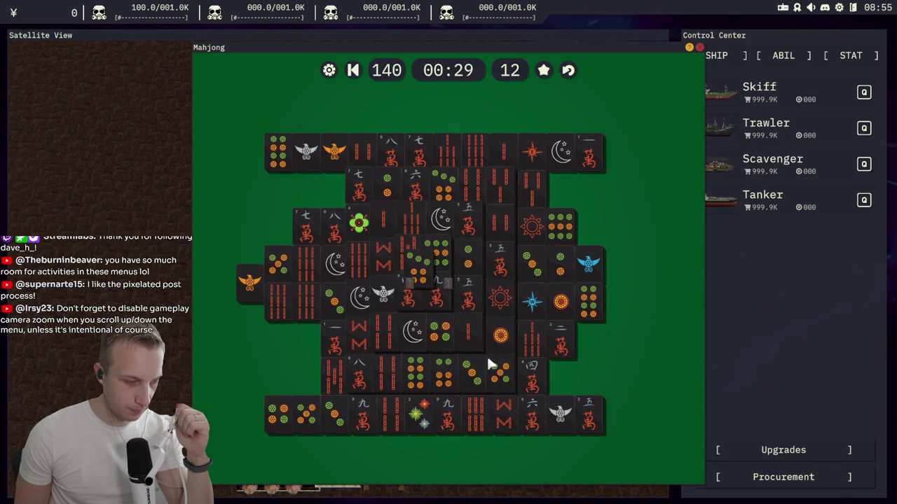
left_click(279, 152)
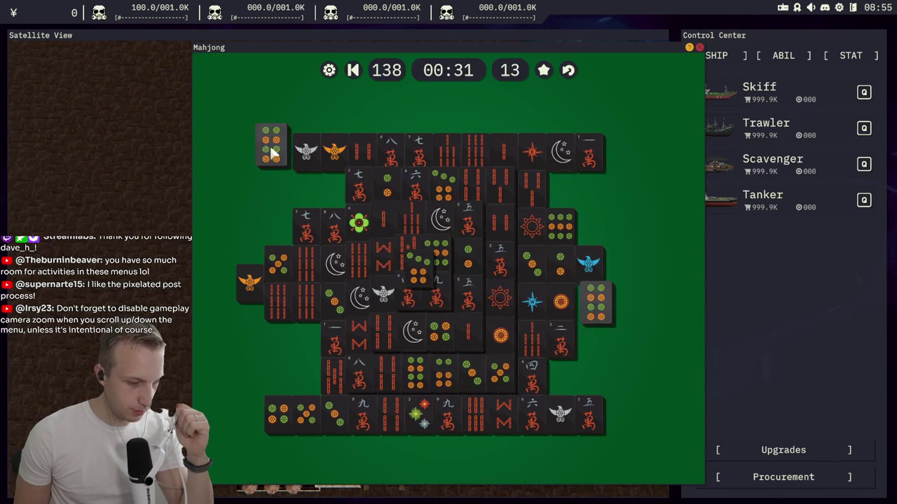
left_click(387, 298)
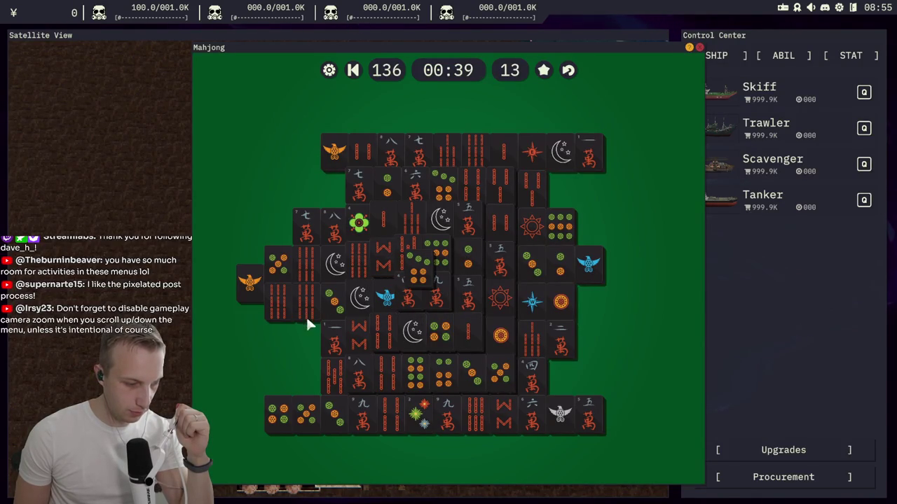
left_click(254, 276)
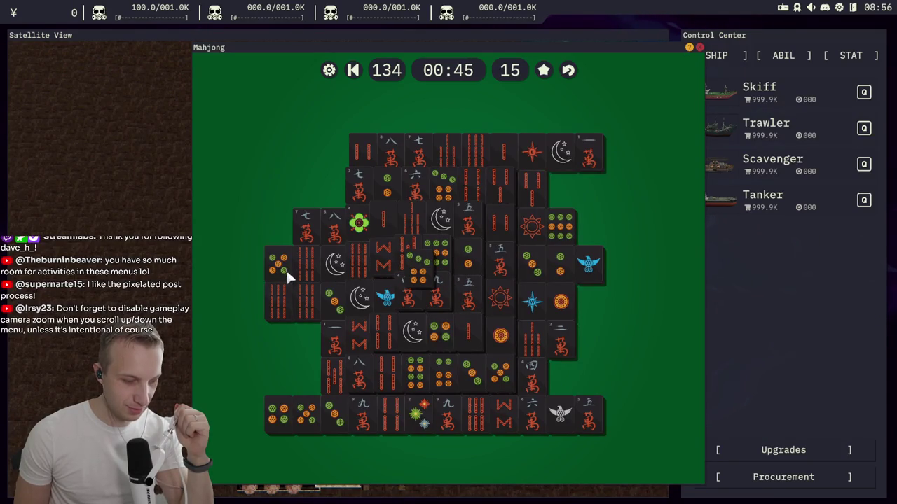
Step: Clear another hinted tile pair and the pair of 七 tiles
left_click(277, 418)
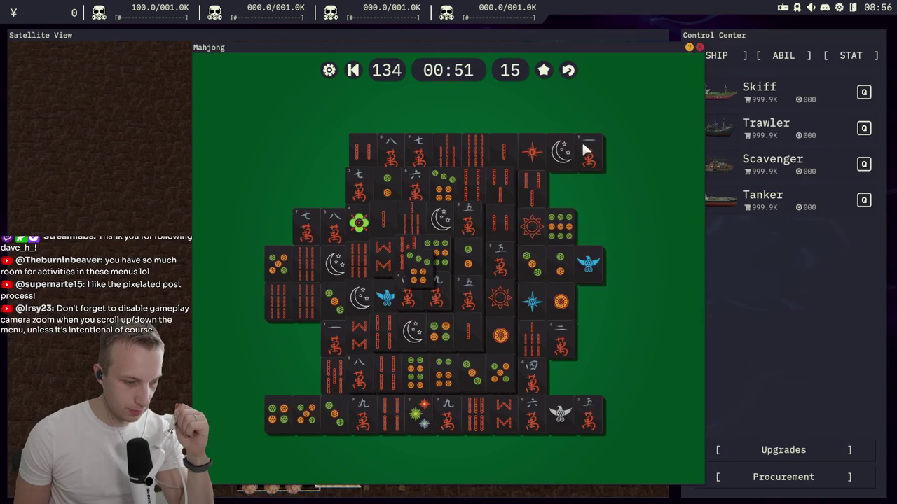
left_click(543, 70)
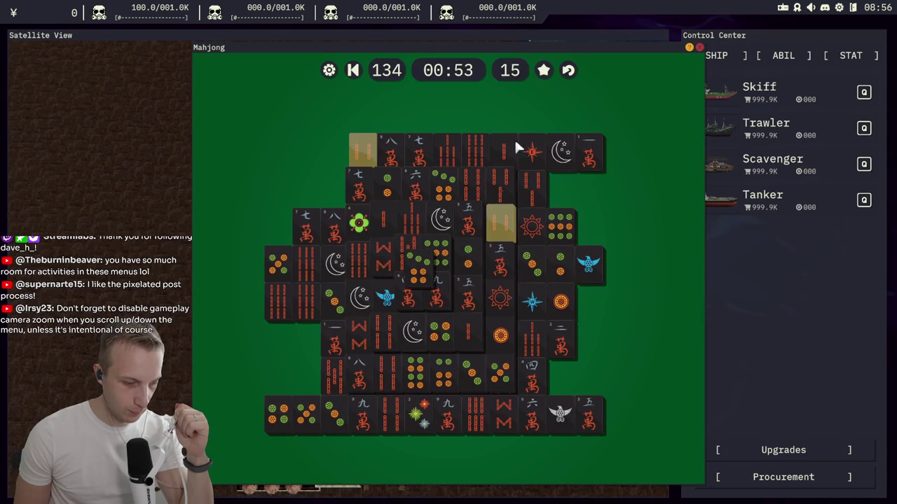
left_click(363, 151)
left_click(501, 223)
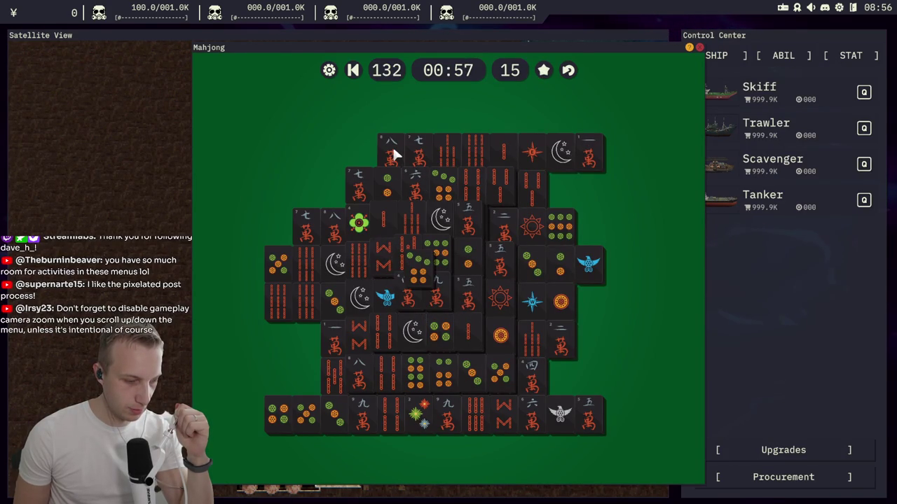
left_click(347, 194)
left_click(308, 228)
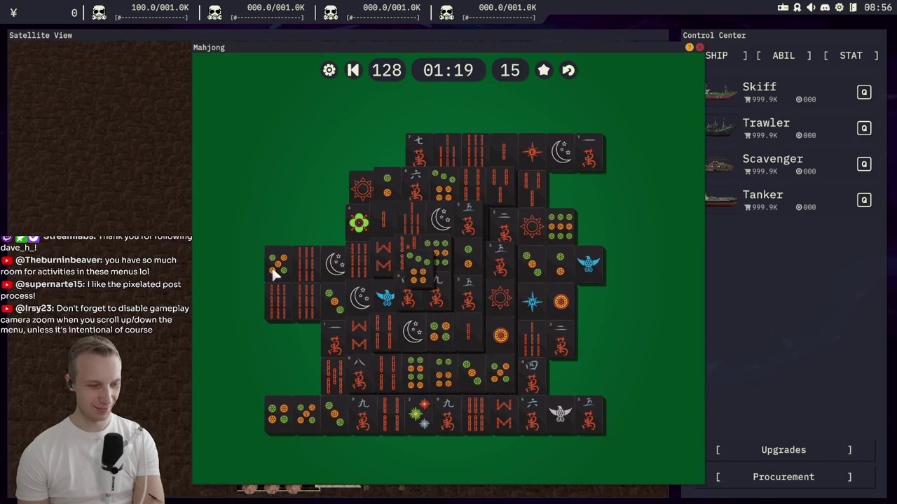
Step: Clear a hinted pair plus the 五萬, crescent-moon and blue bird tile pairs
left_click(542, 70)
left_click(587, 158)
left_click(338, 331)
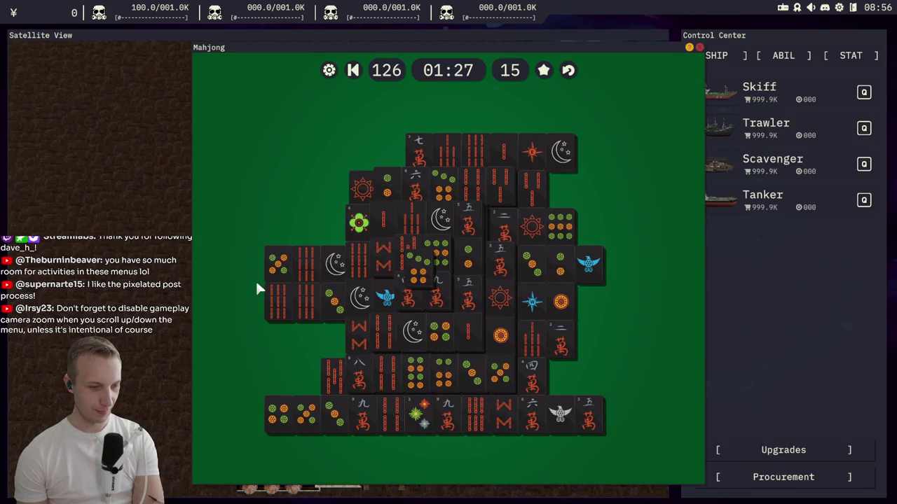
left_click(520, 188)
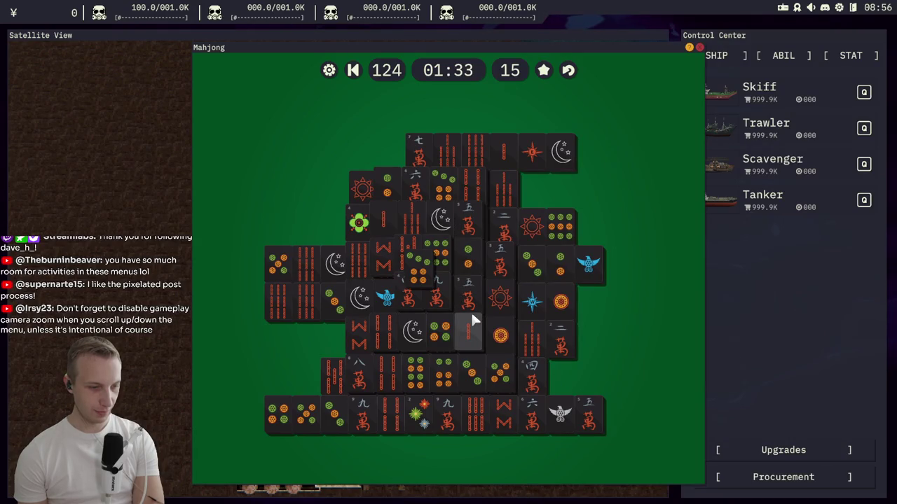
left_click(466, 287)
left_click(472, 221)
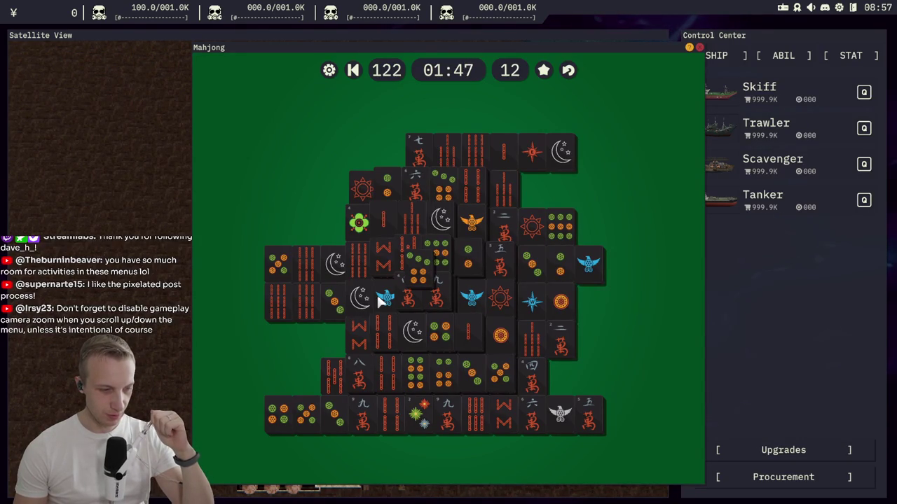
left_click(355, 299)
left_click(559, 150)
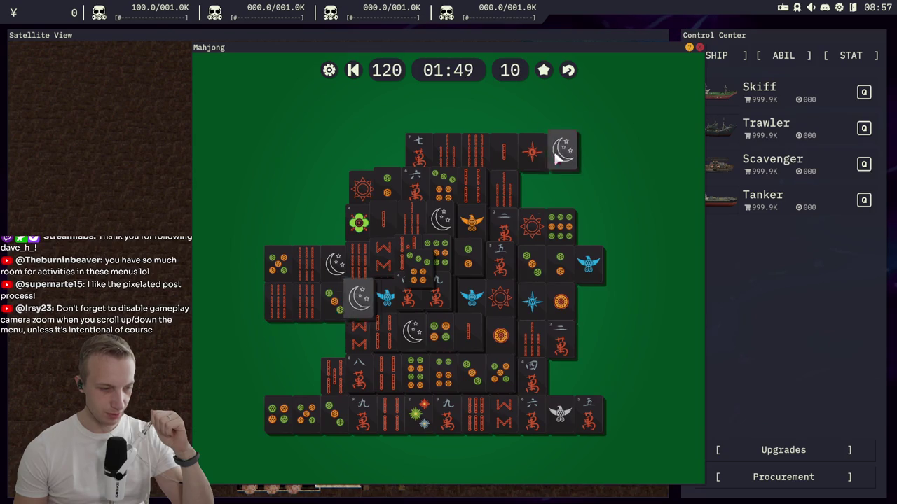
left_click(275, 301)
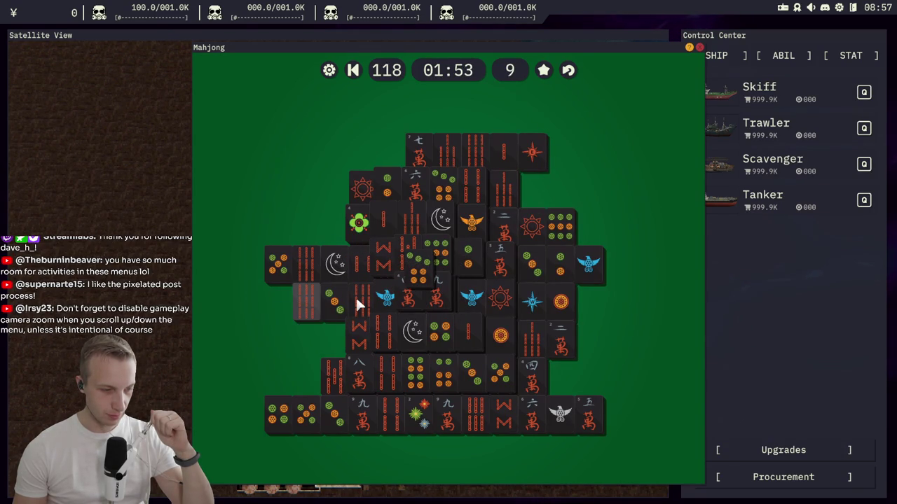
left_click(304, 304)
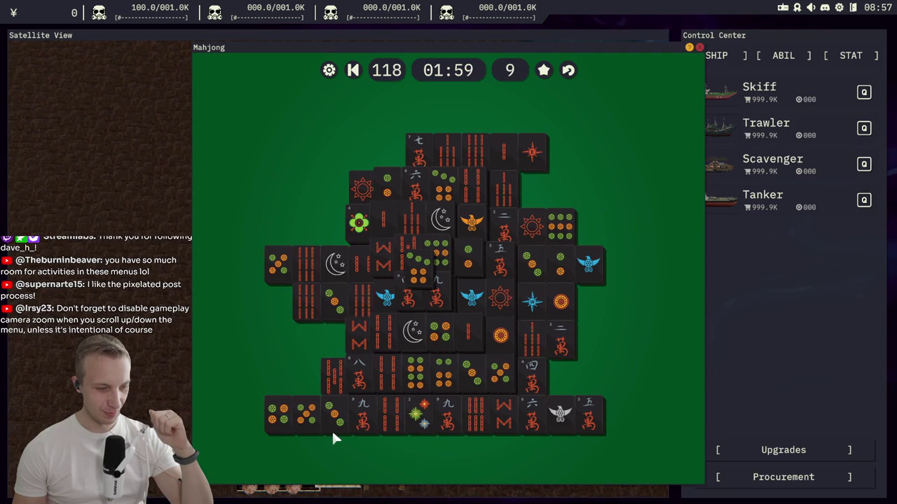
left_click(390, 297)
left_click(589, 262)
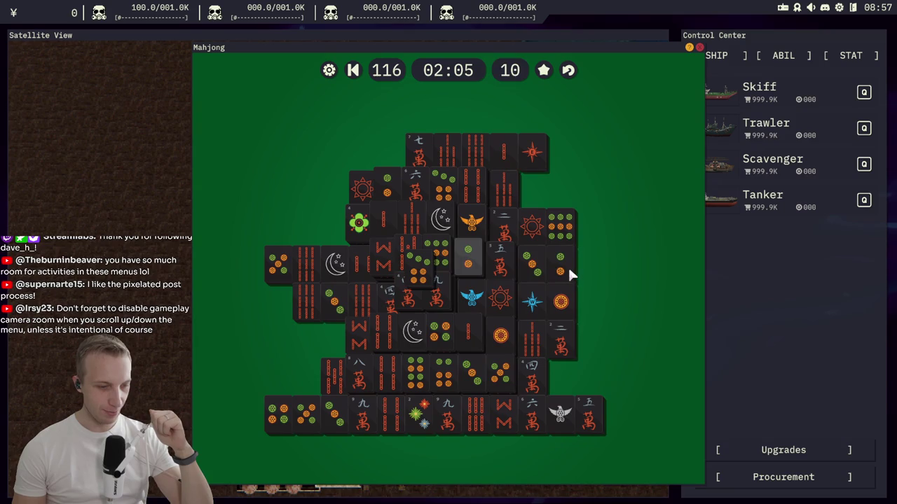
Step: Match the two-dot pair and the hinted sun pair, then open the How to Play help
left_click(567, 265)
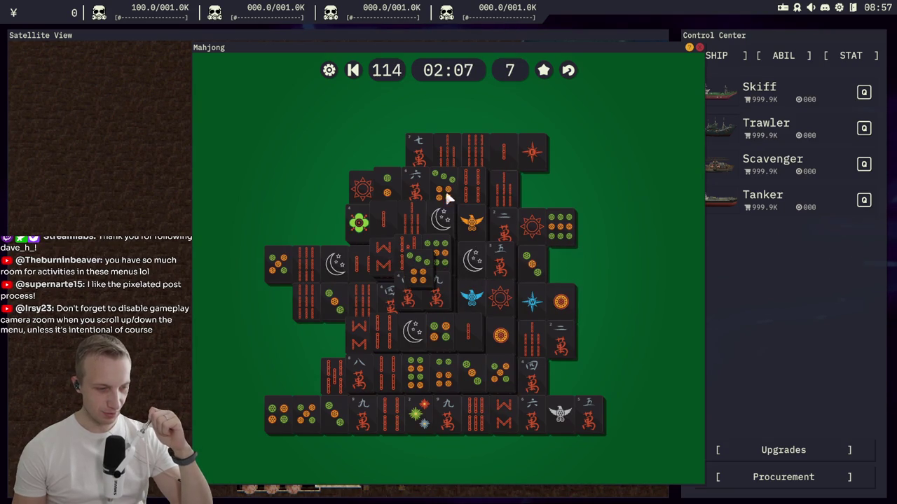
left_click(431, 266)
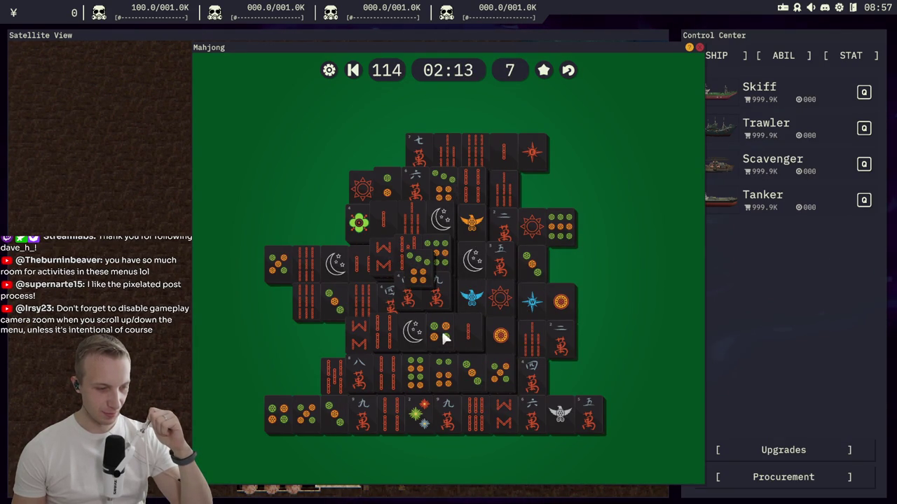
left_click(503, 190)
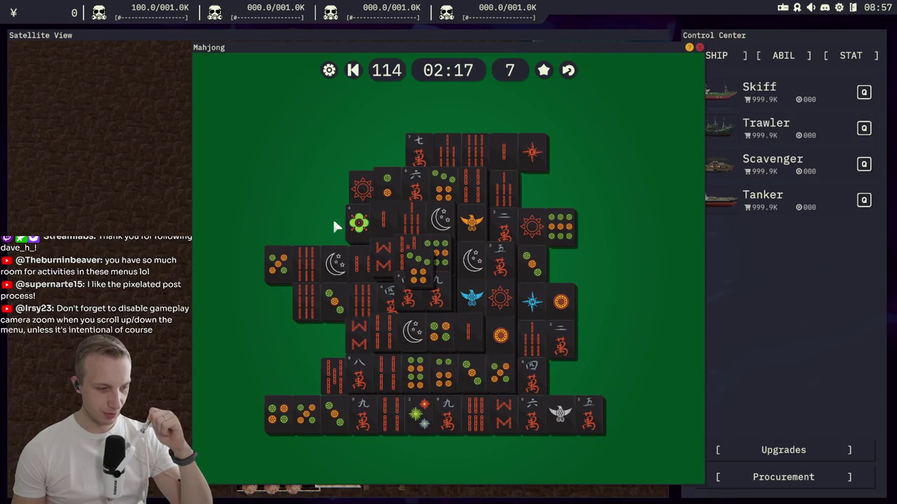
left_click(531, 153)
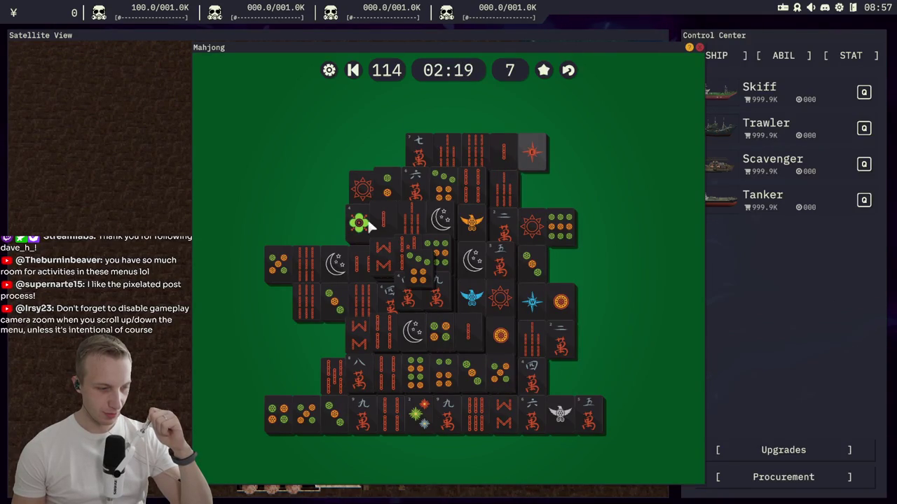
left_click(501, 299)
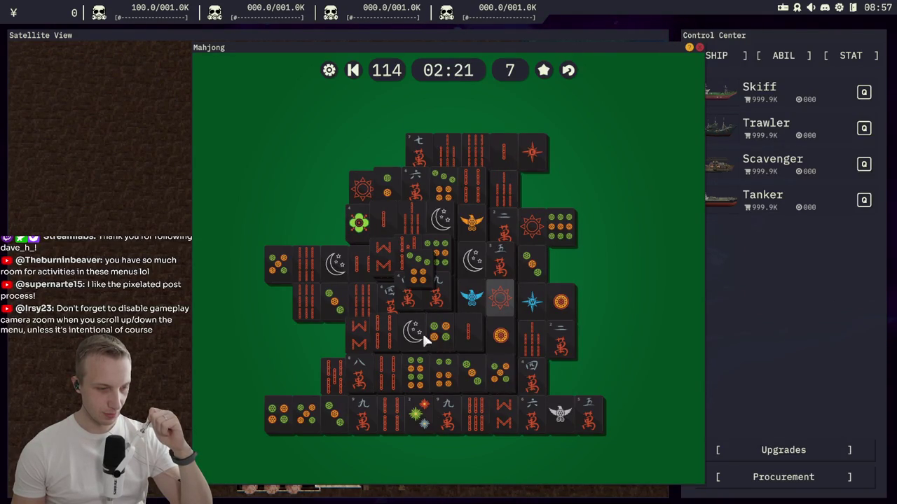
left_click(435, 221)
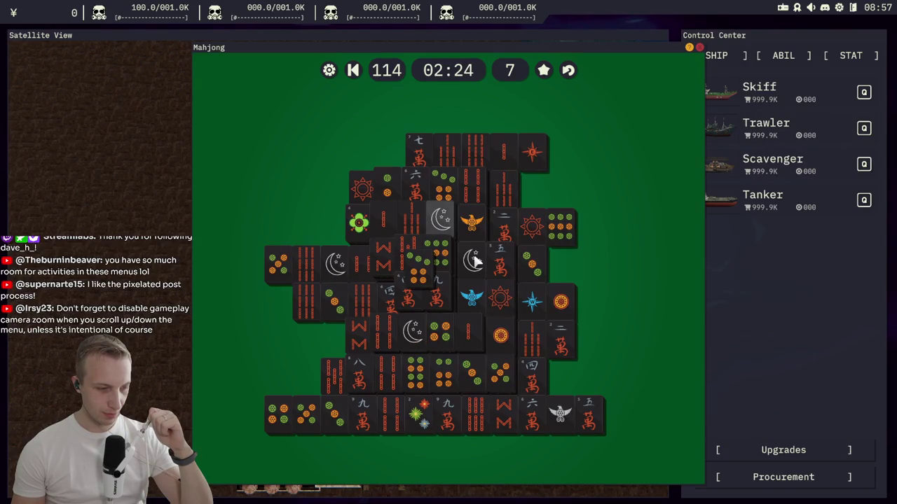
left_click(540, 74)
left_click(359, 184)
left_click(502, 336)
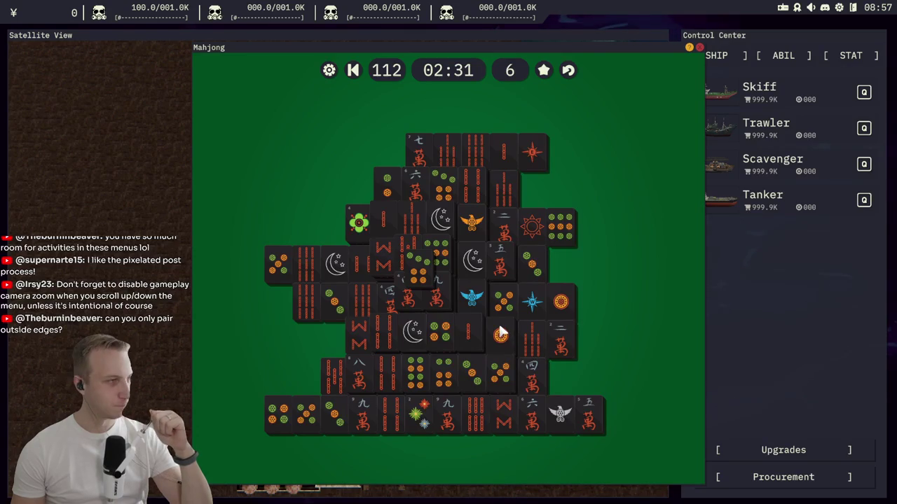
left_click(501, 333)
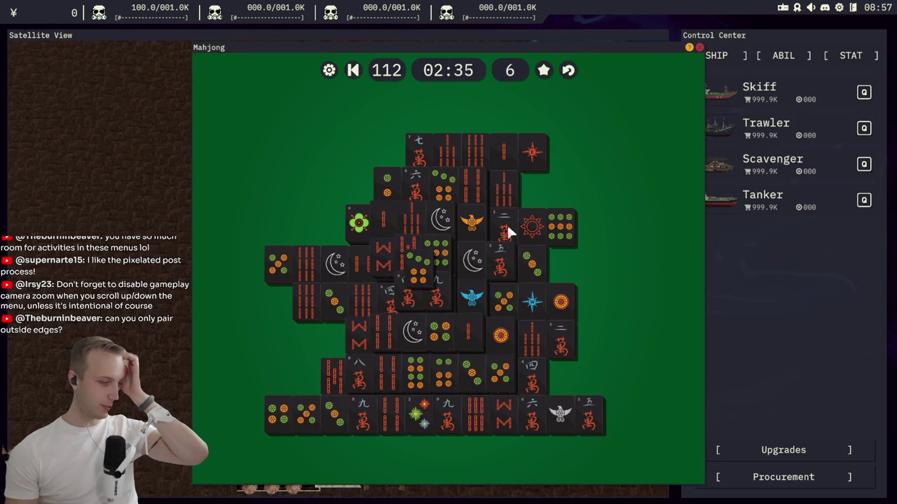
left_click(689, 46)
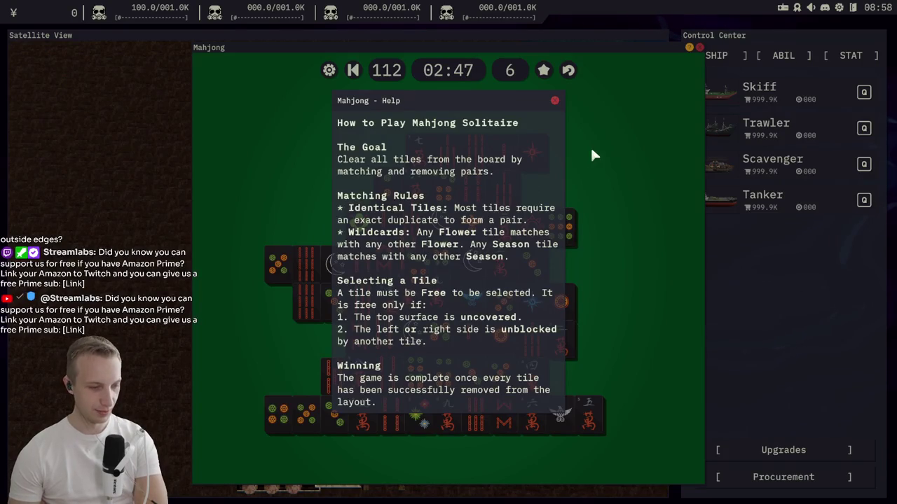
left_click(554, 101)
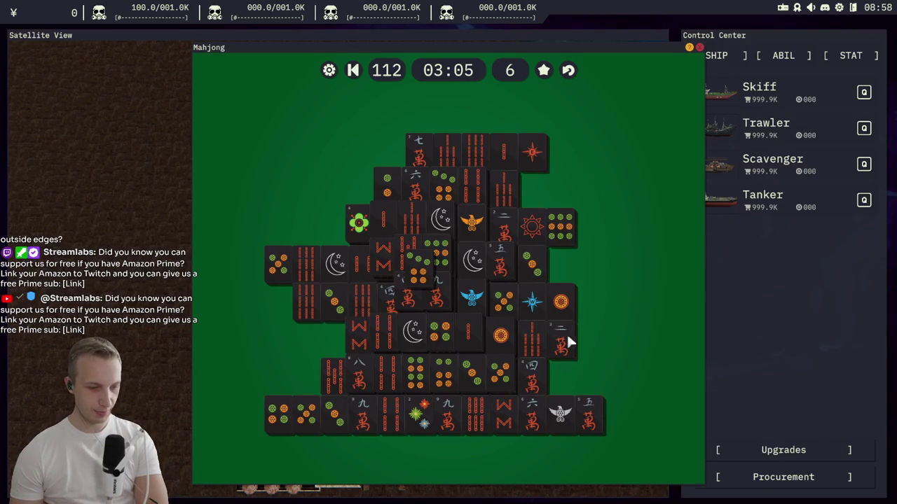
Step: Clear the five-dot, bamboo, three-circle and hinted crescent-moon tile pairs
left_click(282, 261)
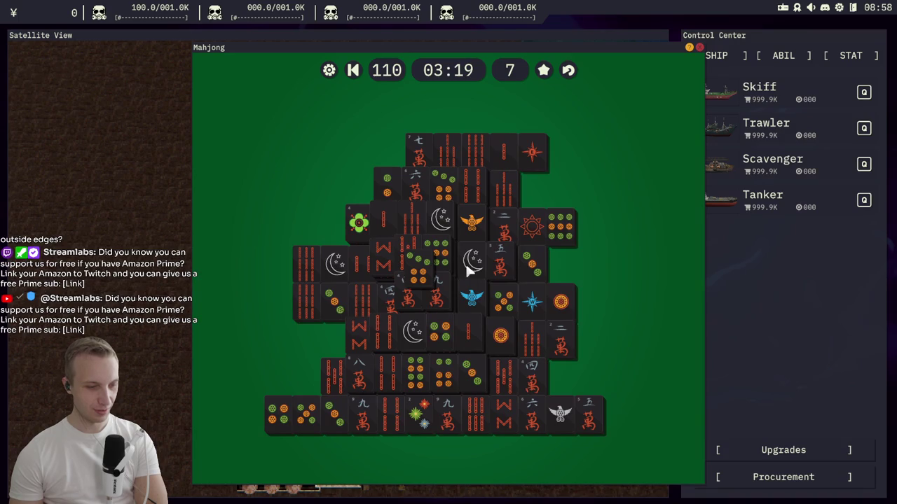
left_click(435, 218)
left_click(305, 262)
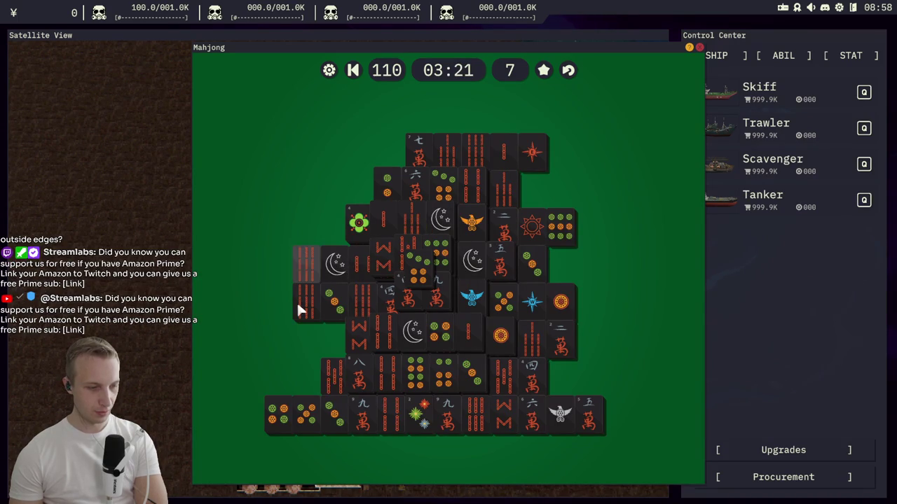
left_click(296, 300)
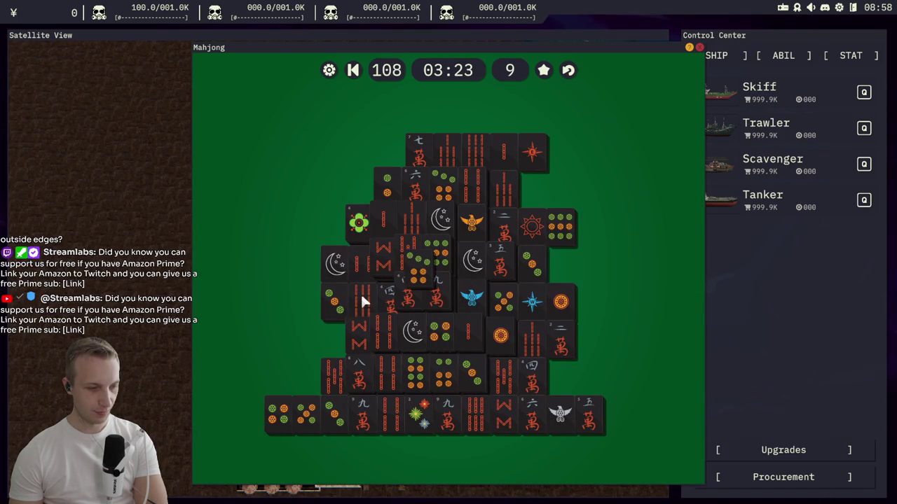
left_click(336, 308)
left_click(532, 265)
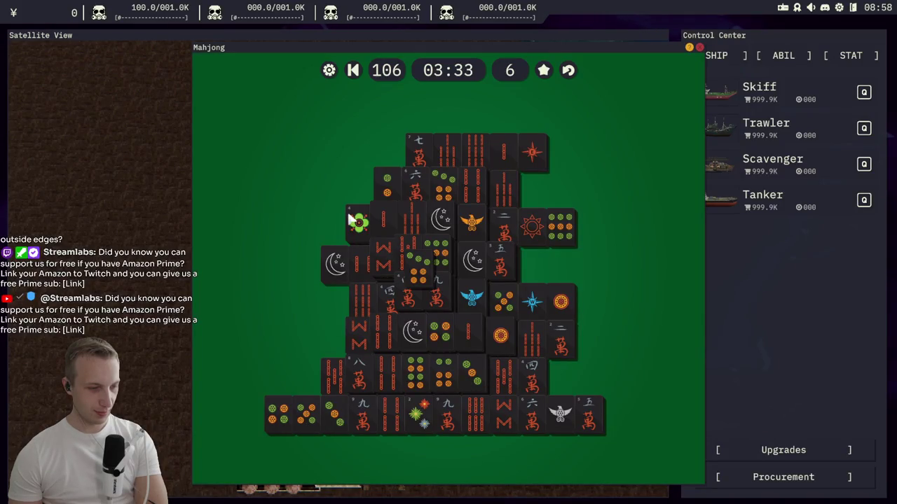
left_click(544, 72)
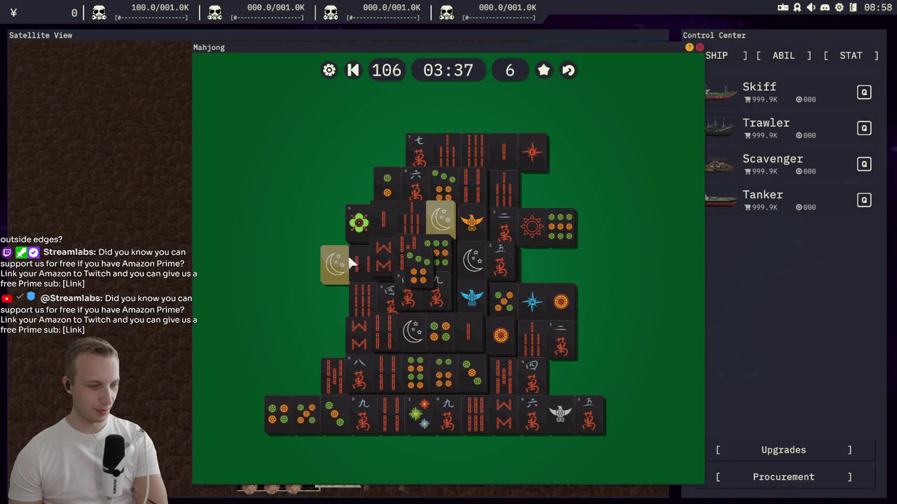
left_click(343, 264)
left_click(436, 222)
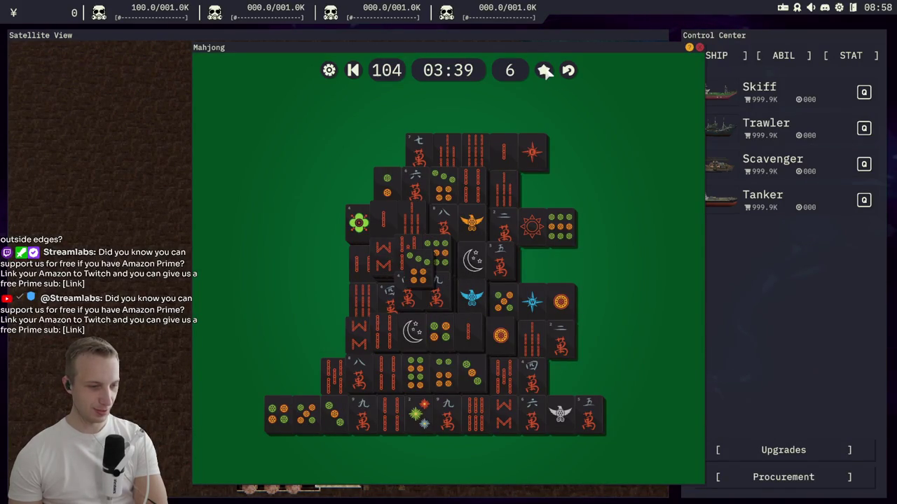
Step: Clear the hinted bamboo, one-bamboo, circles and orange-circle pairs, then close Mahjong
left_click(543, 70)
left_click(505, 190)
left_click(424, 210)
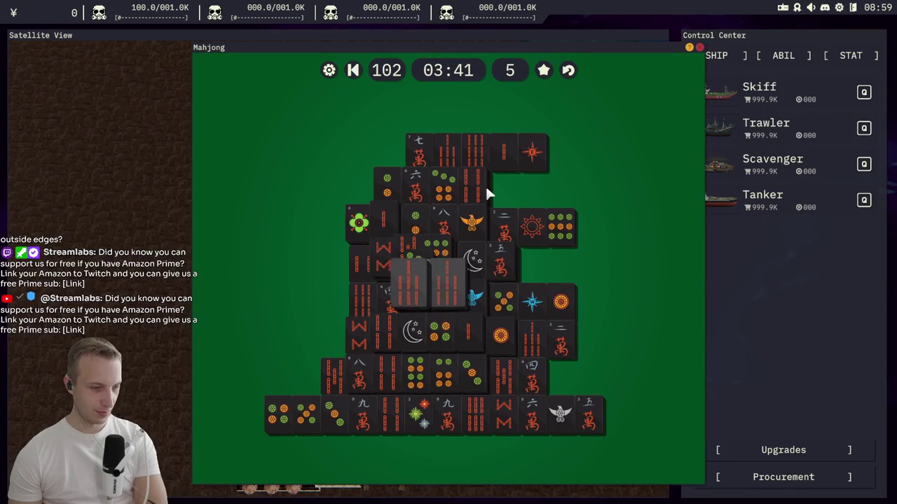
left_click(387, 217)
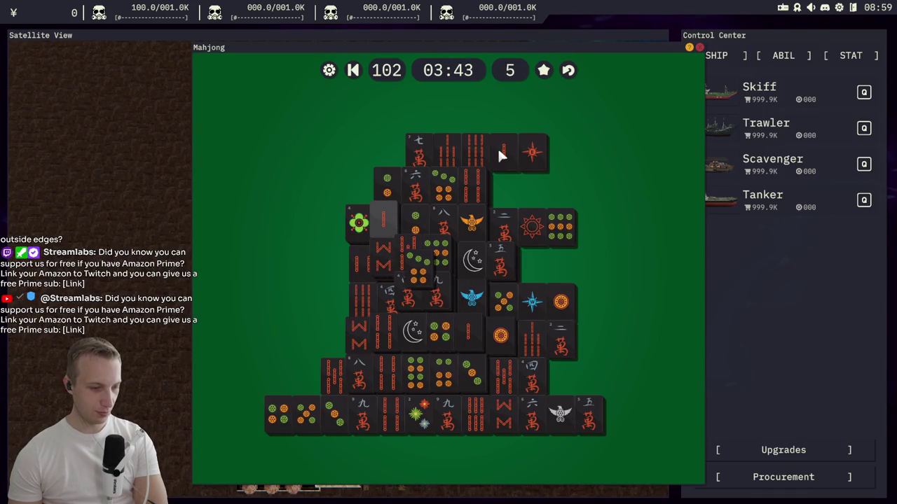
left_click(476, 333)
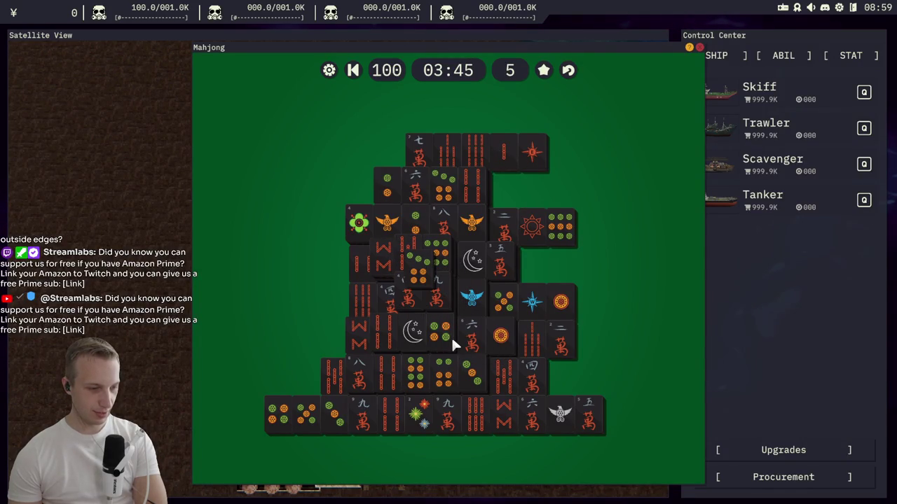
left_click(279, 420)
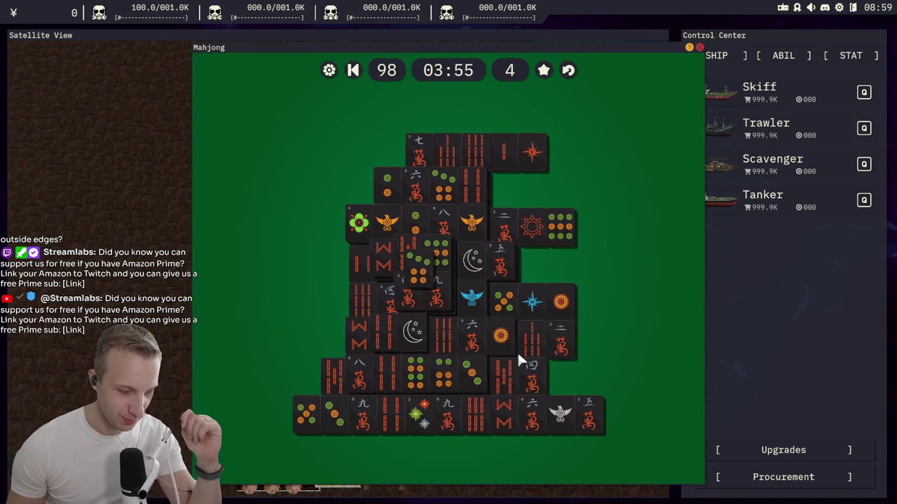
left_click(549, 303)
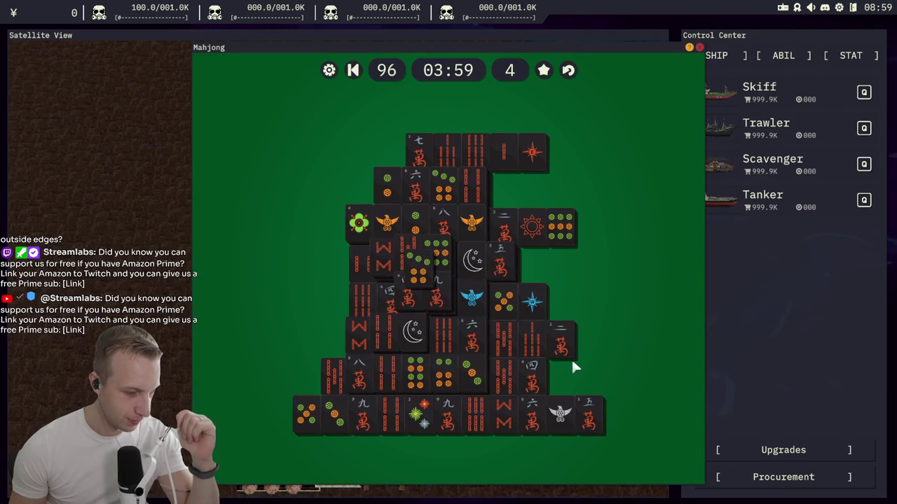
left_click(698, 48)
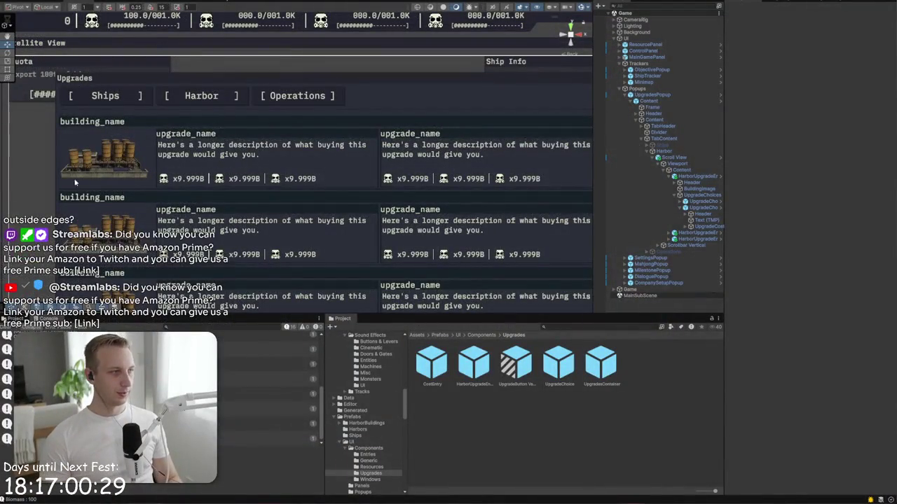
Step: Delete the 'Upgrade popup for Harbor' line from the Notepad to-do list
key("alt+Tab")
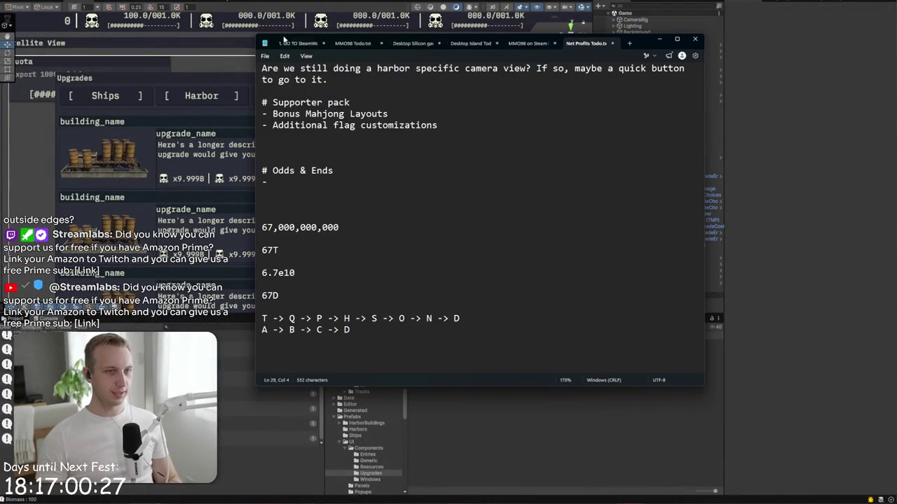
scroll(373, 168, "up", 5)
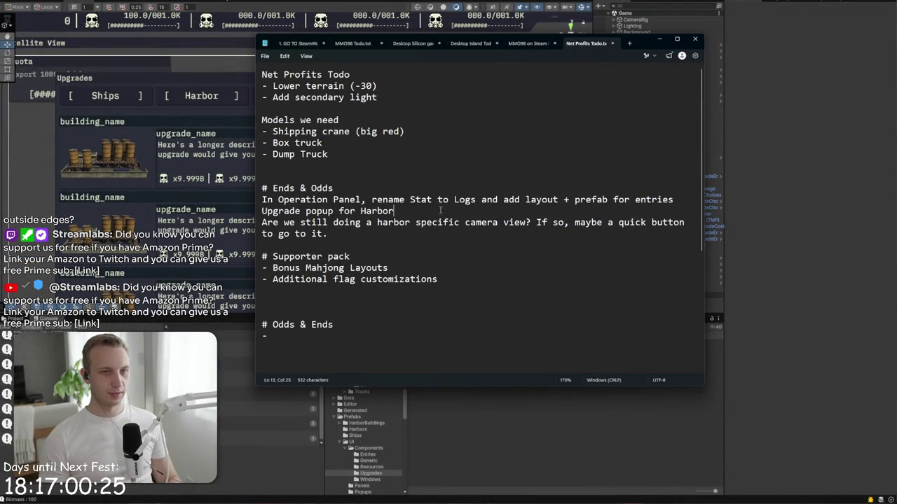
mouse_move(443, 208)
left_mouse_down()
mouse_move(265, 202)
mouse_move(266, 211)
left_mouse_up()
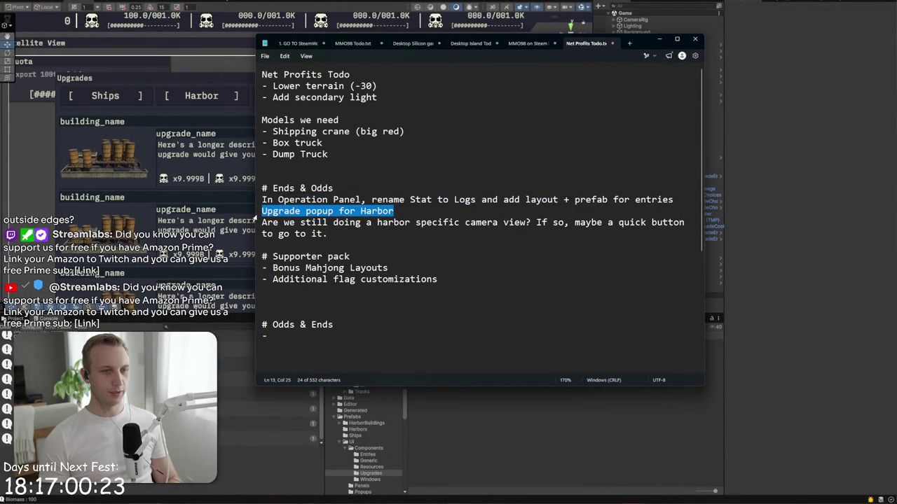
key("BackSpace")
key("Delete")
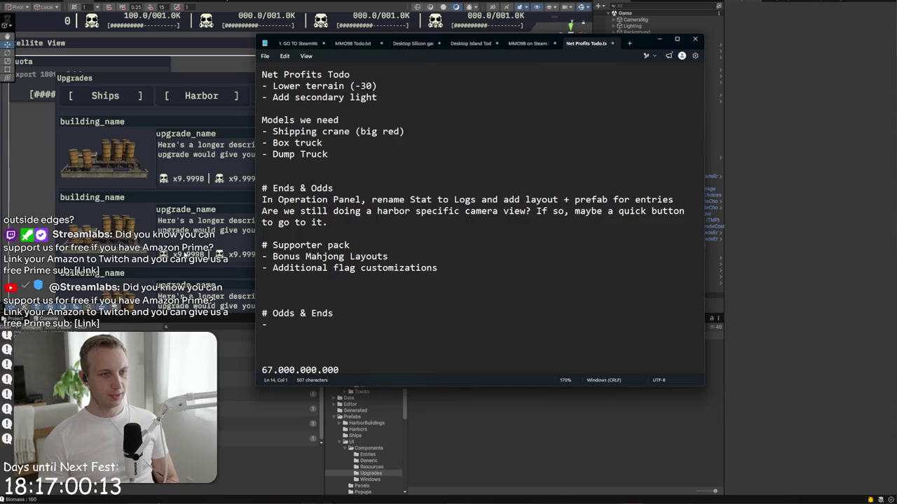
Step: Review the harbor camera view to-do item and select the Popups object in Unity
left_click(187, 223)
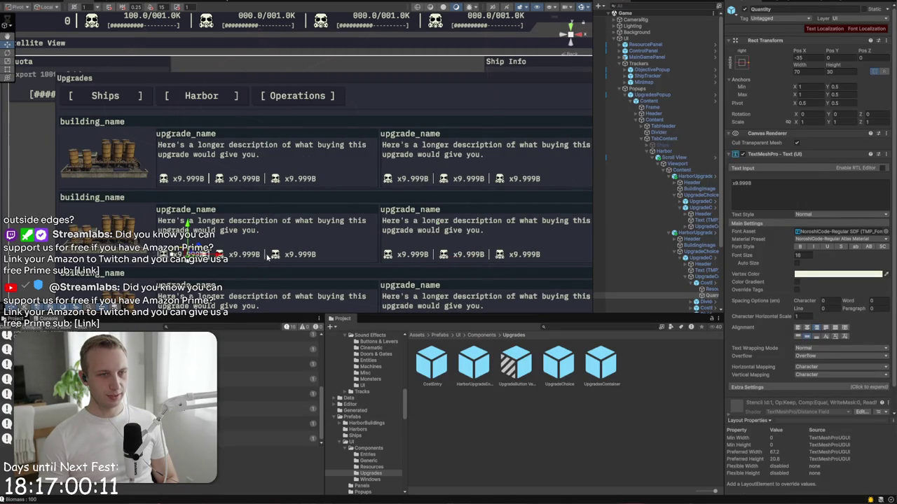
left_click(268, 257)
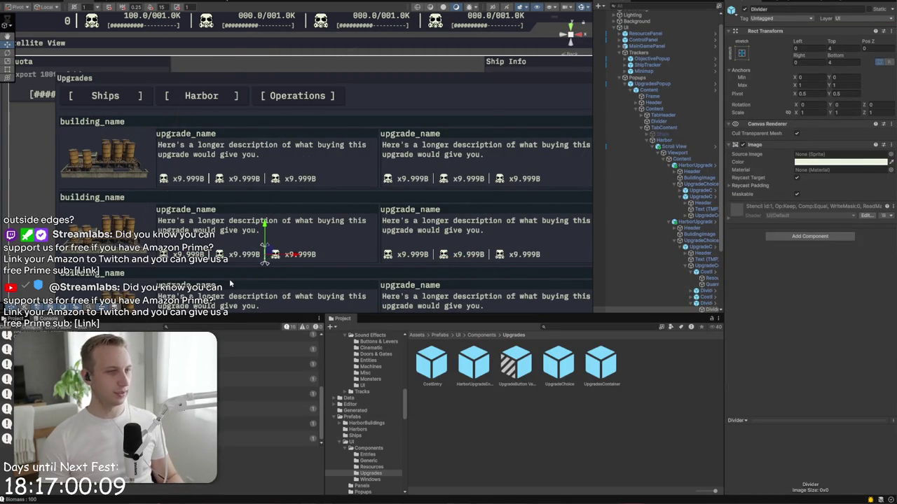
key("alt+Tab")
triple_click(296, 219)
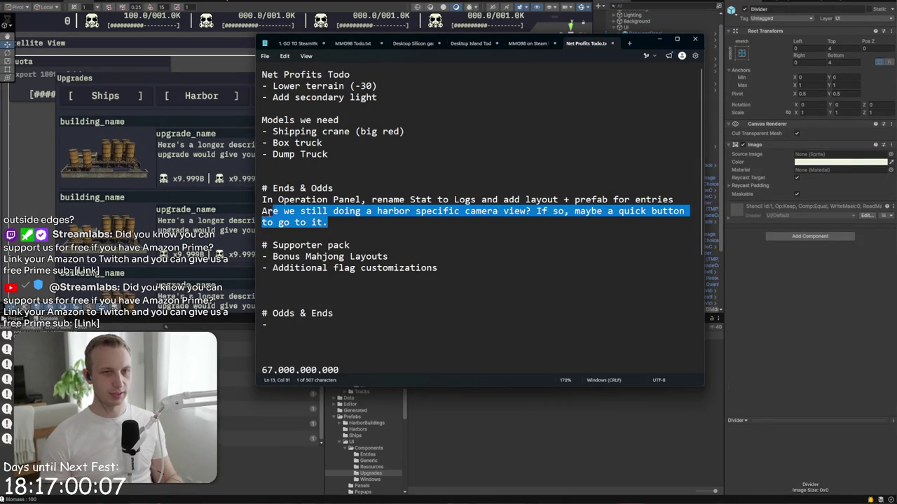
left_click(114, 50)
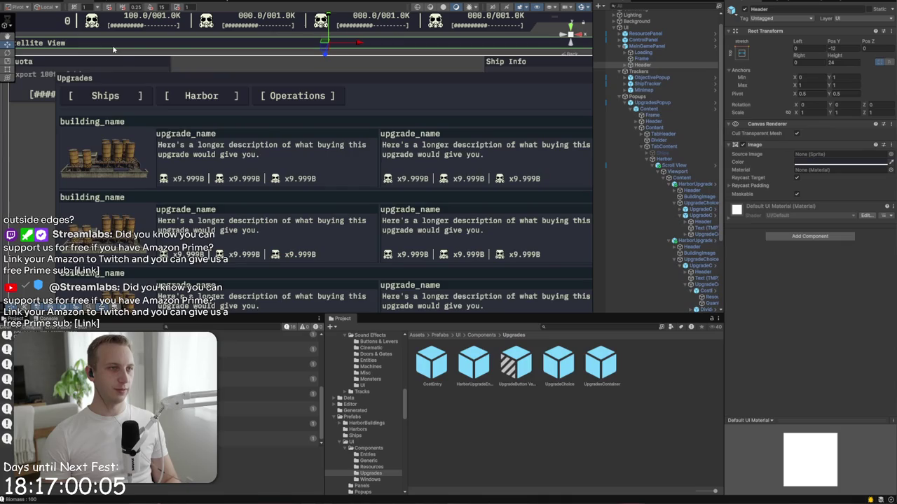
left_click(146, 38)
key("ctrl+shift+F7")
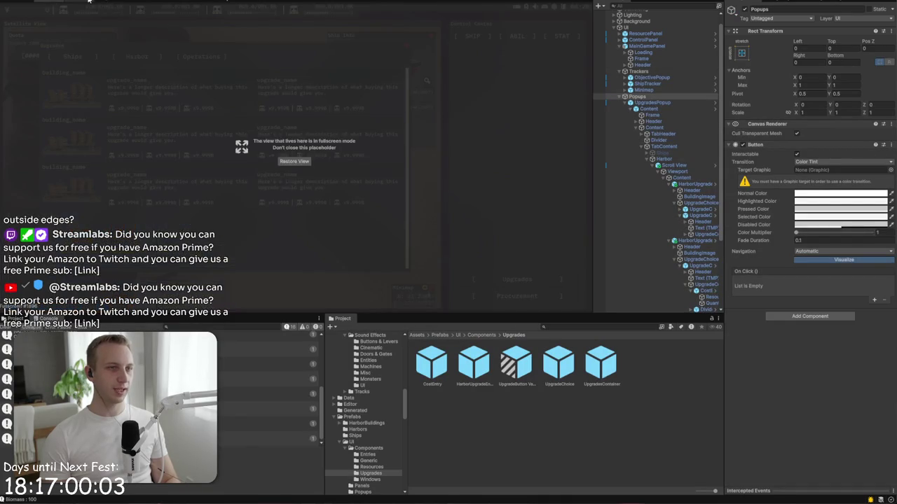
key("ctrl+shift+F7")
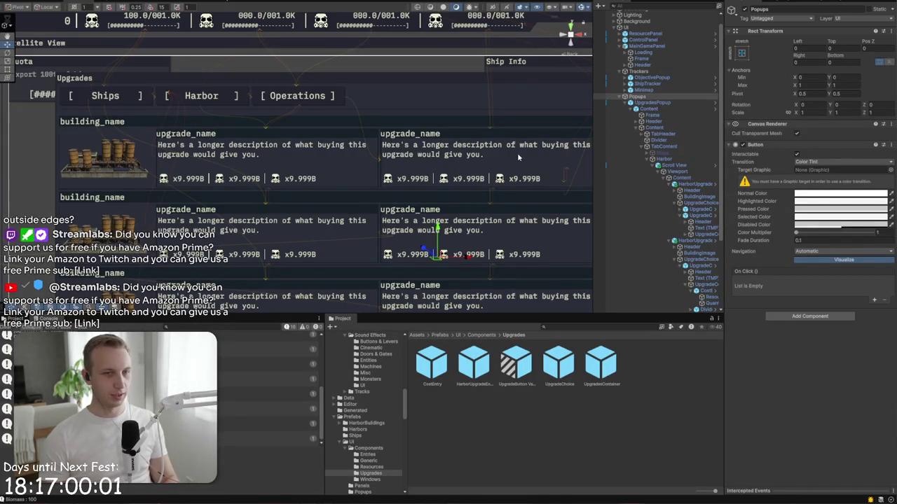
Step: In the Game view, deactivate the UpgradesPopup's Content object
left_click(50, 2)
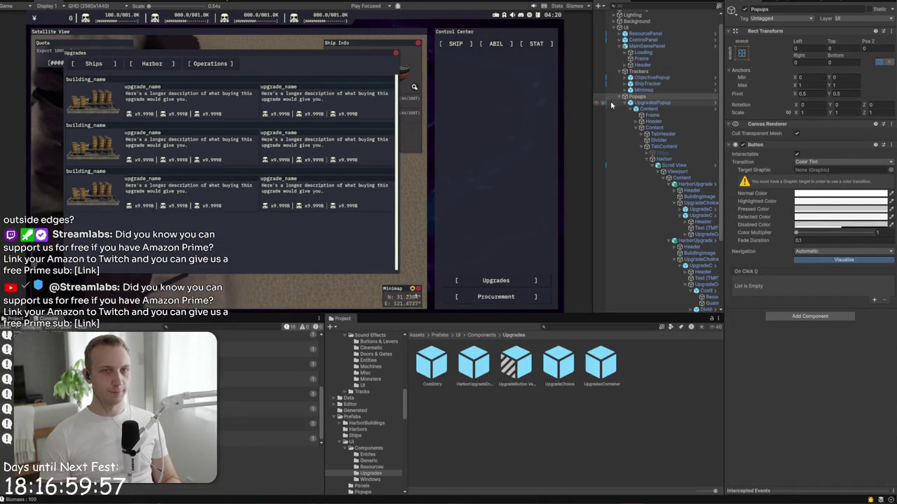
left_click(646, 108)
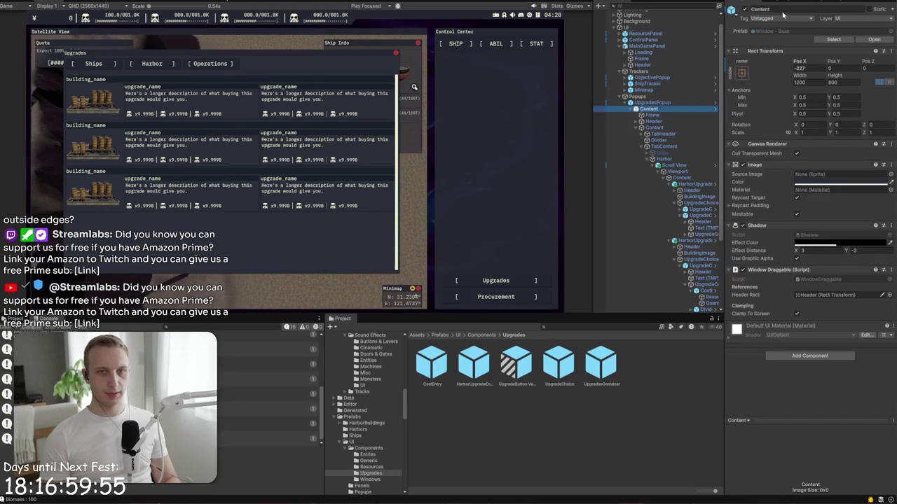
left_click(745, 9)
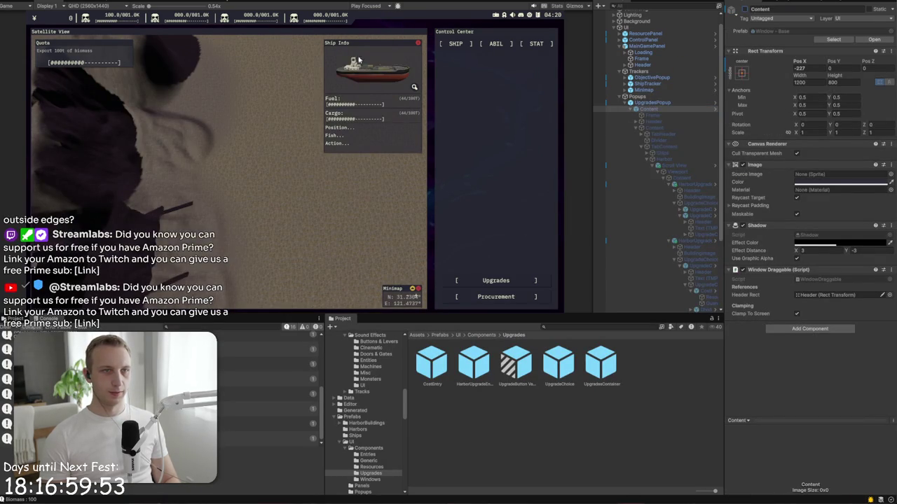
Step: Create a new Camera under CameraRig from its right-click menu
scroll(614, 20, "up", 3)
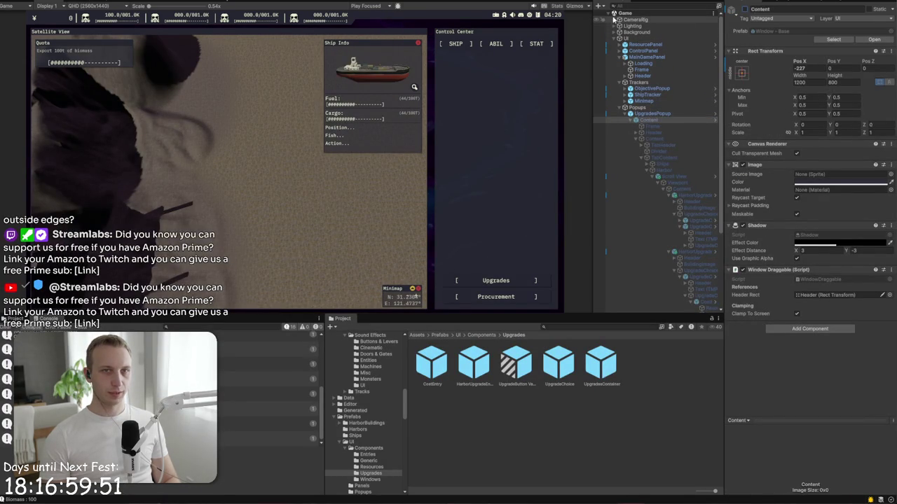
right_click(626, 20)
mouse_move(716, 234)
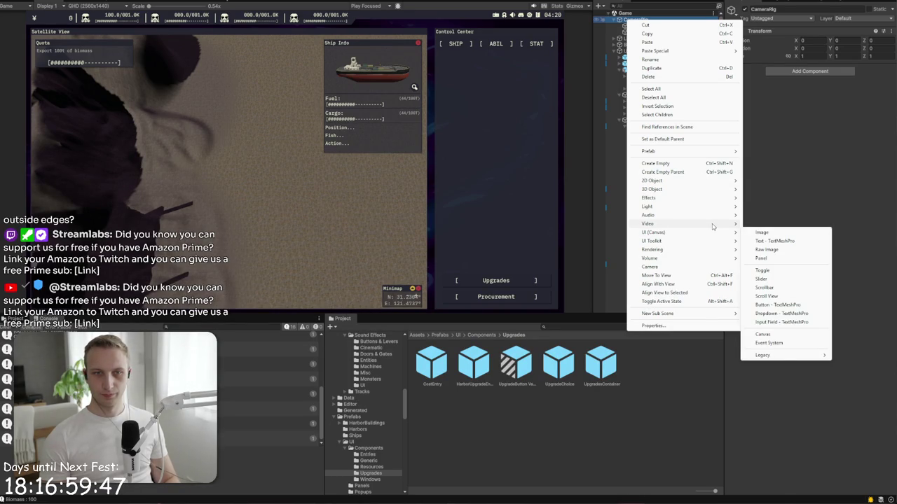
left_click(697, 267)
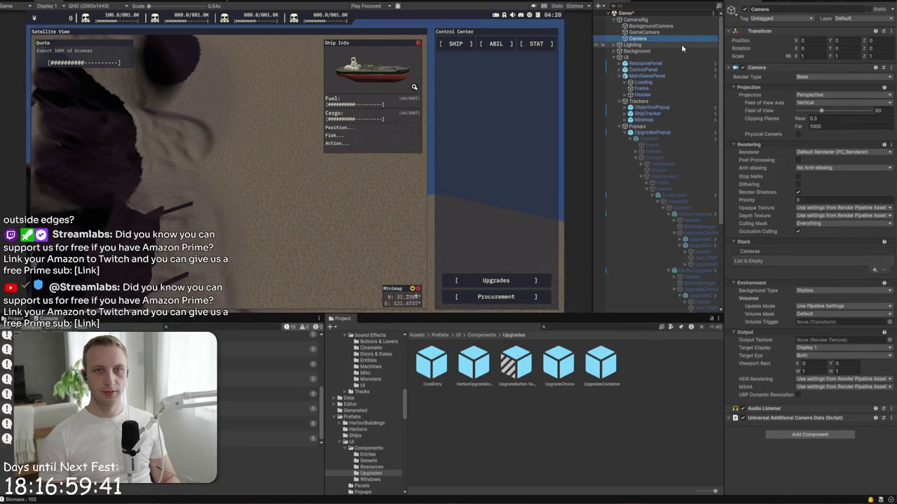
Step: Rename the new camera HarborCamera, set Priority 2 and enable Post Processing
left_click(770, 8)
type("Harbor")
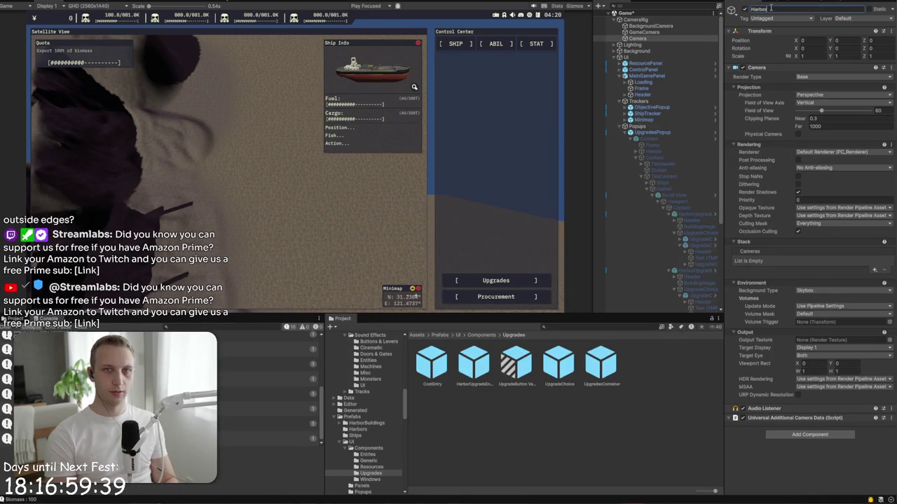
key("Return")
left_click(685, 33)
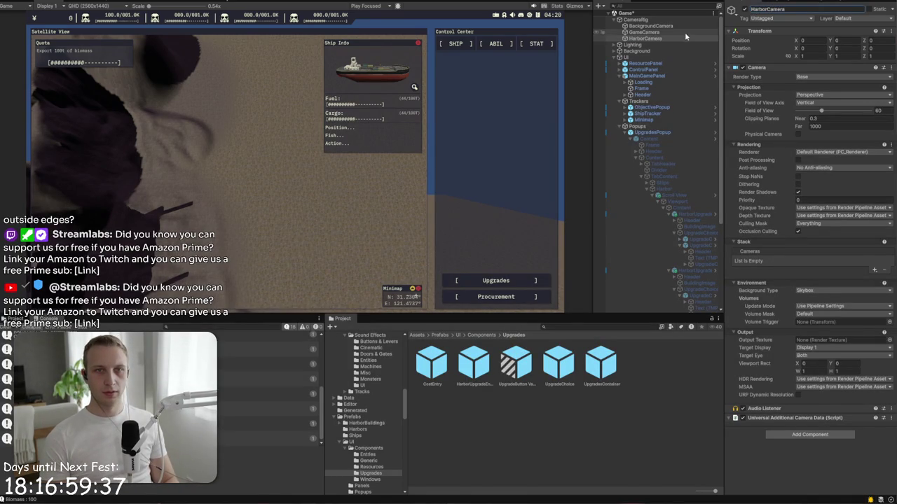
left_click(679, 38)
left_click(682, 33)
left_click(678, 39)
left_click(806, 200)
type("2")
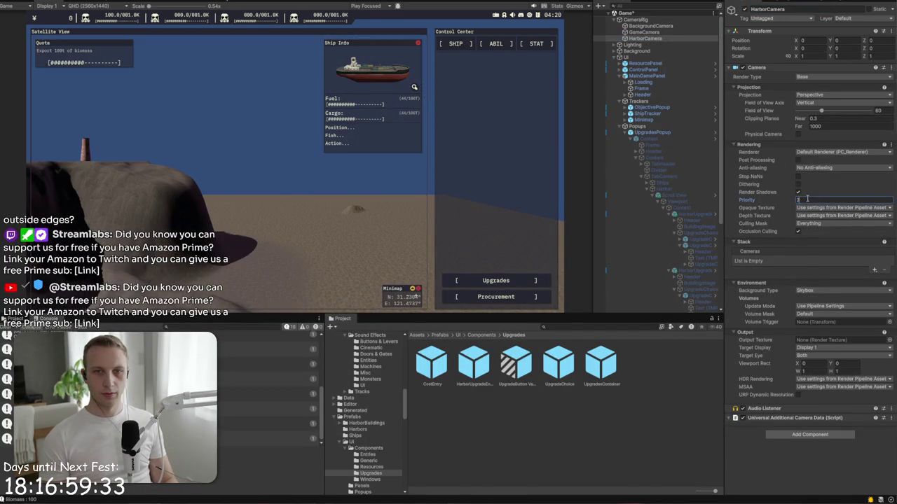
left_click(797, 161)
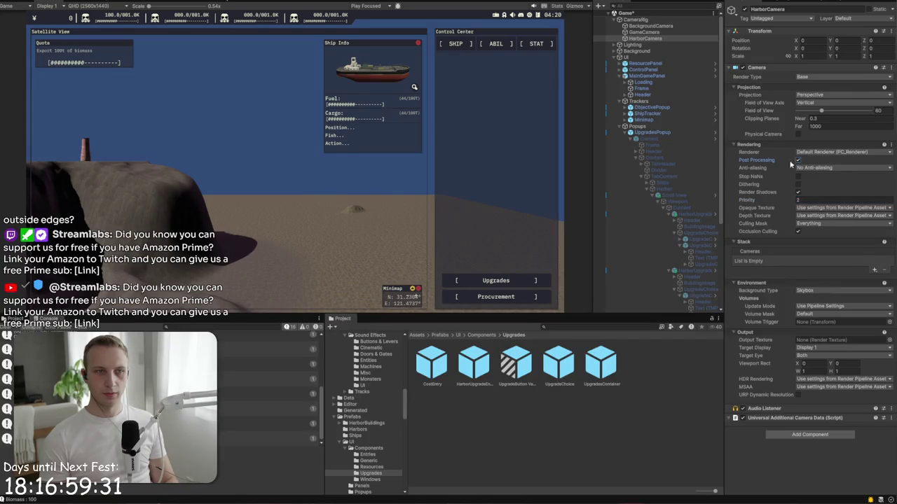
Step: Set HarborCamera's volume Update Mode to Every Frame, comparing against GameCamera's settings
left_click(659, 32)
left_click(658, 39)
left_click(658, 33)
left_click(658, 39)
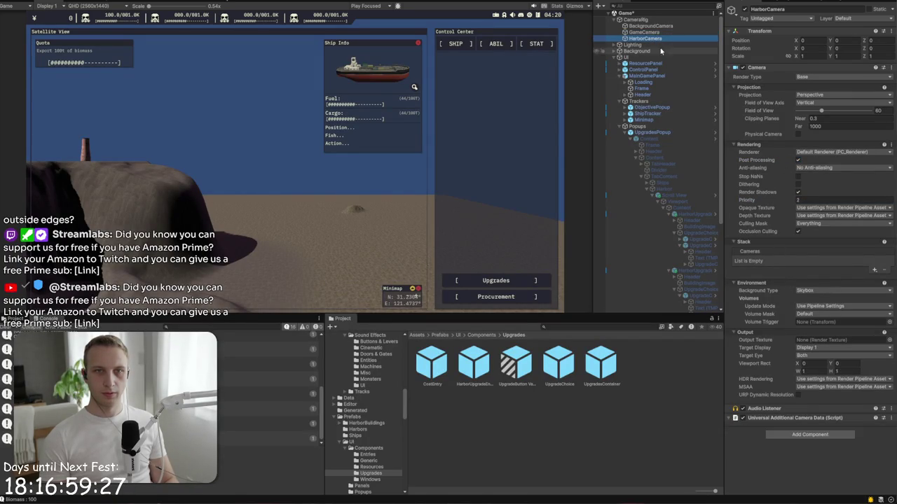
left_click(816, 306)
left_click(816, 313)
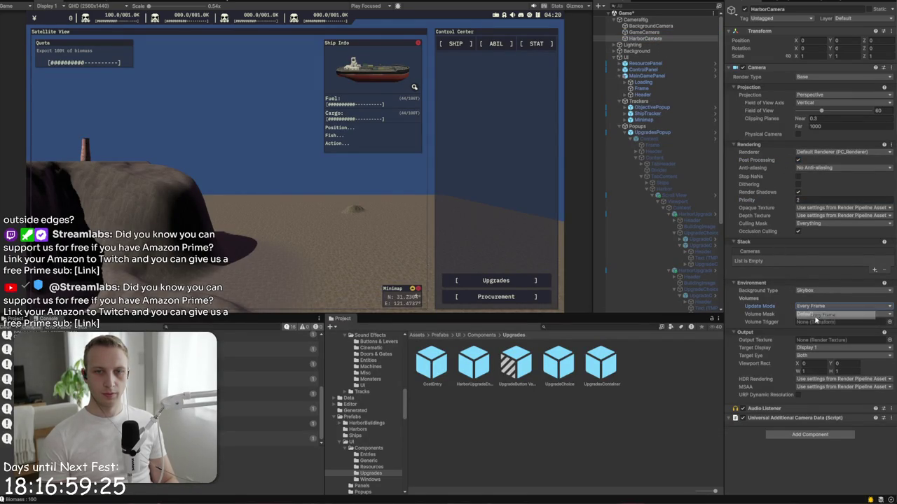
left_click(675, 32)
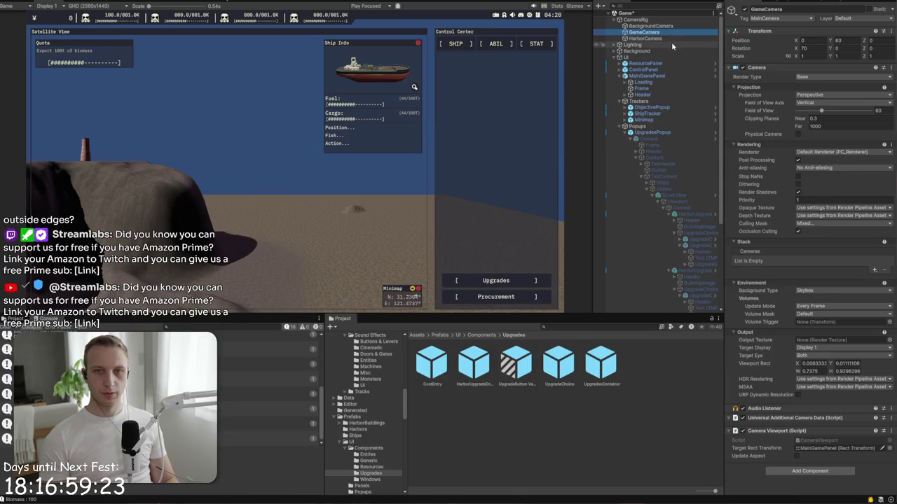
left_click(673, 43)
left_click(674, 38)
left_click(675, 32)
left_click(674, 39)
left_click(675, 32)
left_click(673, 38)
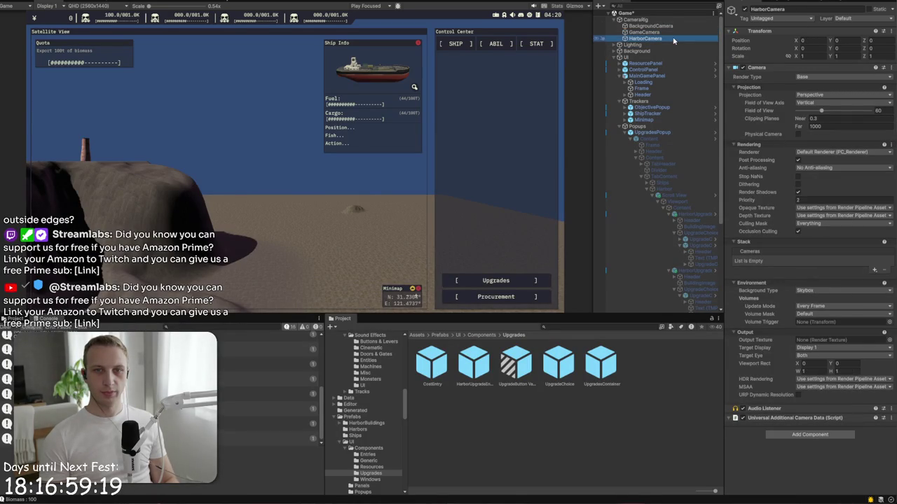
Step: Narrow HarborCamera's Culling Mask layers after checking GameCamera's mask
left_click(675, 32)
left_click(809, 224)
left_click(671, 38)
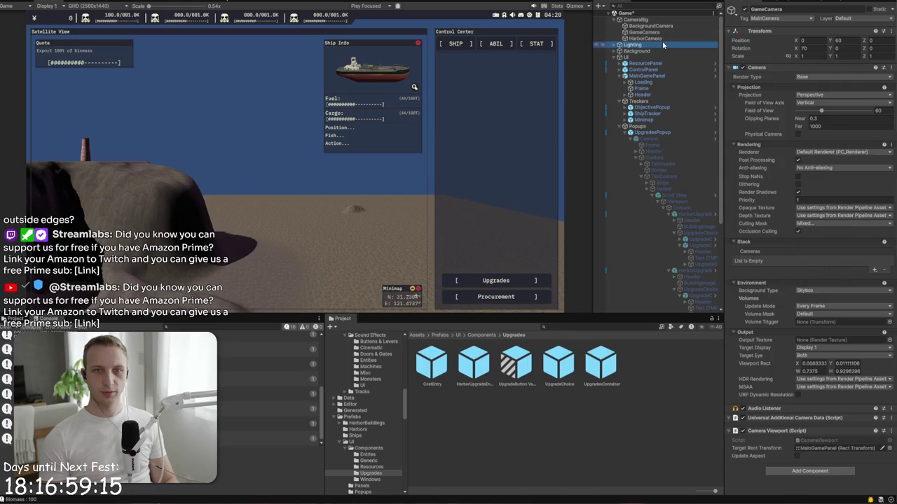
left_click(805, 224)
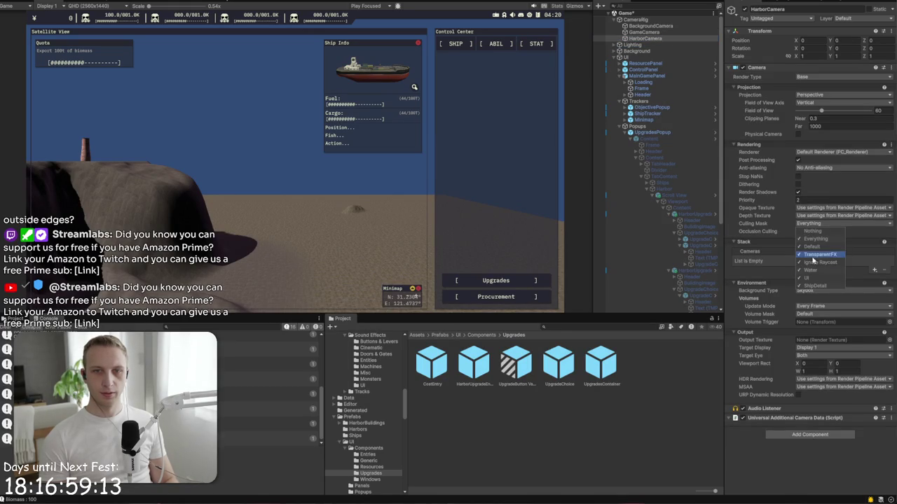
left_click(699, 33)
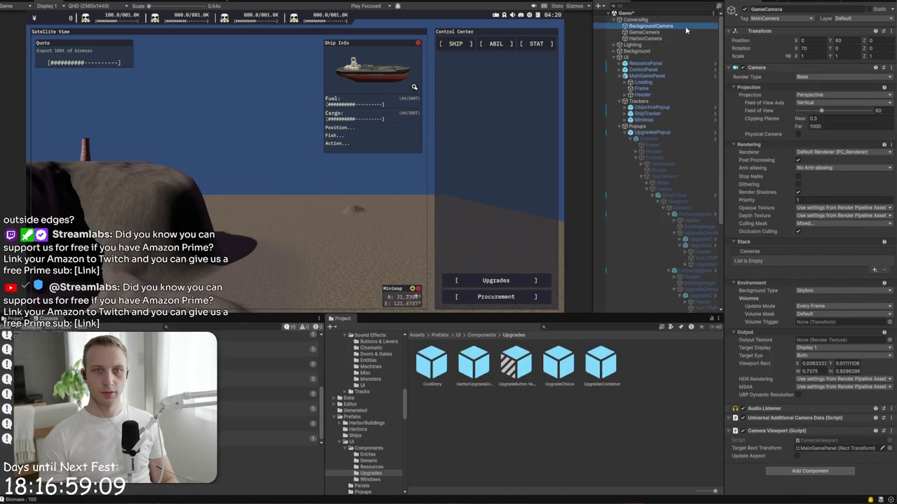
left_click(685, 38)
left_click(685, 39)
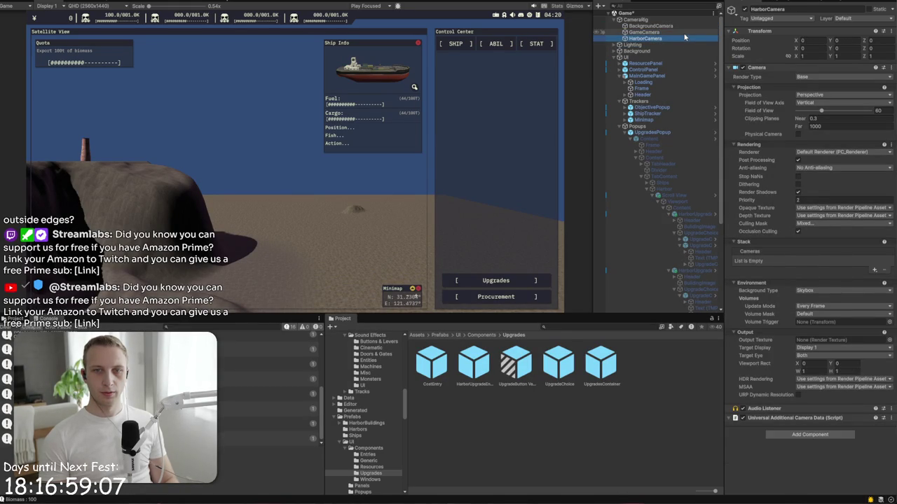
left_click(70, 3)
Step: Frame HarborCamera and move it over toward the harbor, raising it to height 7.8
left_click_drag(50, 3, 77, 133)
key("f")
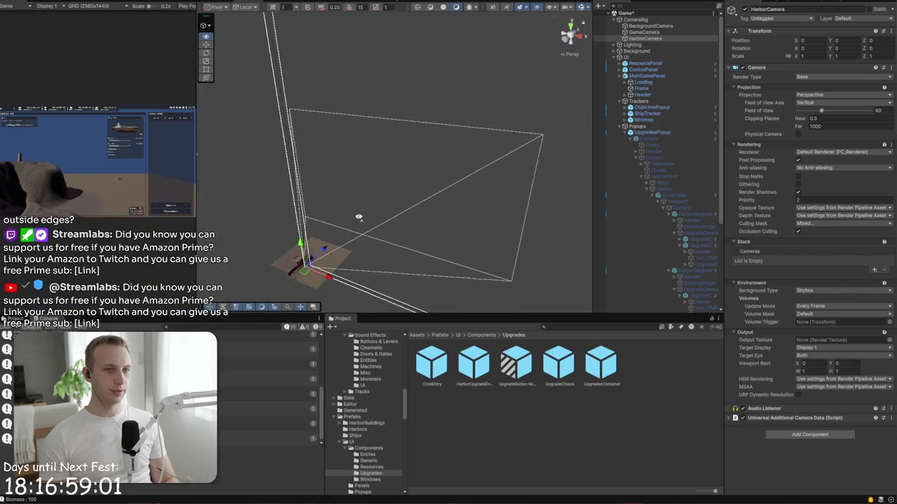
mouse_move(402, 169)
left_mouse_down()
mouse_move(267, 91)
mouse_move(235, 63)
mouse_move(235, 28)
left_mouse_up()
mouse_move(339, 98)
left_mouse_down()
mouse_move(244, 56)
mouse_move(348, 160)
mouse_move(485, 130)
left_mouse_up()
Step: Tilt HarborCamera toward the docks, then reset its X and Y rotation to 0
key("e")
left_click_drag(356, 145, 319, 117)
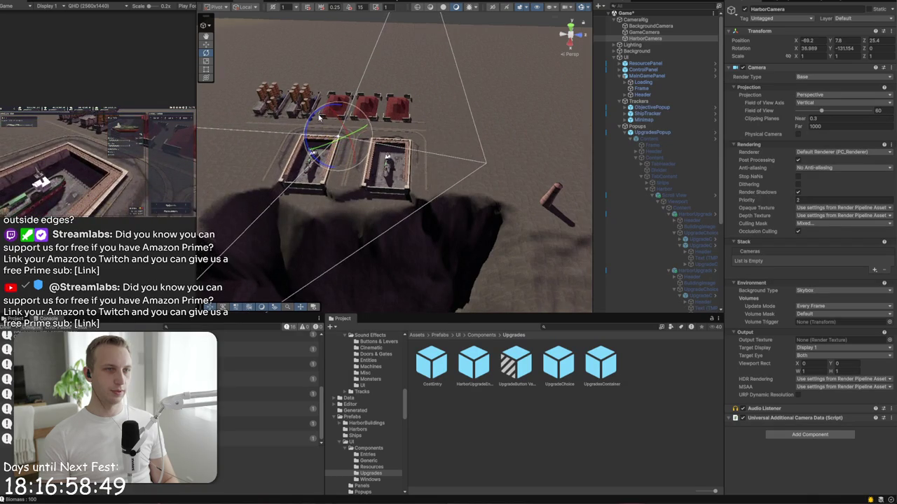
scroll(355, 147, "down", 2)
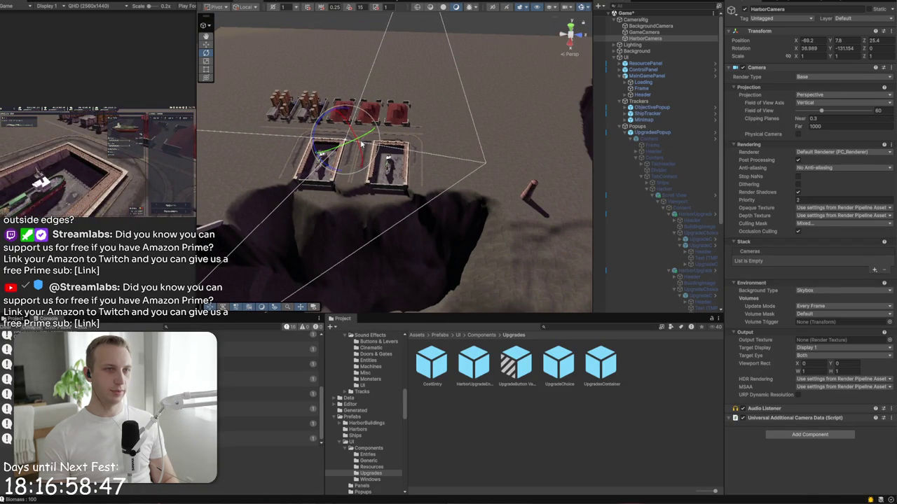
left_click_drag(361, 143, 365, 186)
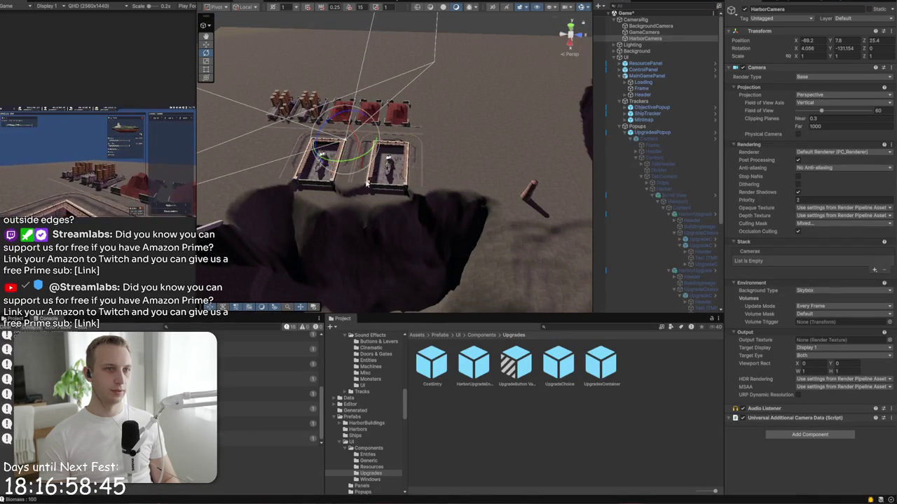
left_click(847, 48)
type("0")
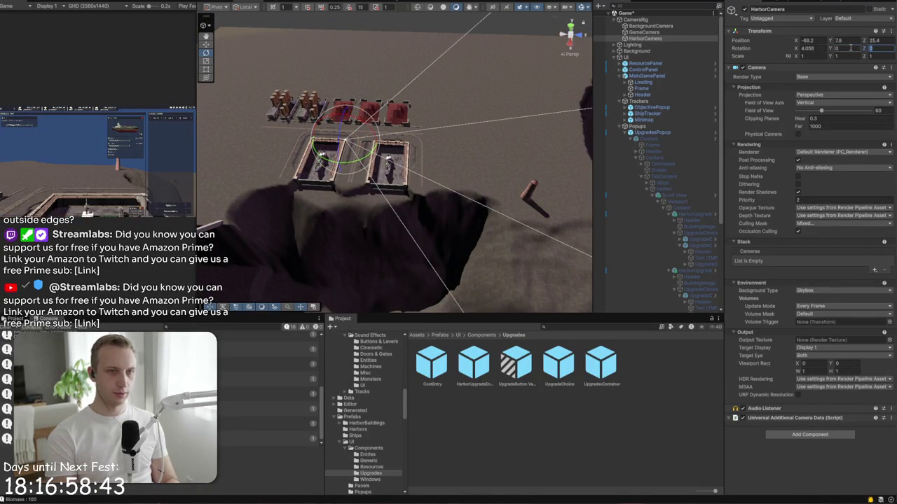
left_click(807, 47)
type("0")
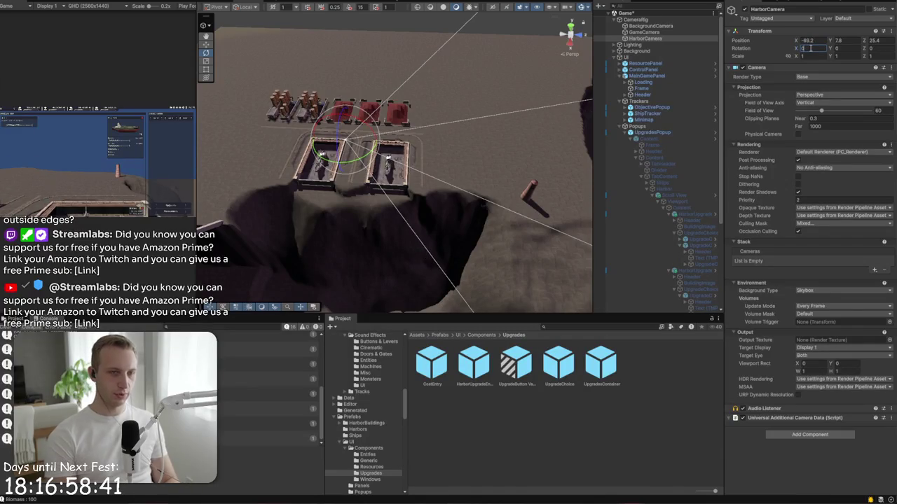
Step: Turn HarborCamera around Y and lift it further up above the docks
mouse_move(365, 163)
left_mouse_down()
mouse_move(370, 180)
mouse_move(310, 184)
mouse_move(295, 176)
mouse_move(318, 166)
mouse_move(302, 149)
left_mouse_up()
key("w")
key("e")
left_click_drag(315, 181, 400, 183)
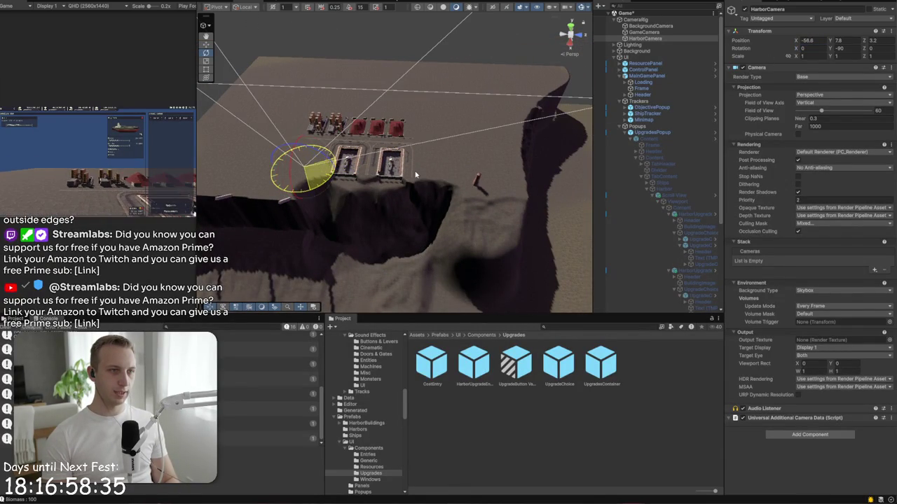
key("w")
mouse_move(294, 150)
left_mouse_down()
mouse_move(286, 98)
mouse_move(252, 69)
mouse_move(290, 131)
mouse_move(361, 159)
mouse_move(328, 139)
mouse_move(326, 125)
mouse_move(349, 117)
left_mouse_up()
key("e")
key("w")
left_click(357, 118)
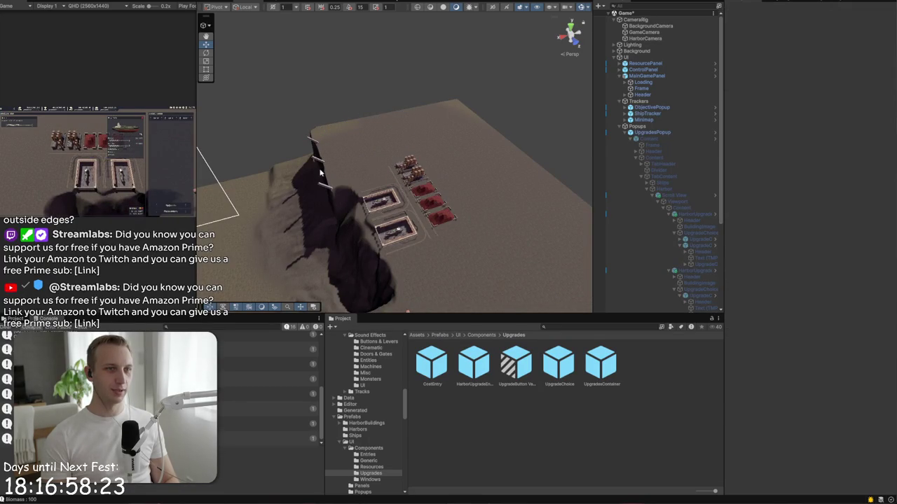
left_click(645, 39)
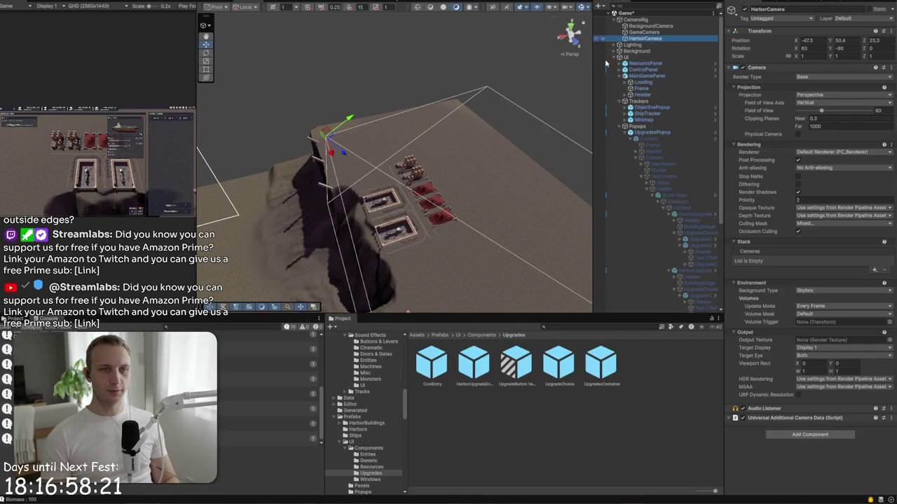
mouse_move(326, 125)
left_mouse_down()
mouse_move(314, 94)
mouse_move(335, 103)
left_mouse_up()
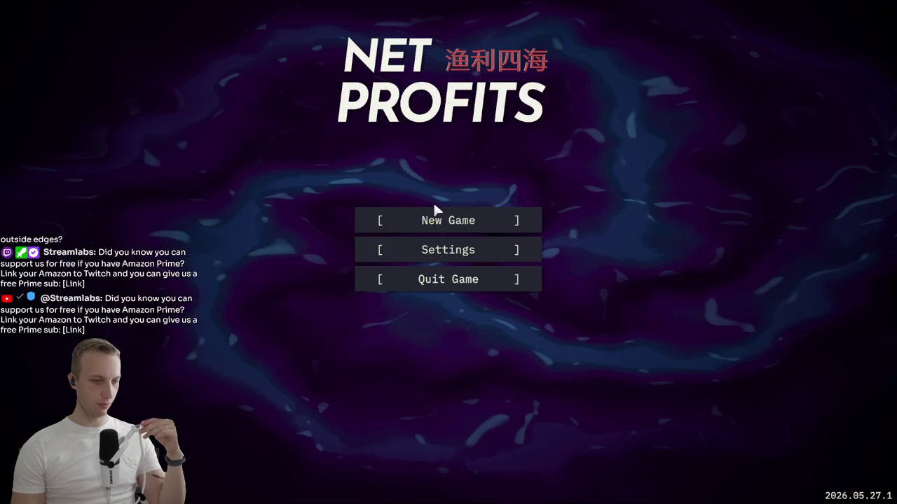
Step: Start a new game from the Net Profits main menu to play-test the build
left_click(432, 213)
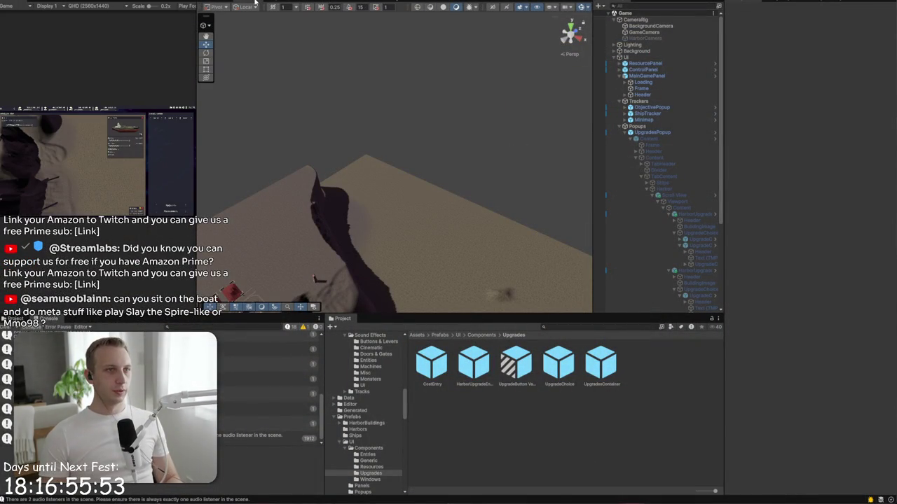
Step: Frame the Control Center UI canvas in the Scene view from the back
double_click(15, 3)
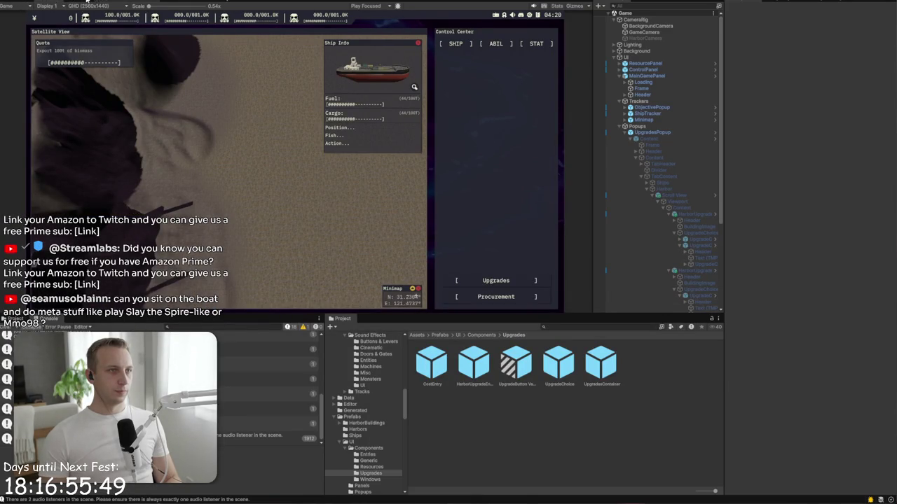
key("ctrl+1")
left_click(557, 39)
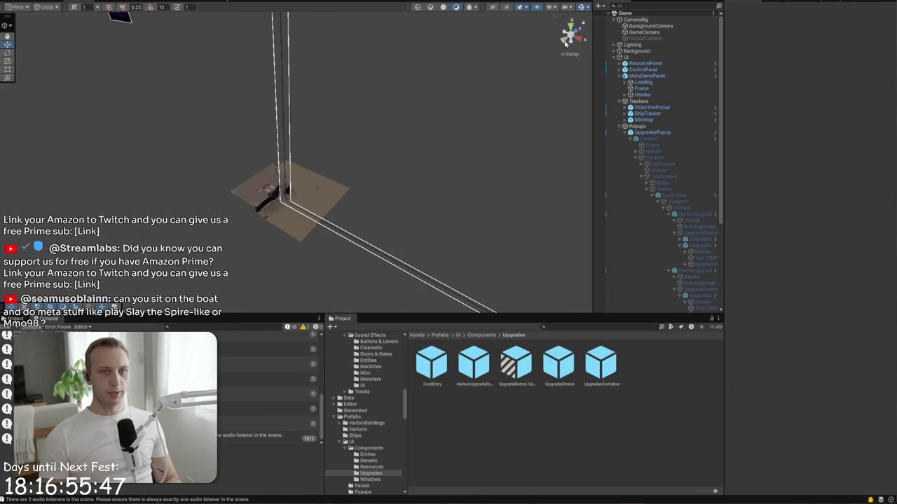
key("f")
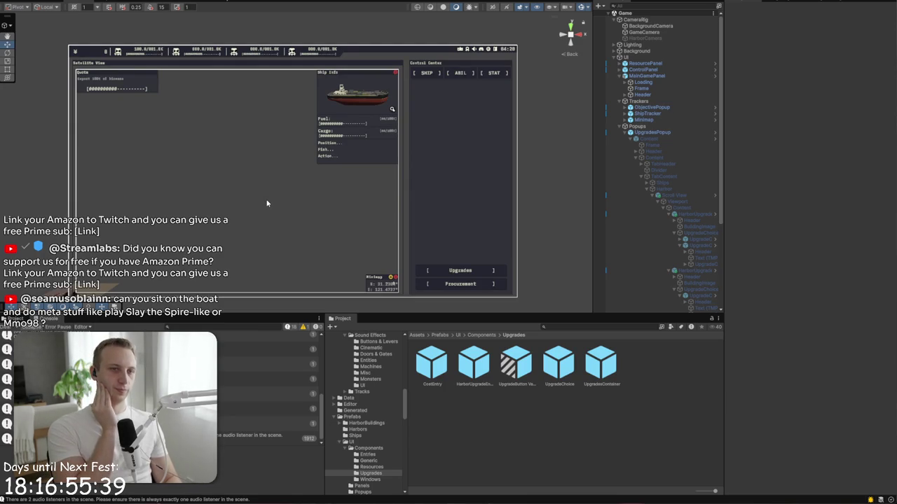
Step: Duplicate the Procurement button, keeping the copy inside the BottomButtons group
left_click(460, 271)
left_click(467, 289)
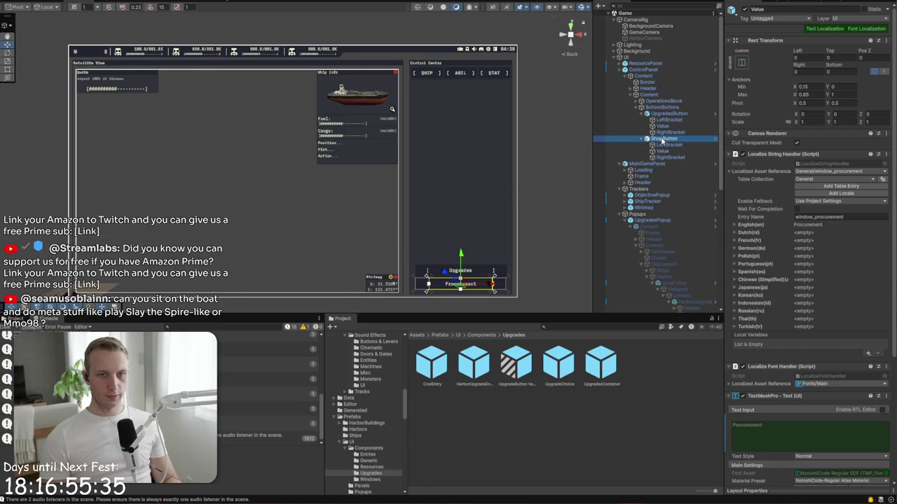
left_click(662, 139)
key("ctrl+d")
mouse_move(665, 163)
left_mouse_down()
mouse_move(672, 97)
mouse_move(676, 112)
left_mouse_up()
Step: Increase the BottomButtons panel height by 65 to 195
left_click(675, 109)
left_click(833, 63)
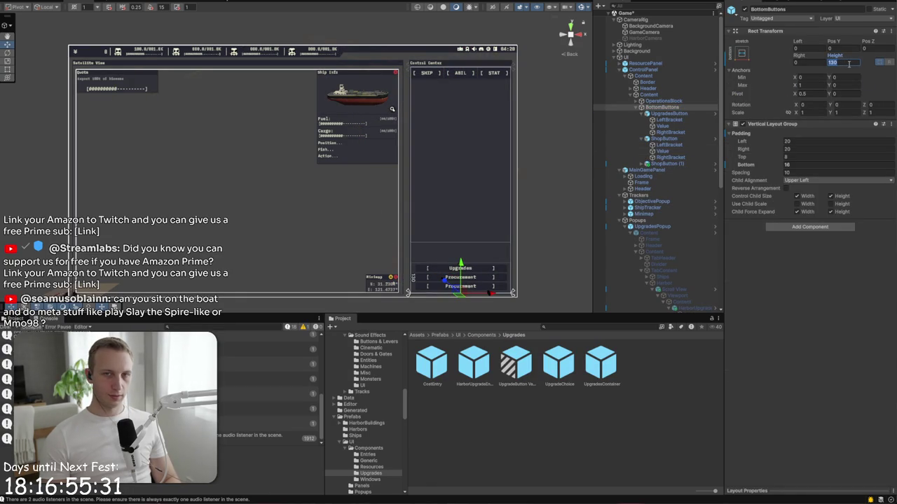
type("+")
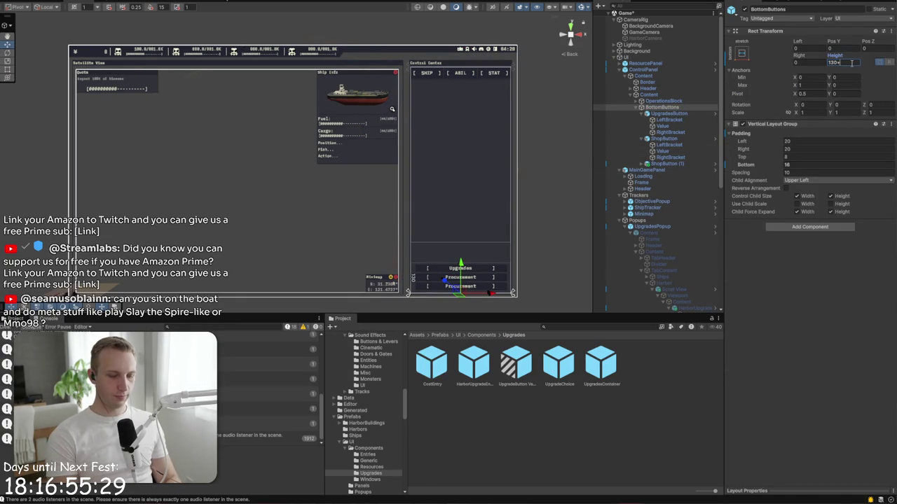
type("65")
key("Return")
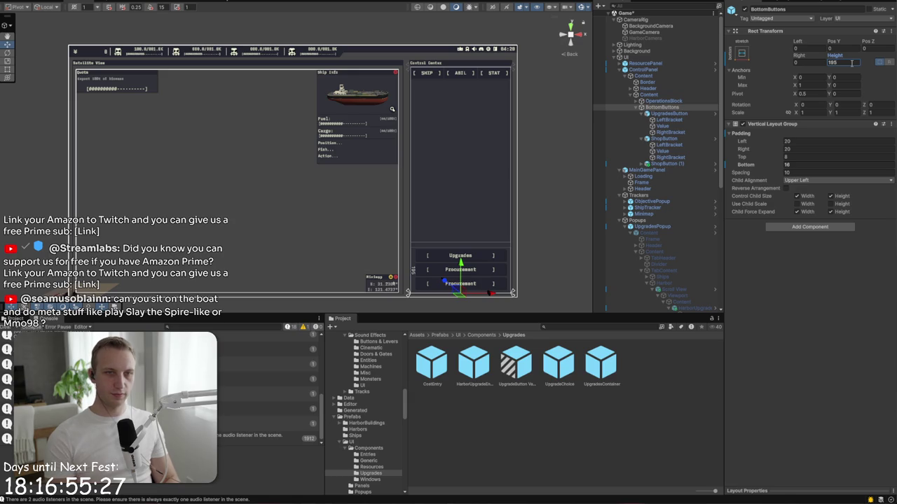
Step: Point the new button's label at the window_upgrades_harbor localization entry so it reads Harbor
left_click(644, 164)
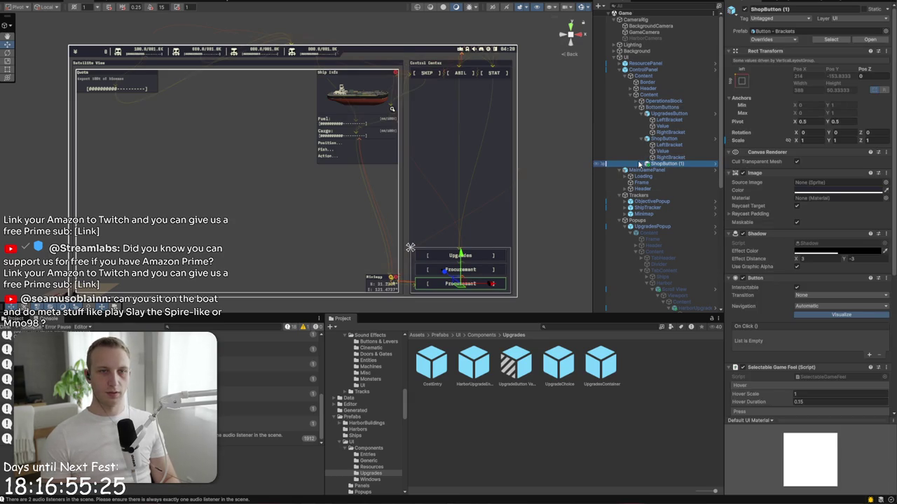
left_click(640, 164)
left_click(650, 177)
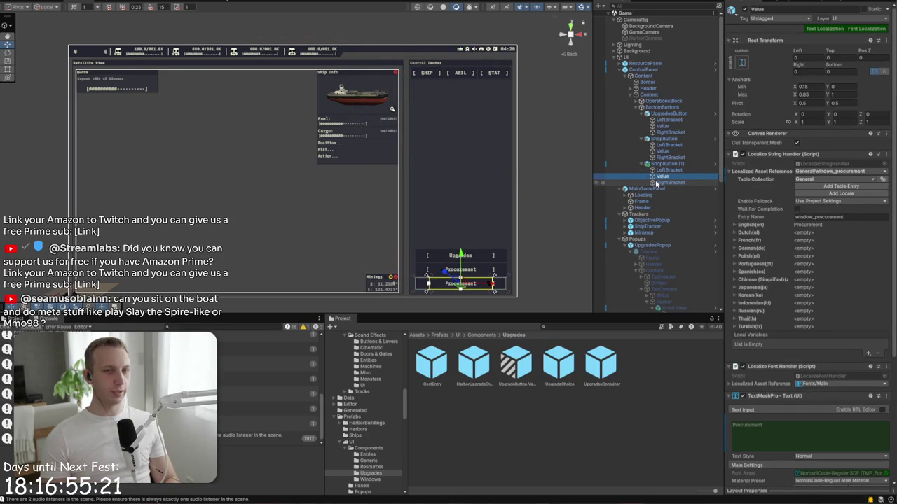
scroll(865, 84, "down", 3)
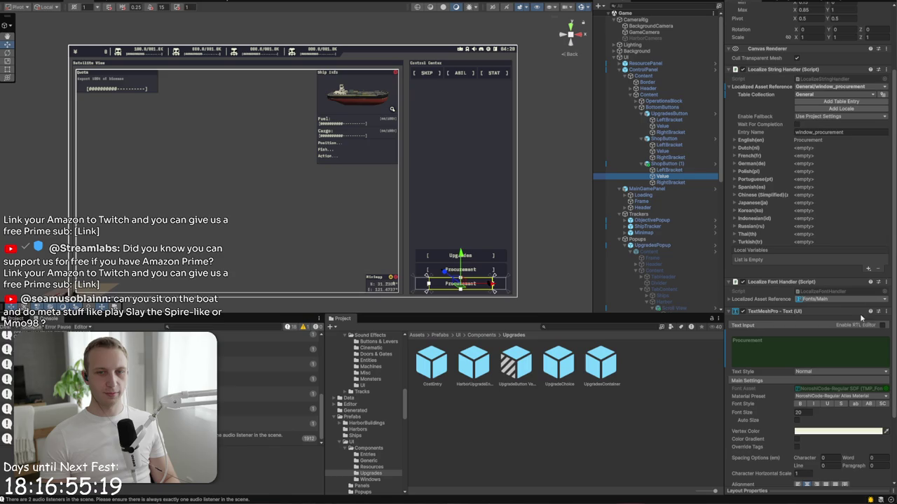
left_click(845, 89)
type("harbor")
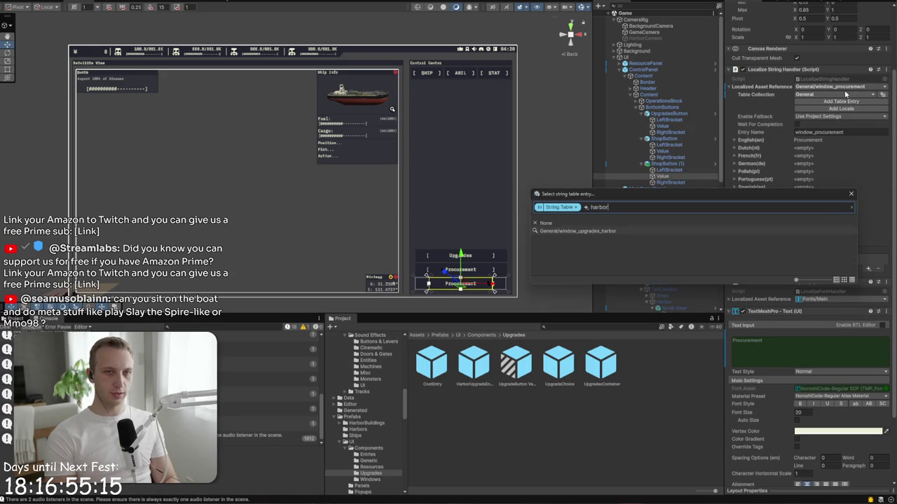
key("Down")
key("Return")
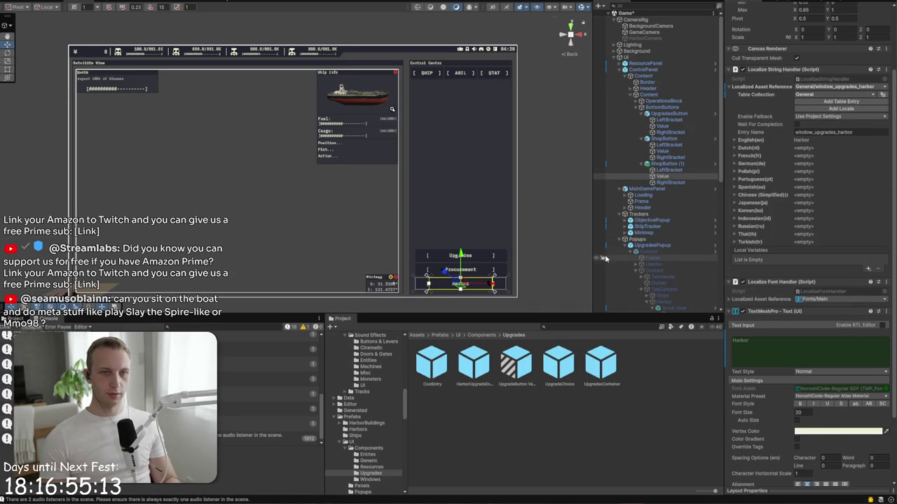
key("f")
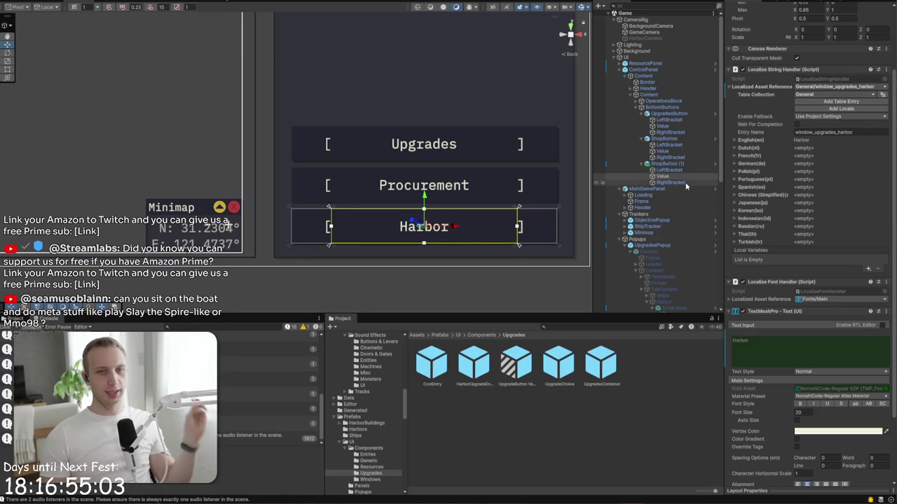
Step: Inspect the Harbor button's label and brackets, then collapse the Upgrades and Procurement children
left_click(662, 176)
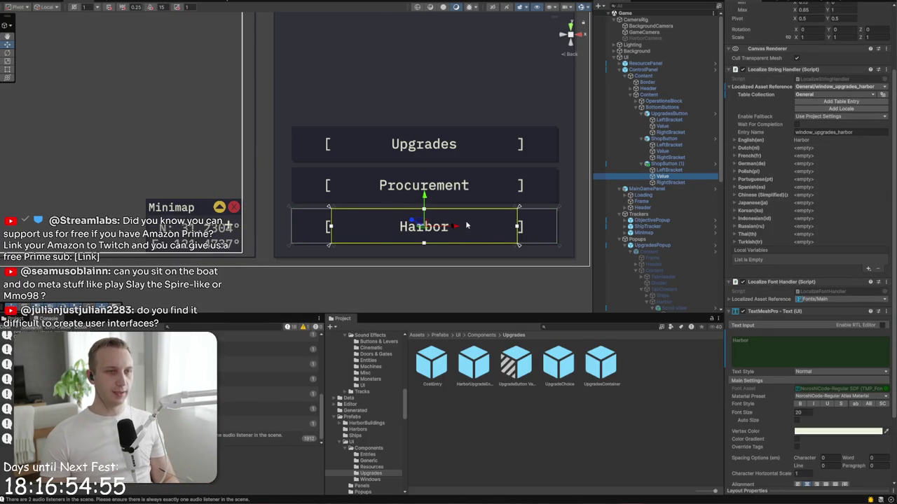
left_click(662, 170)
left_click(662, 163)
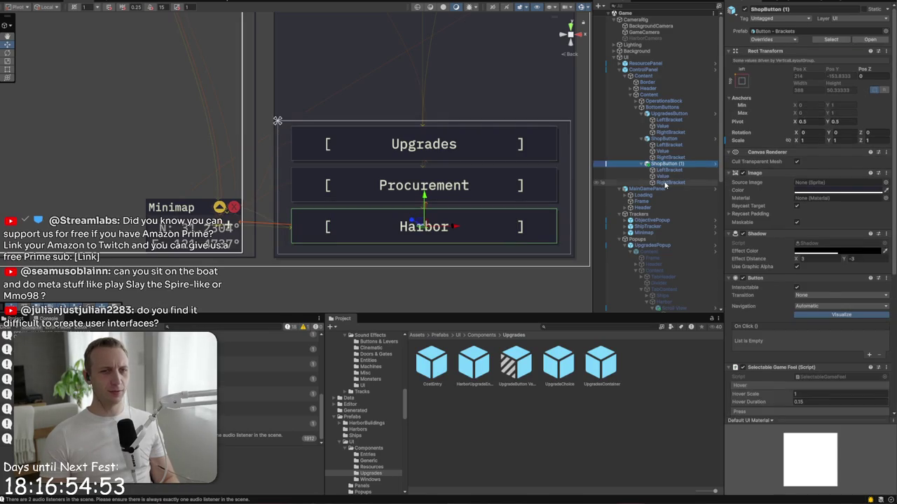
left_click(665, 182)
left_click(668, 169)
left_click(662, 176)
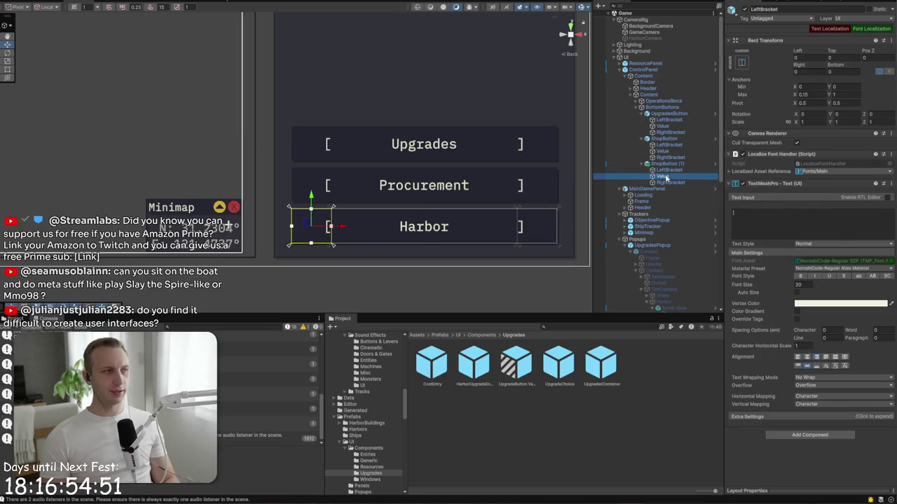
left_click(666, 182)
left_click(669, 163)
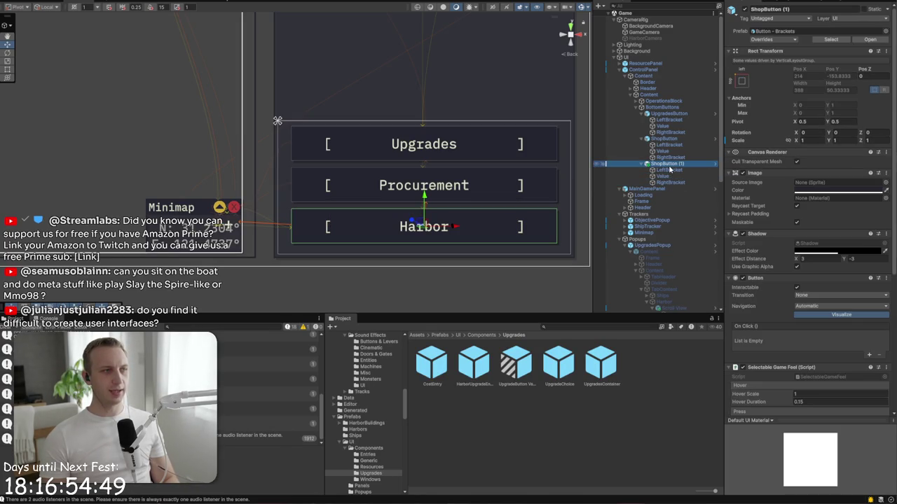
left_click(660, 139)
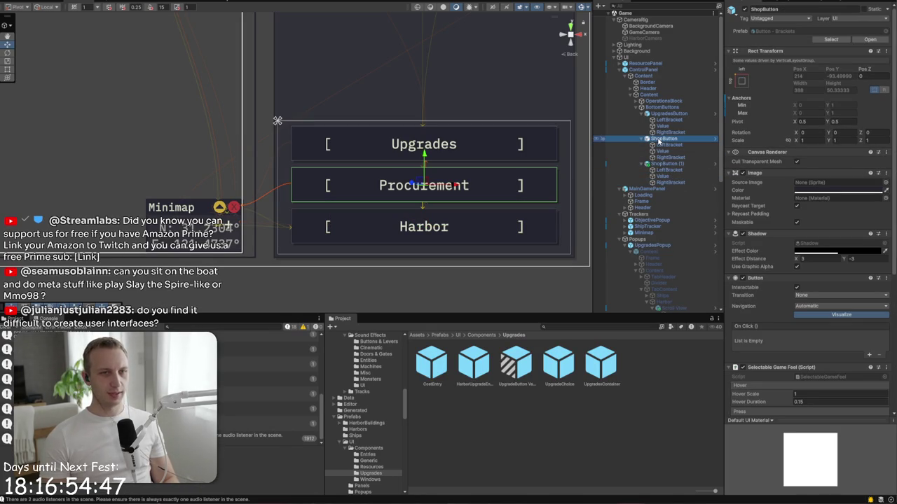
left_click(640, 113)
left_click(641, 120)
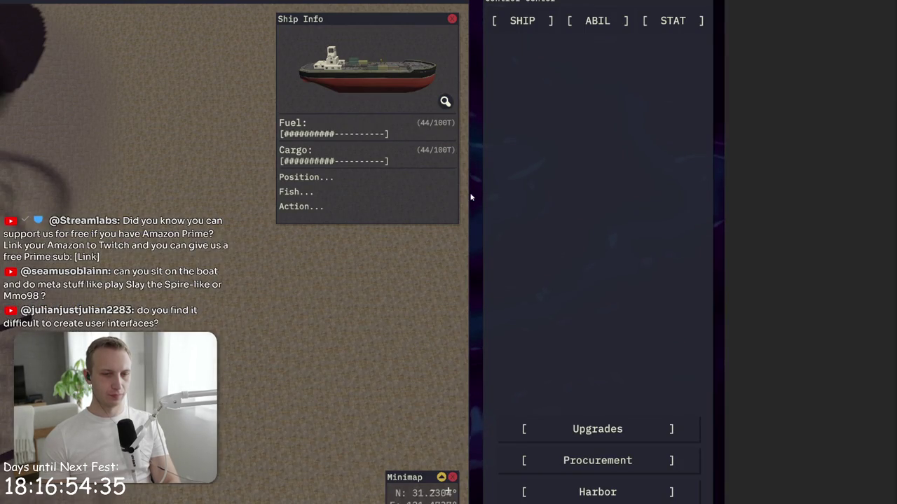
scroll(306, 189, "down", 3)
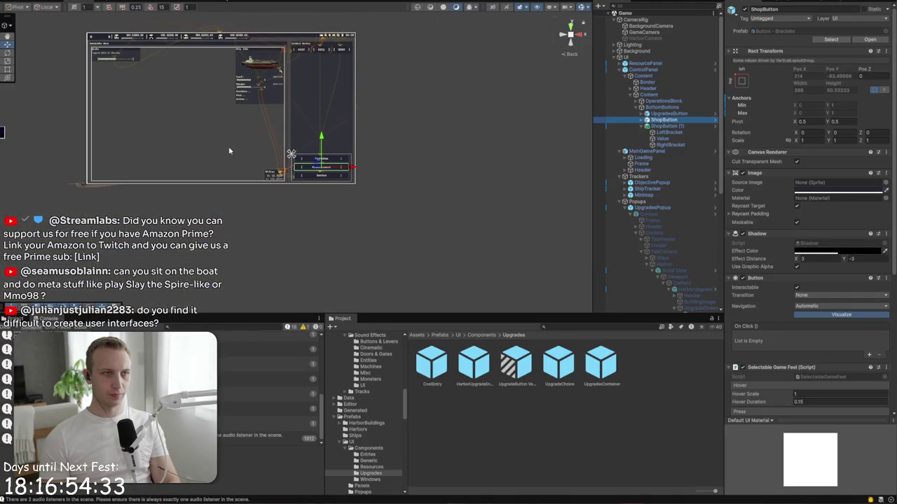
scroll(232, 150, "up", 3)
scroll(373, 256, "up", 1)
left_click(382, 269)
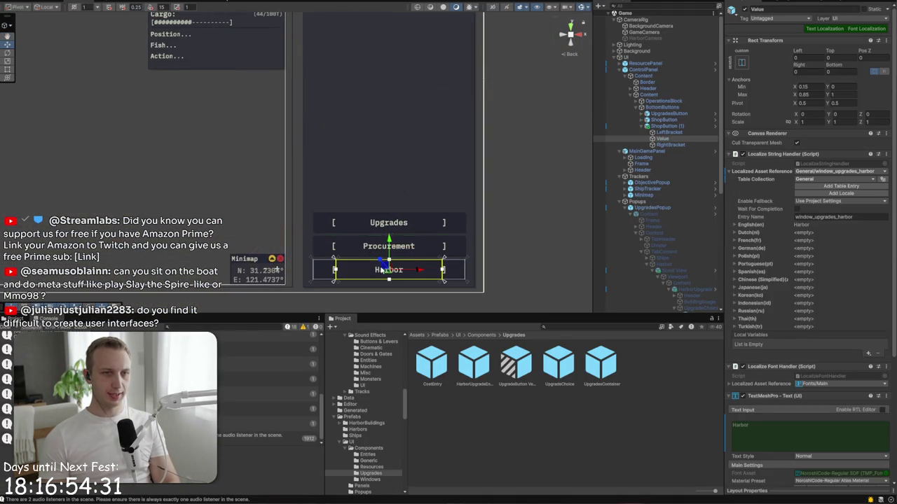
left_click_drag(154, 117, 318, 210)
scroll(317, 207, "down", 1)
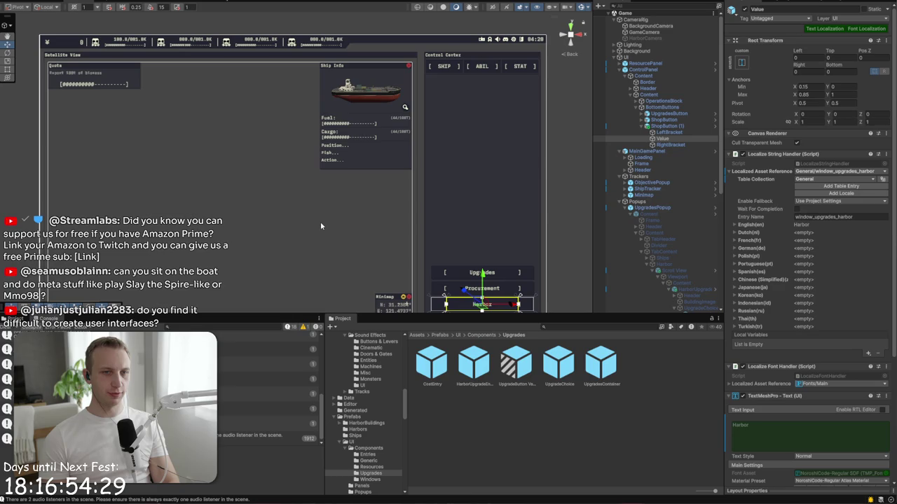
left_click(676, 126)
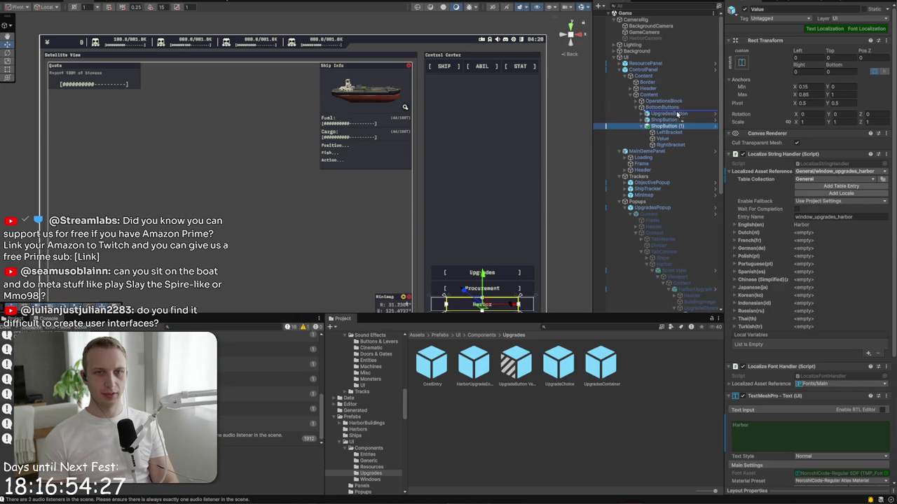
left_click_drag(677, 114, 677, 114)
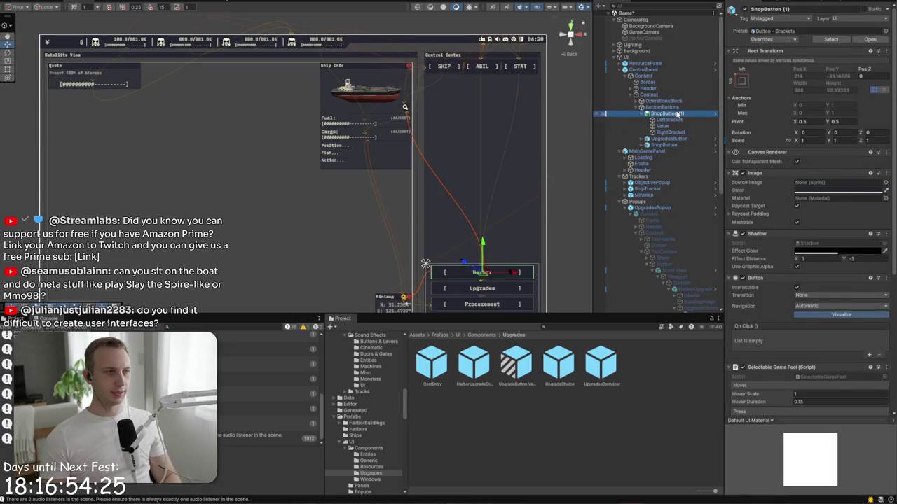
key("ctrl+z")
key("ctrl+z")
mouse_move(404, 236)
left_mouse_down()
mouse_move(413, 165)
mouse_move(411, 209)
left_mouse_up()
scroll(412, 165, "down", 1)
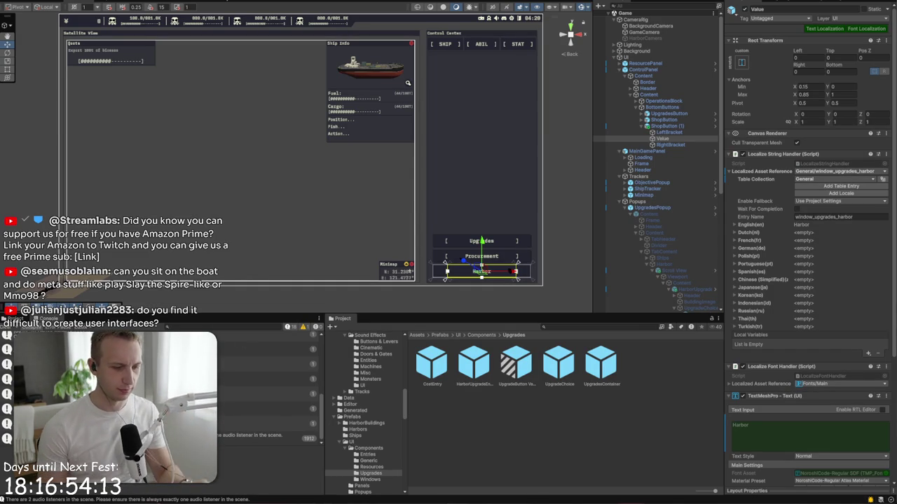
Step: Delete 'Are we still doing a harbor specific camera view?' from the todo notes, then return to Unity
key("alt+Tab")
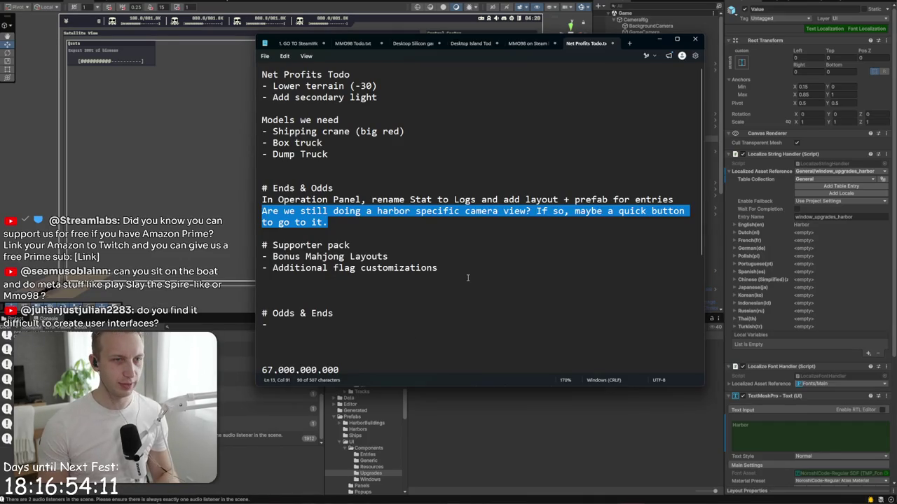
left_click(467, 278)
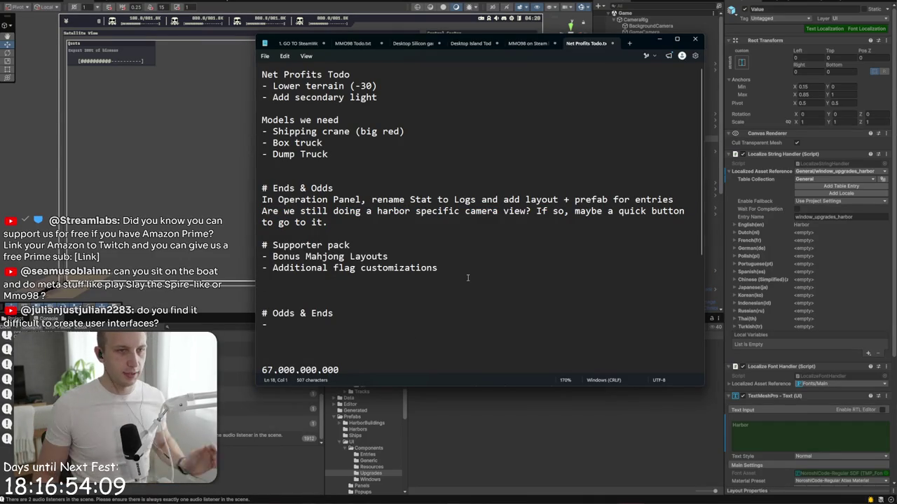
left_click_drag(328, 222, 236, 208)
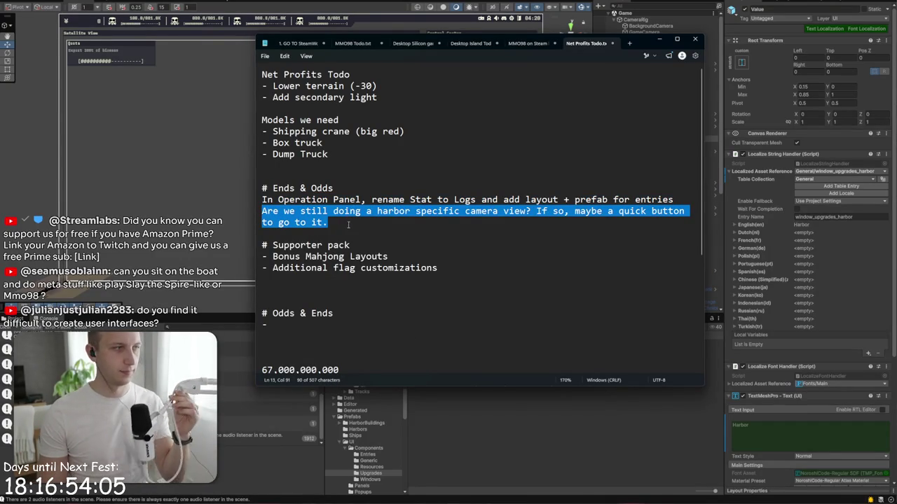
key("Delete")
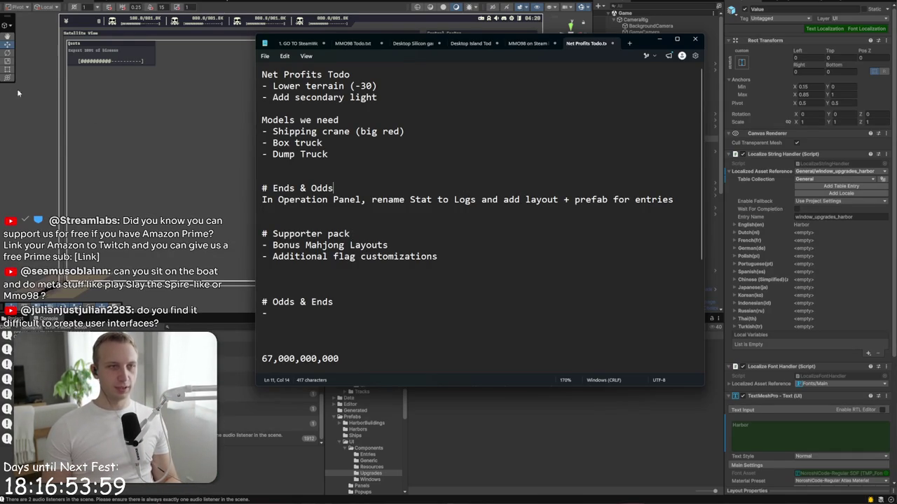
left_click(86, 88)
Step: Relink the ABIL tab's label to the window_controlcenter_operations_tab string so it shows OPS
left_click(491, 44)
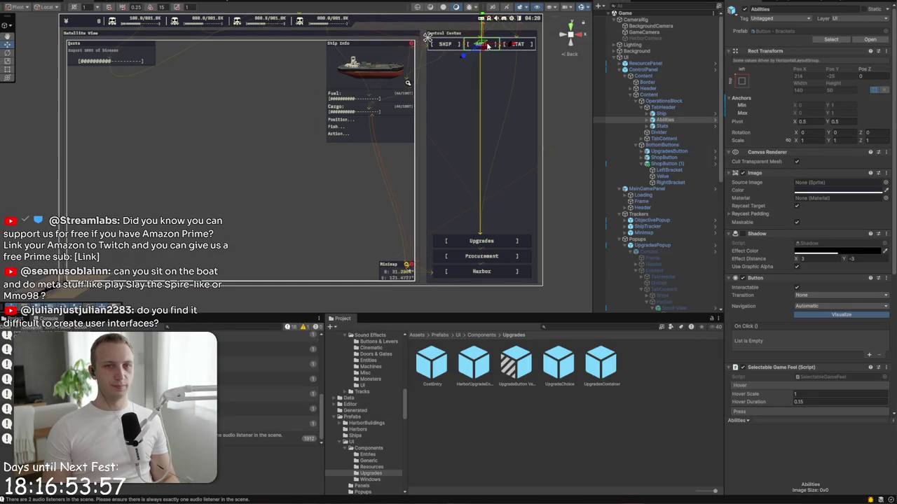
left_click(648, 119)
left_click(667, 132)
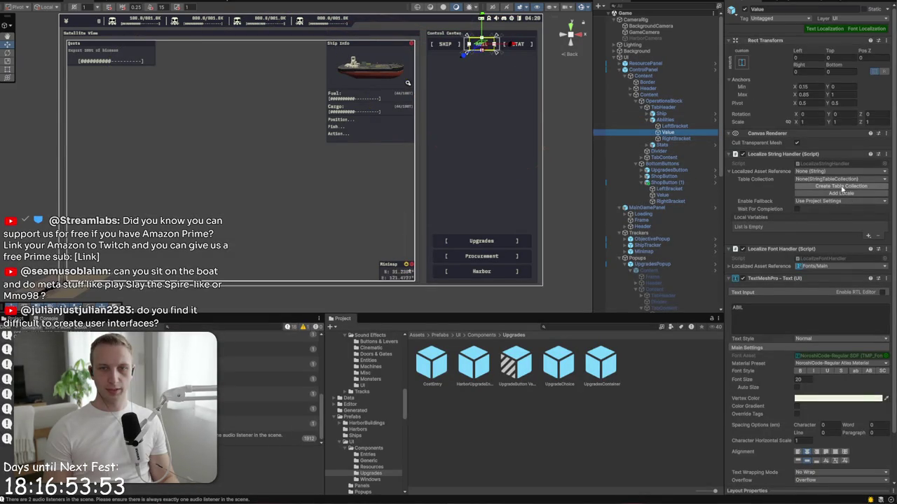
left_click(866, 172)
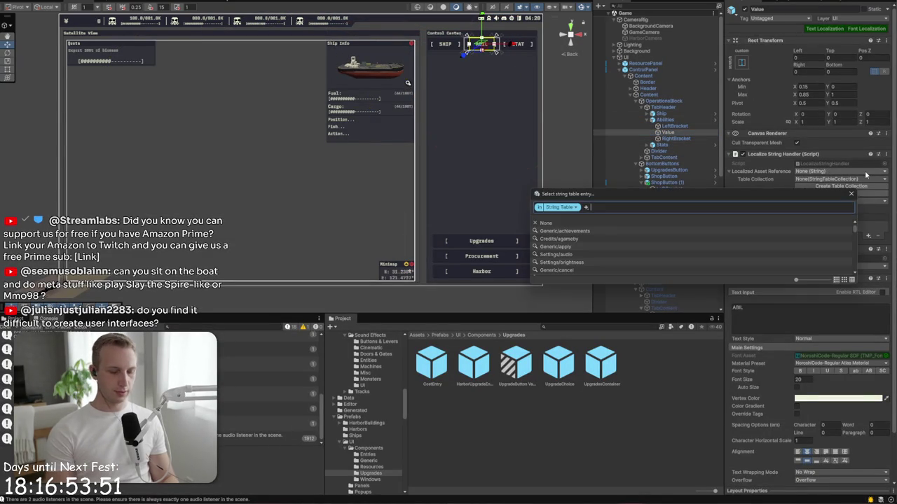
type("OPER")
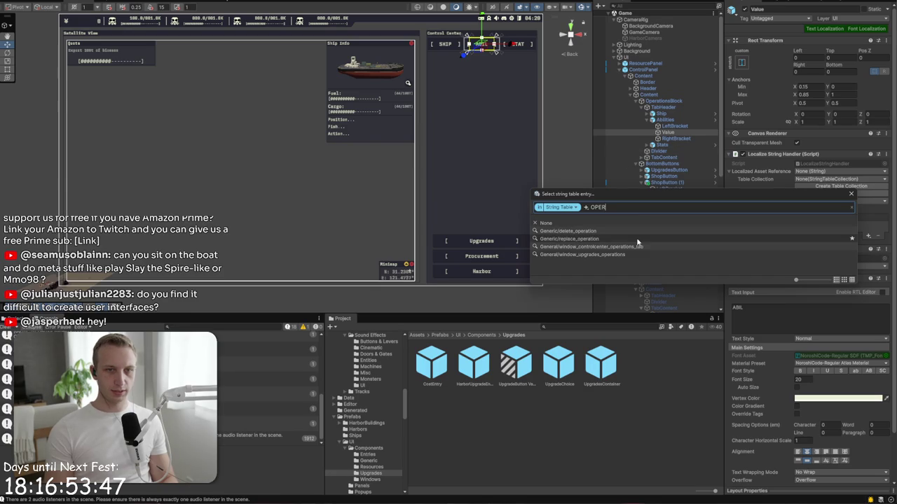
left_click(644, 247)
mouse_move(654, 190)
left_mouse_down()
mouse_move(424, 166)
mouse_move(438, 168)
left_mouse_up()
double_click(405, 224)
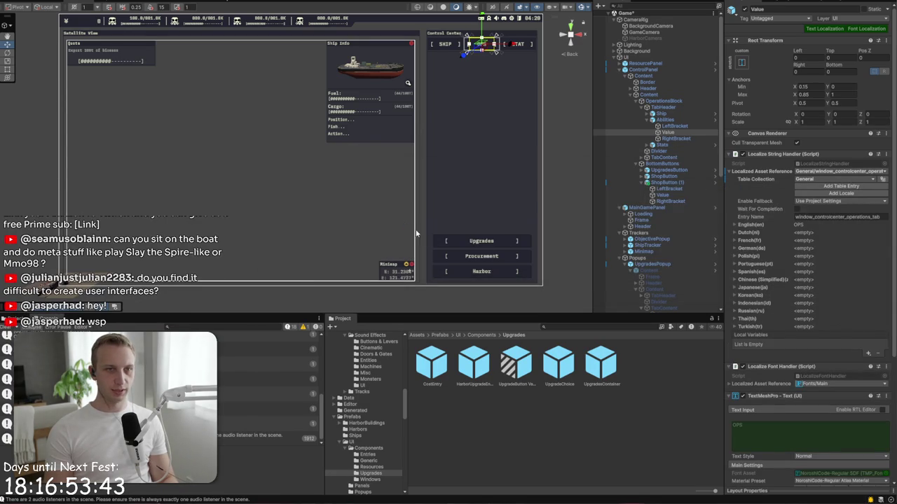
left_click(531, 135)
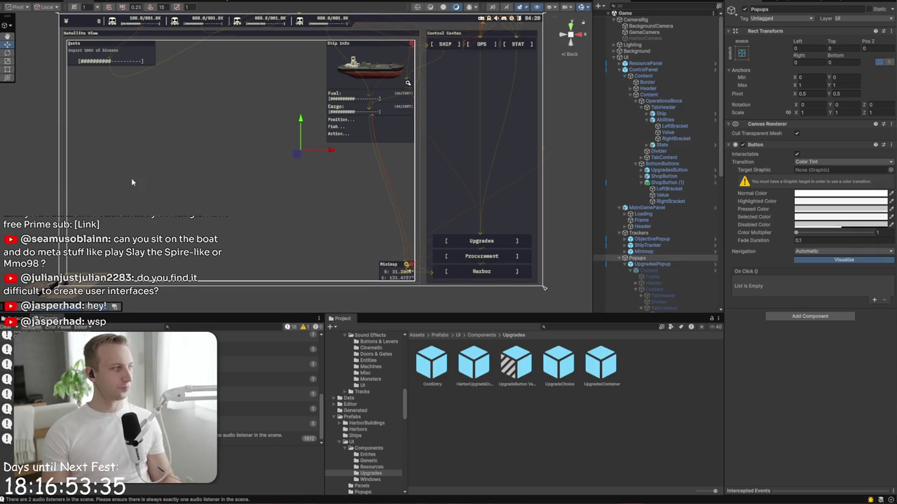
scroll(395, 159, "up", 5)
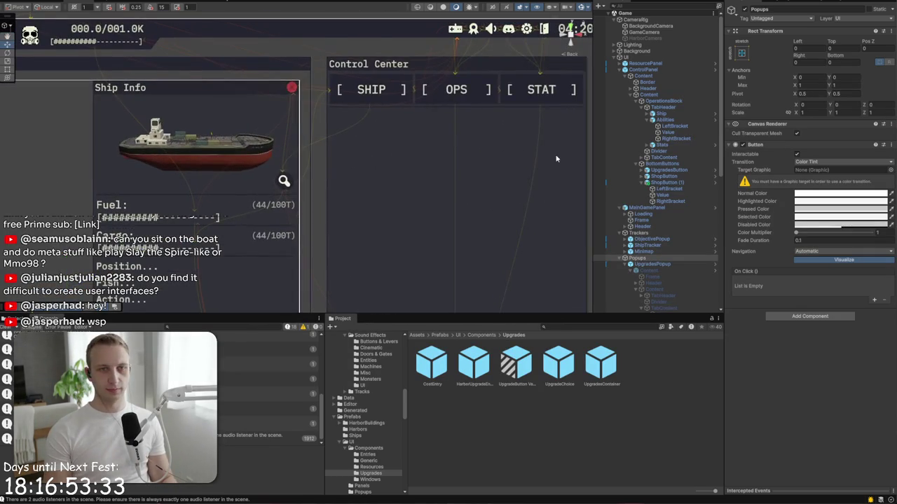
key("alt+Tab")
left_click_drag(503, 202, 228, 204)
key("BackSpace")
key("Delete")
type("A")
left_click(394, 200)
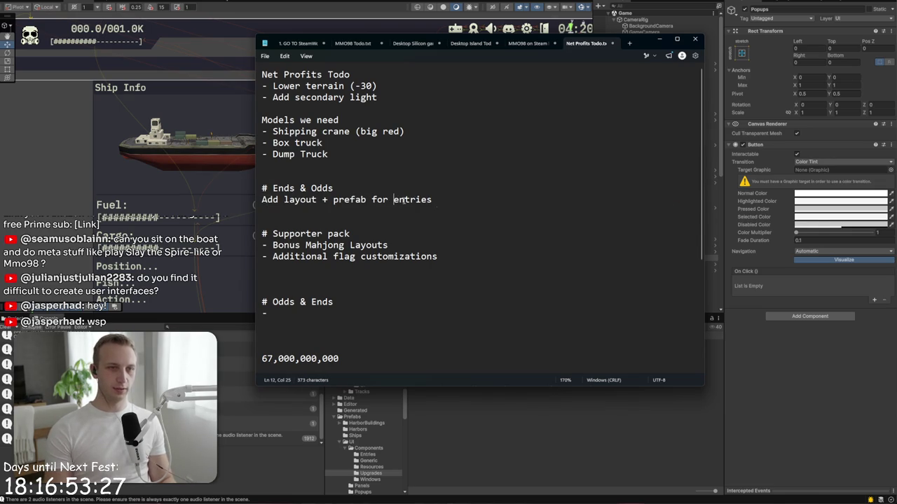
type("log")
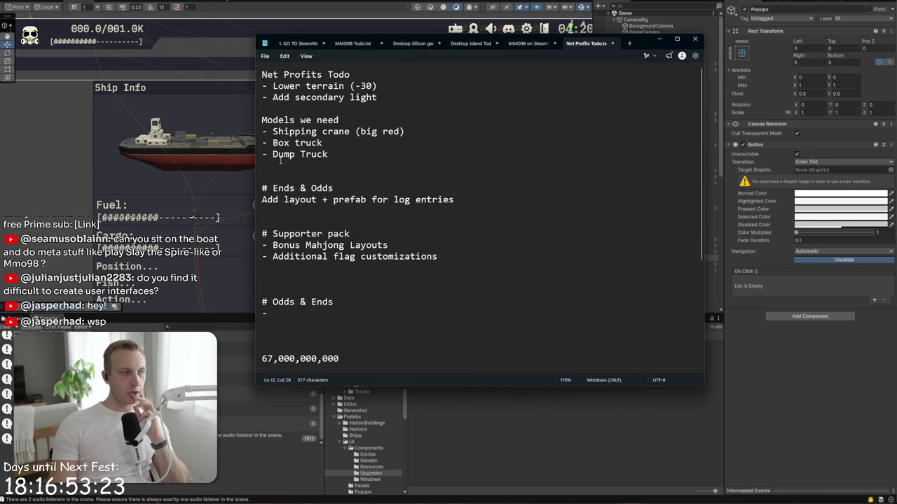
left_click(240, 176)
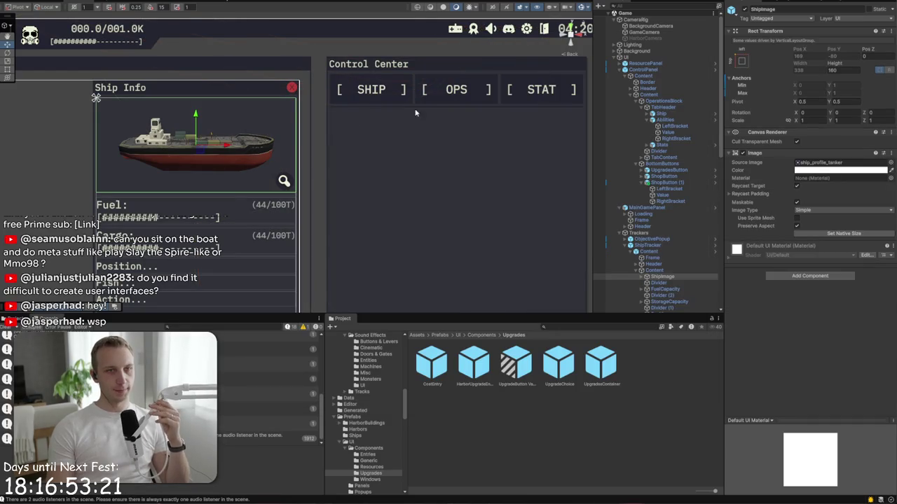
left_click_drag(487, 153, 357, 105)
scroll(350, 116, "down", 2)
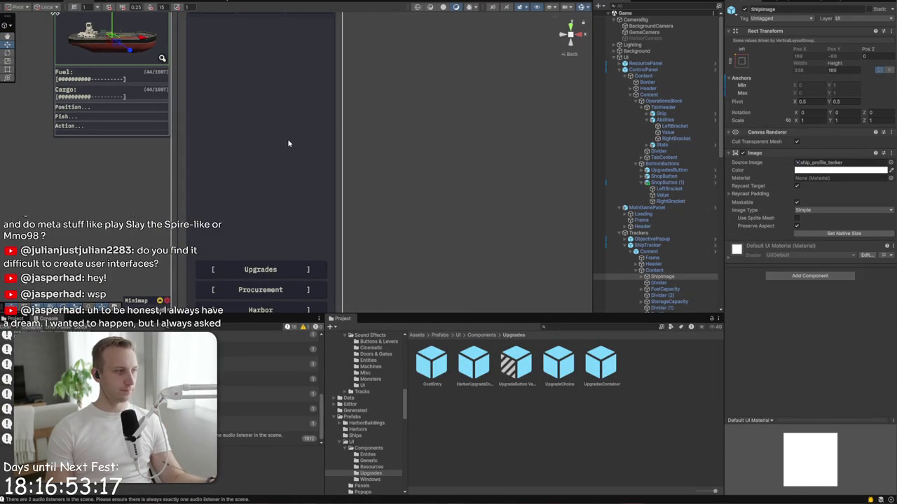
key("alt+Tab")
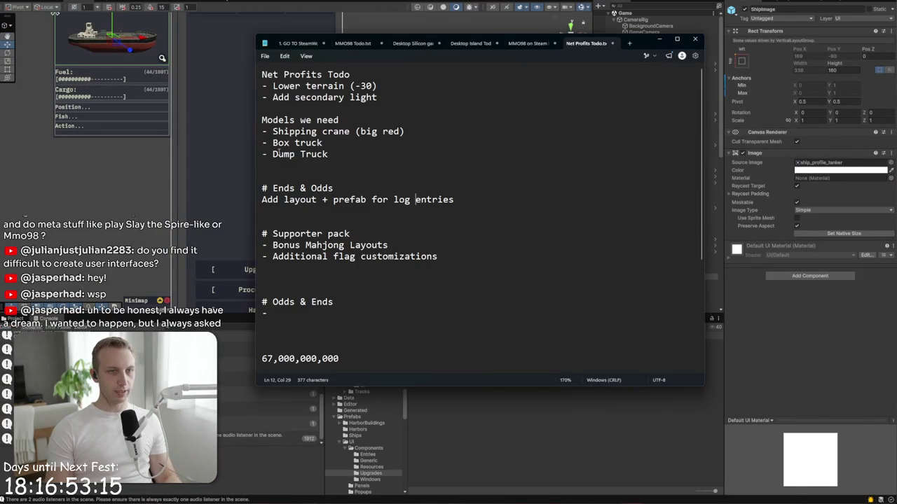
key("ctrl+y")
key("ctrl+y")
key("ctrl+y")
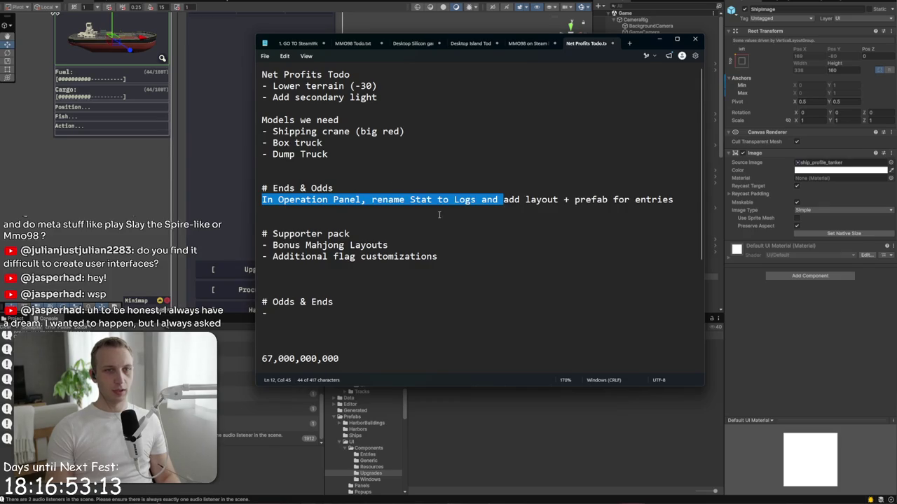
left_click(455, 201)
double_click(455, 200)
left_click(374, 200)
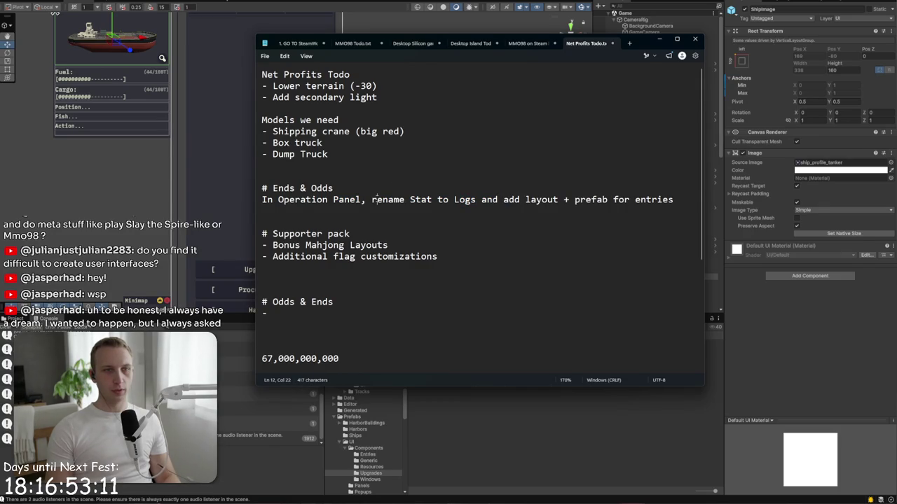
left_click(366, 200)
left_click_drag(366, 200, 409, 200)
key("alt+Tab")
scroll(436, 84, "up", 5)
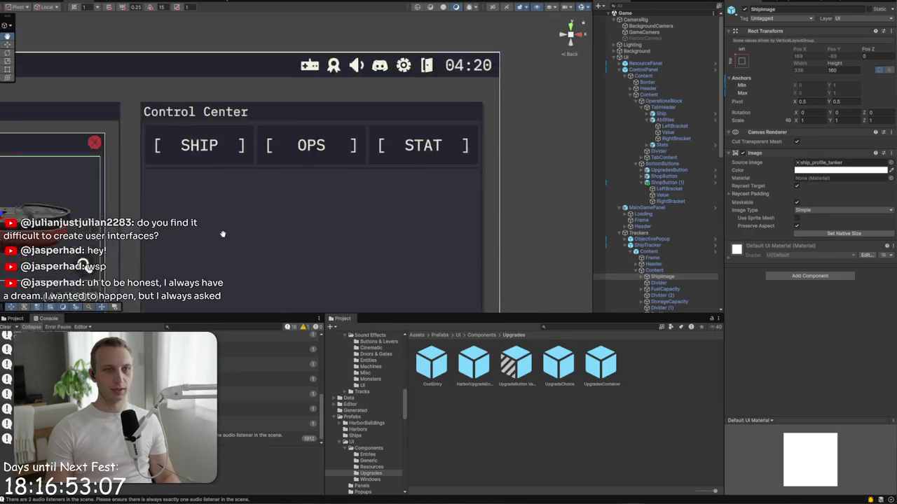
Step: Select the OPS and STAT tab objects, then go back to the Net Profits Todo notes
left_click(301, 179)
left_click(369, 184)
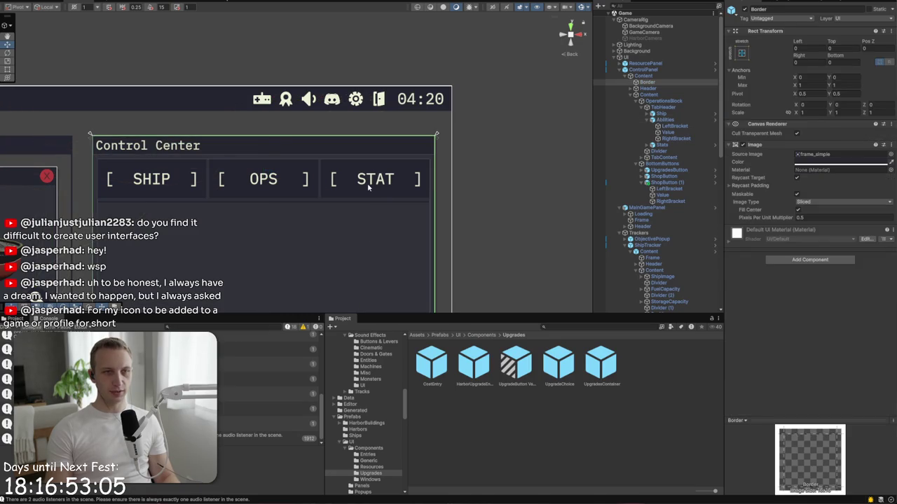
left_click(370, 184)
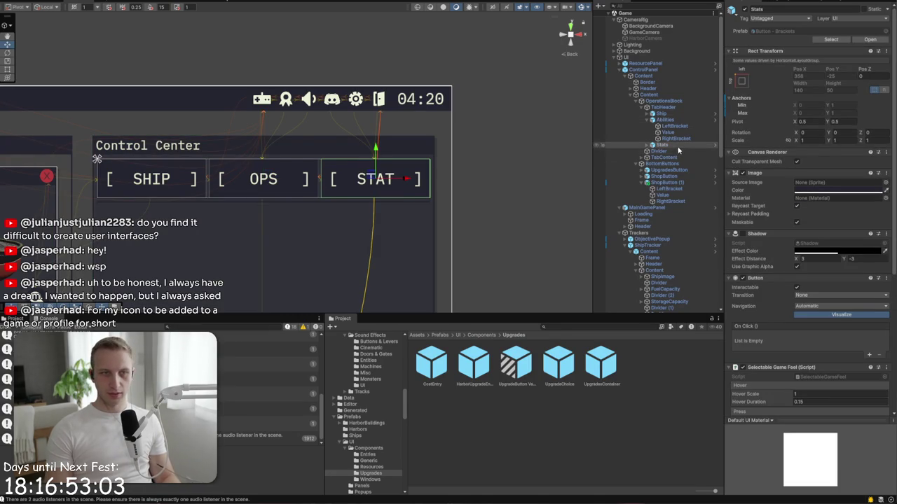
key("alt+Tab")
key("alt+Tab")
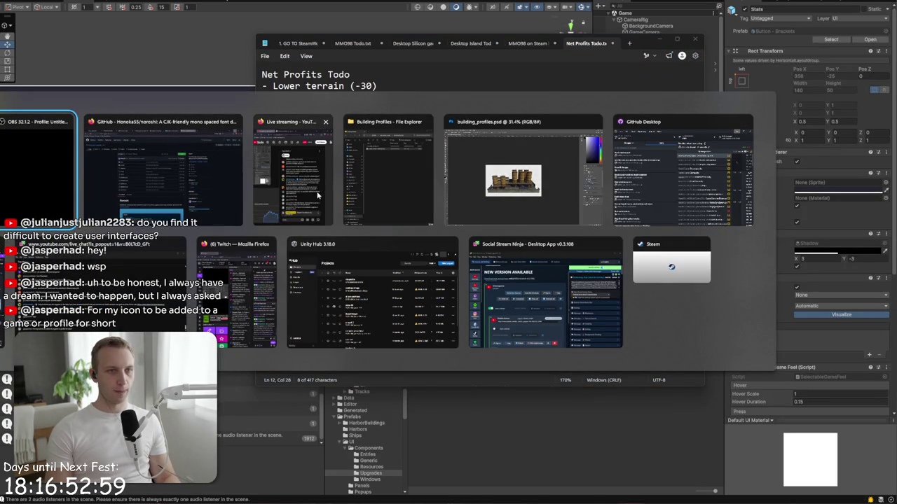
key("Escape")
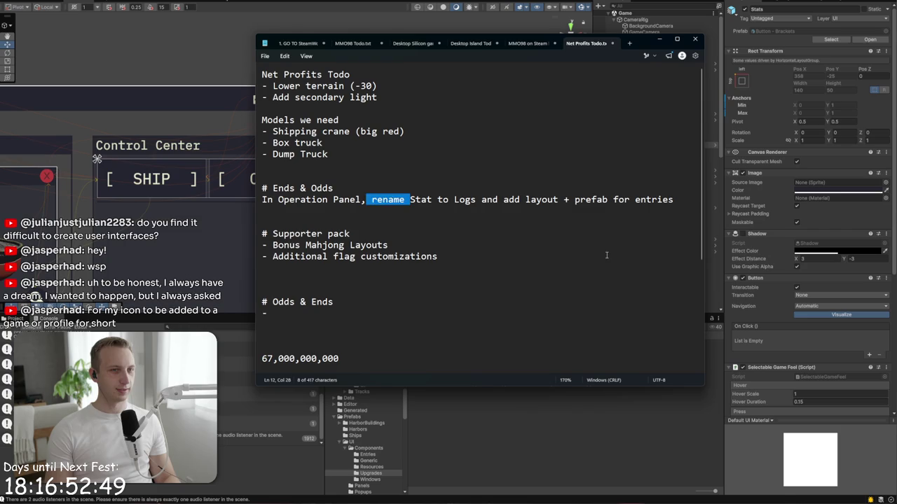
left_click(437, 256)
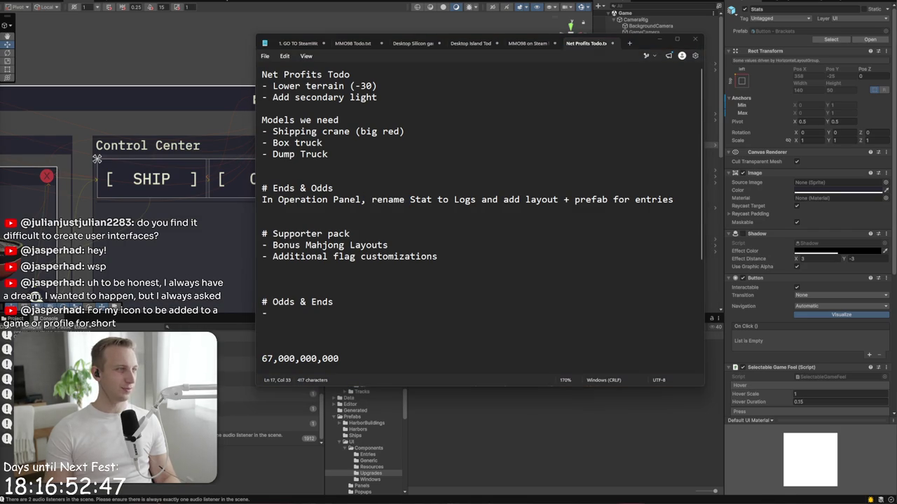
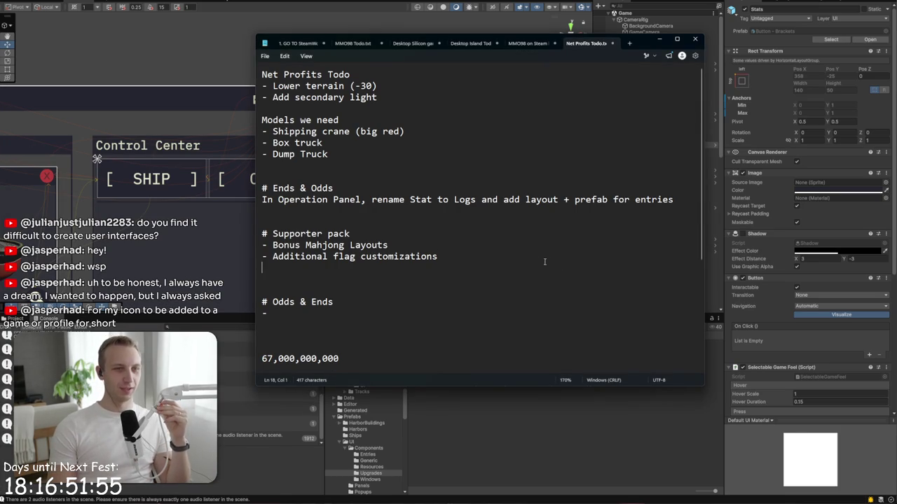
Step: Reread the todo lines about flag customizations and renaming Stat to Logs
triple_click(415, 257)
left_click_drag(415, 242, 393, 233)
left_click(392, 233)
triple_click(353, 199)
left_click(390, 199)
triple_click(389, 200)
left_click_drag(306, 200, 562, 207)
left_click(562, 208)
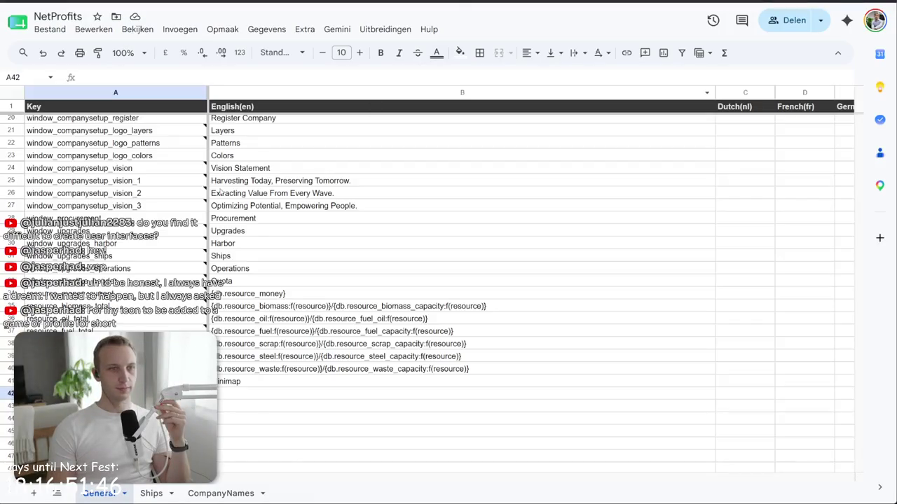
scroll(248, 205, "up", 5)
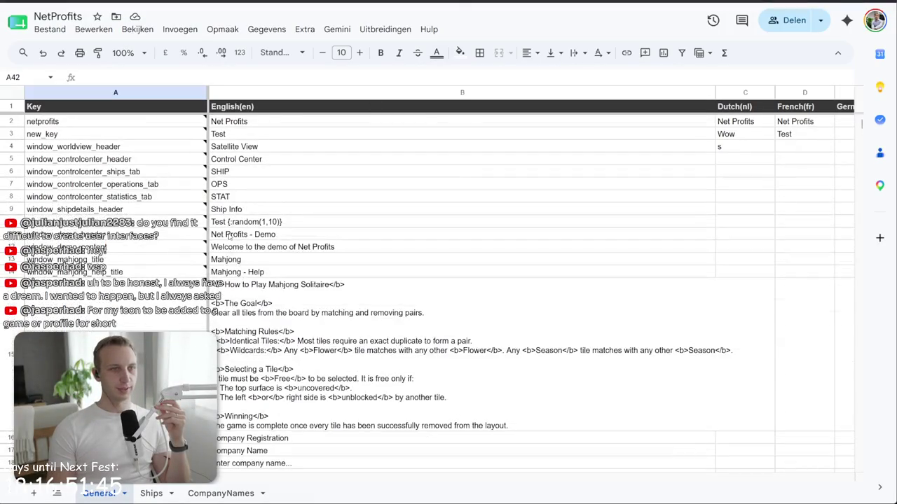
Step: Change cell B8's English statistics-tab text to LOG, then return to Unity
left_click(248, 197)
type("LOGS")
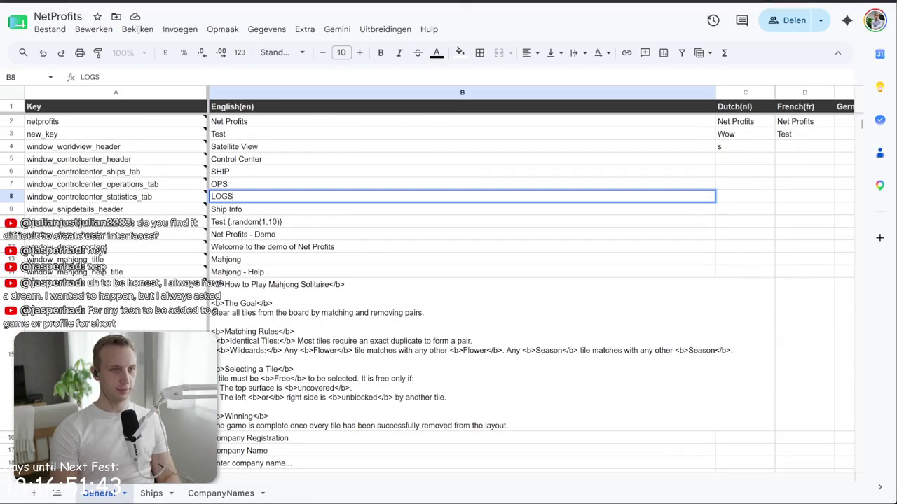
key("BackSpace")
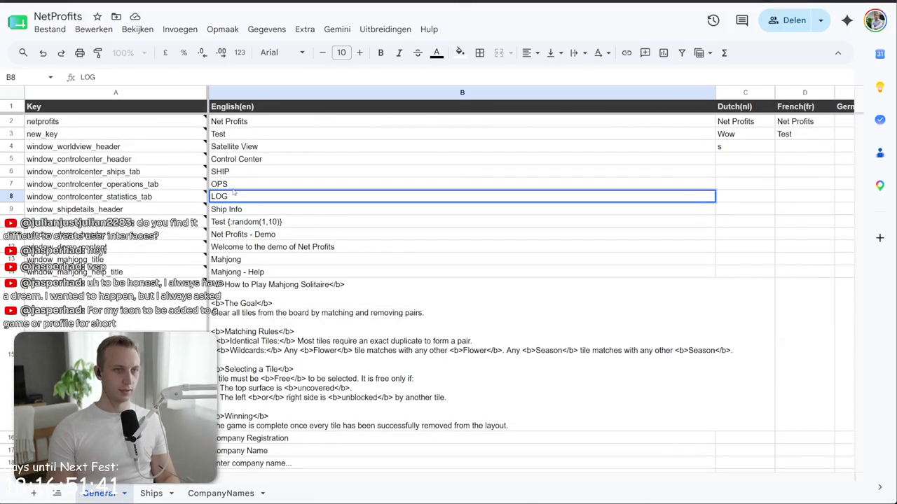
key("alt+Tab")
key("alt+Tab")
key("alt+Tab")
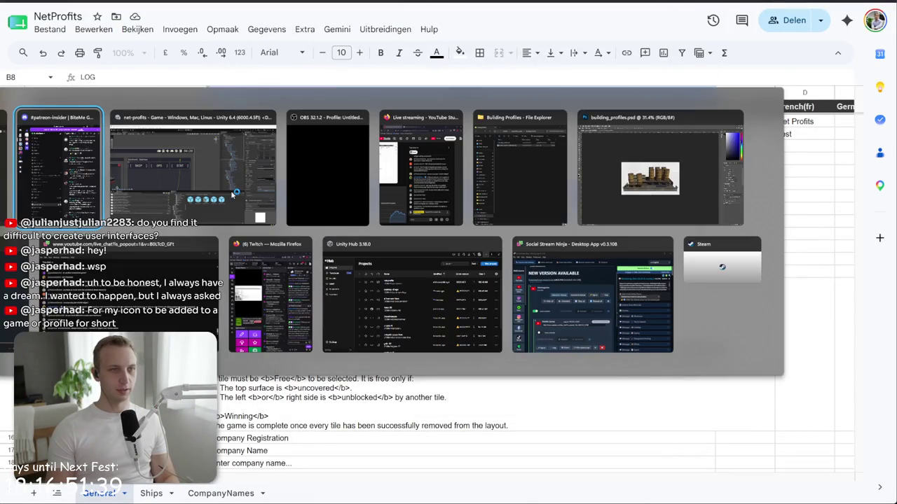
left_click(193, 183)
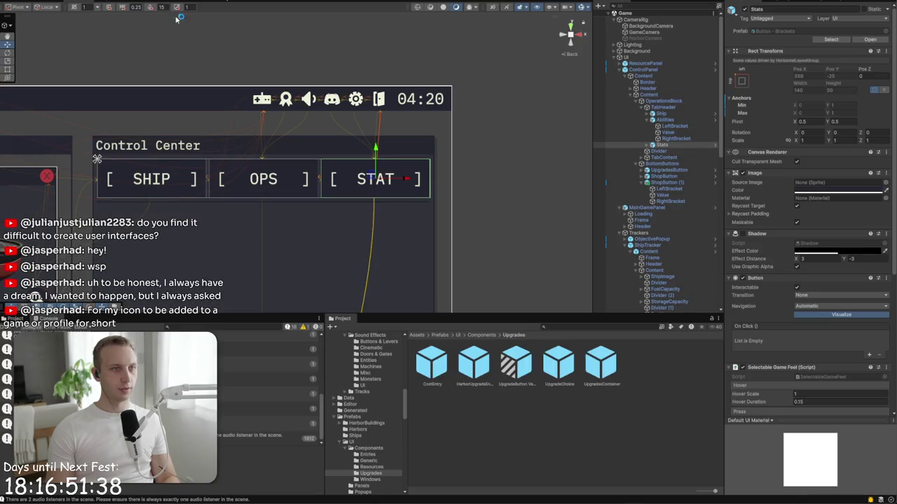
Step: Open the General string table and inspect the English STAT entry
left_click(215, 1)
left_click(42, 102)
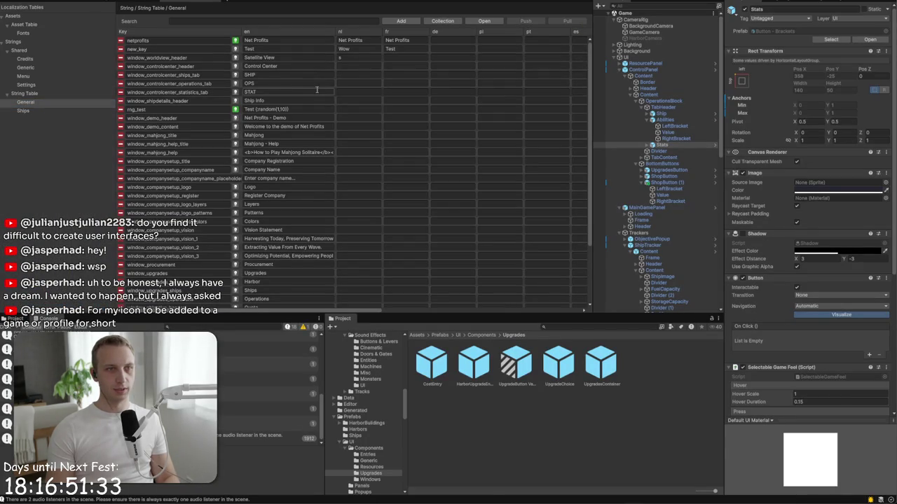
left_click(266, 91)
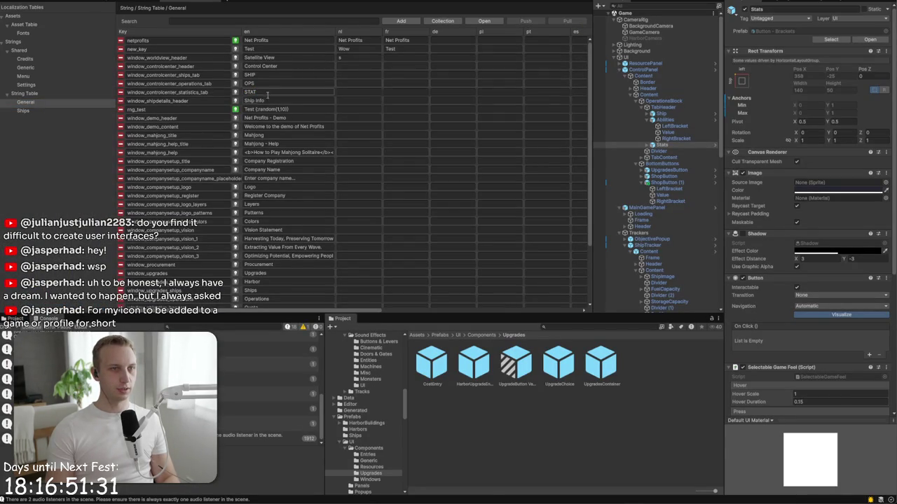
left_click(440, 91)
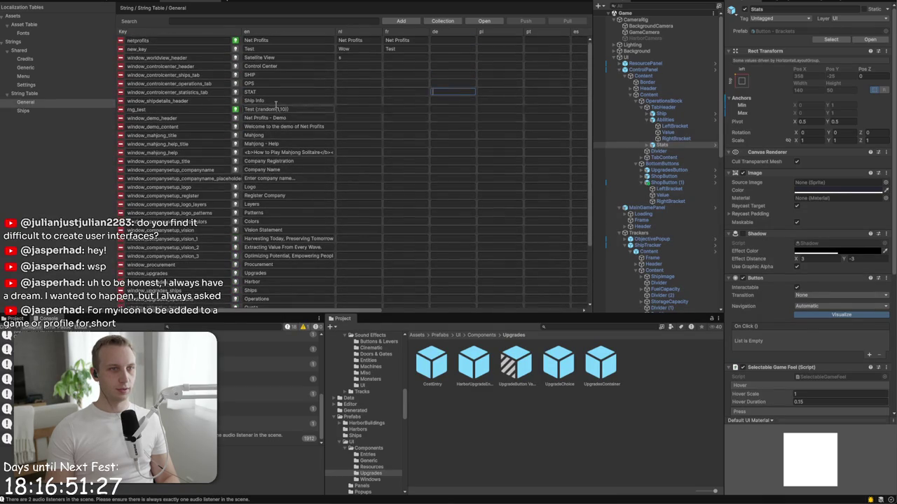
left_click(35, 111)
left_click(66, 102)
left_click(293, 91)
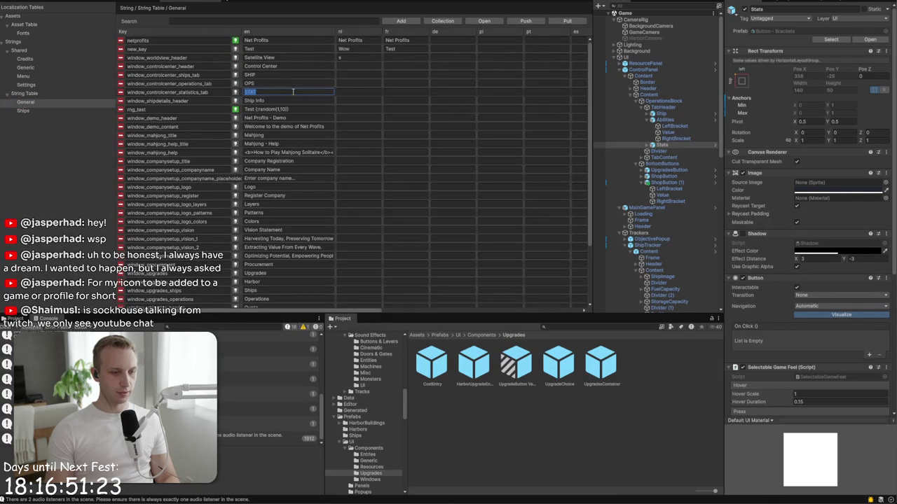
left_click(67, 103)
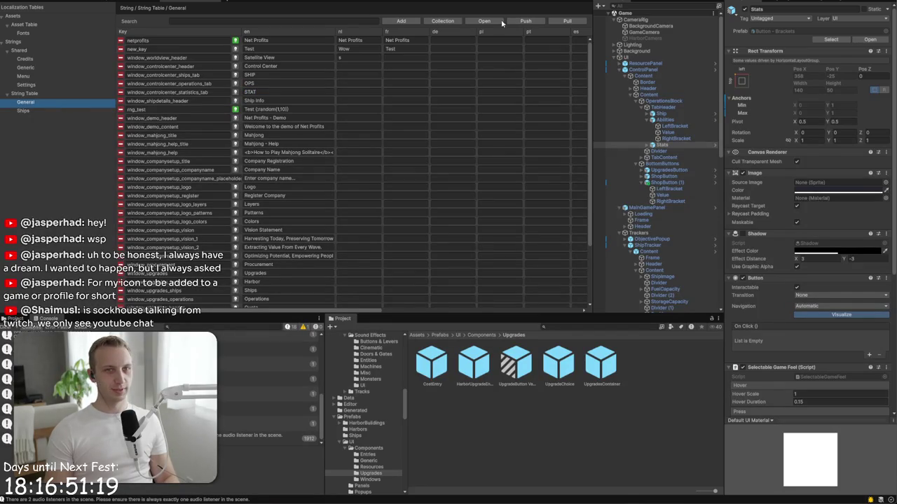
Step: Pull the General table from the spreadsheet and check the tabs in the Game view
left_click(564, 22)
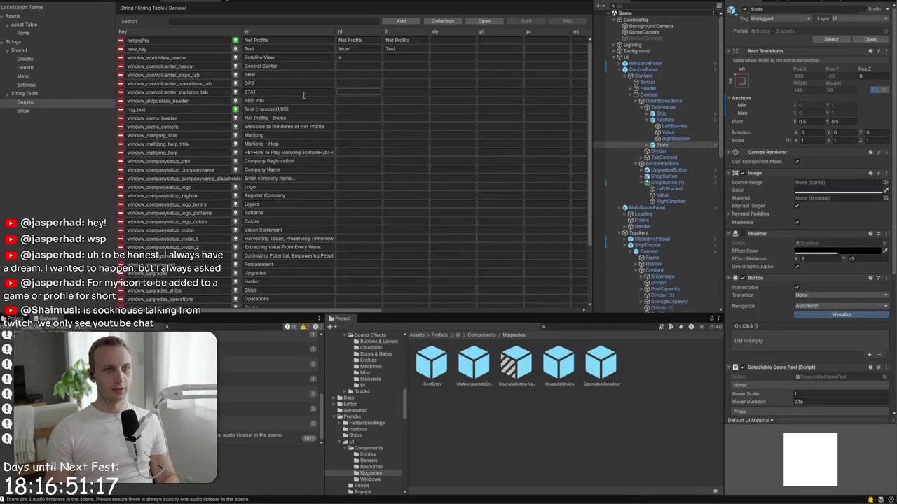
left_click(68, 96)
left_click(67, 102)
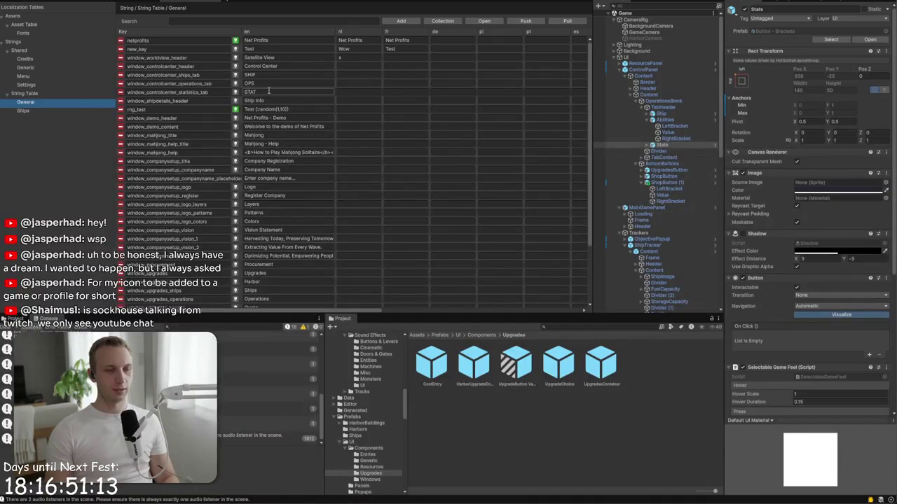
key("alt+Tab")
left_click(279, 221)
key("alt+Tab")
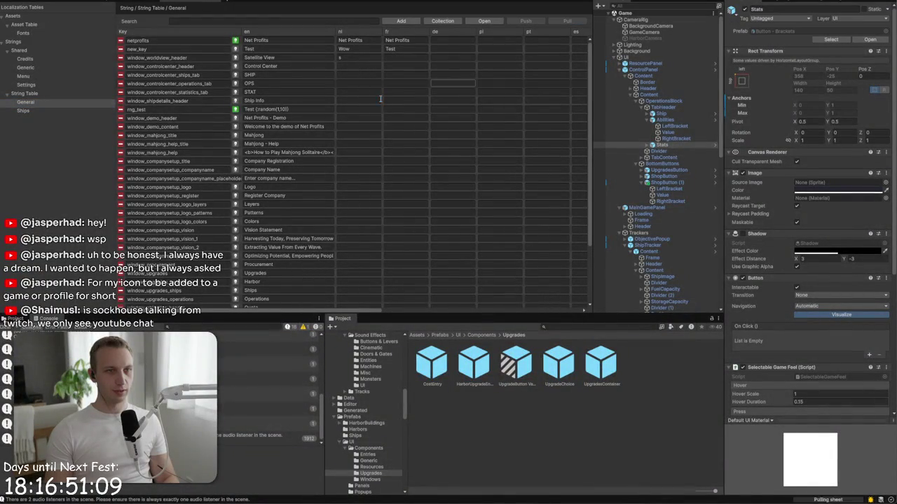
left_click(45, 103)
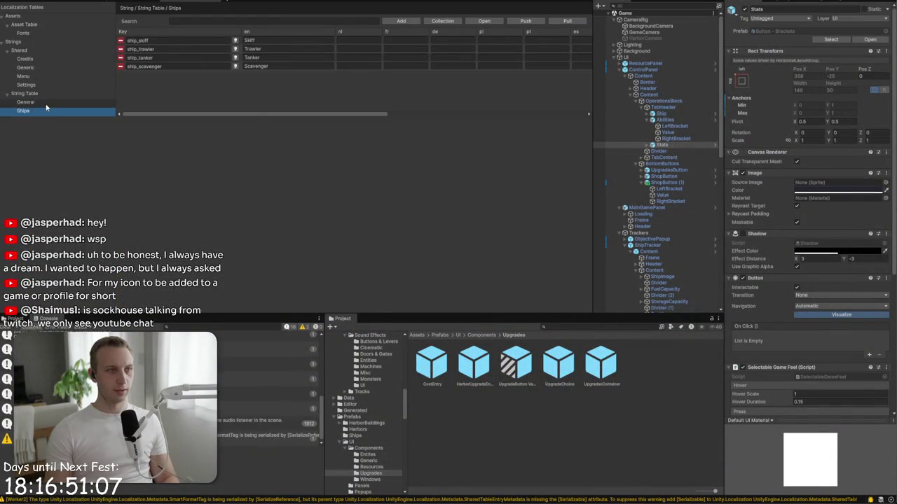
key("alt+Tab")
key("alt+Tab")
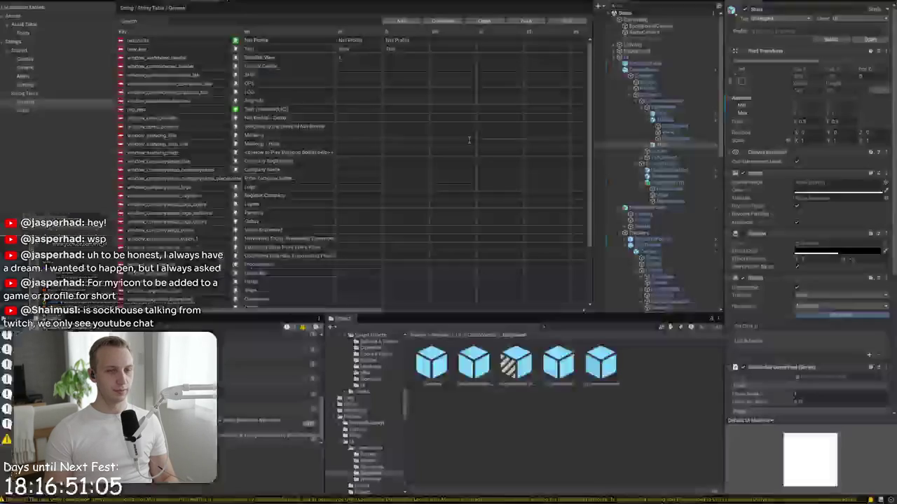
left_click(58, 4)
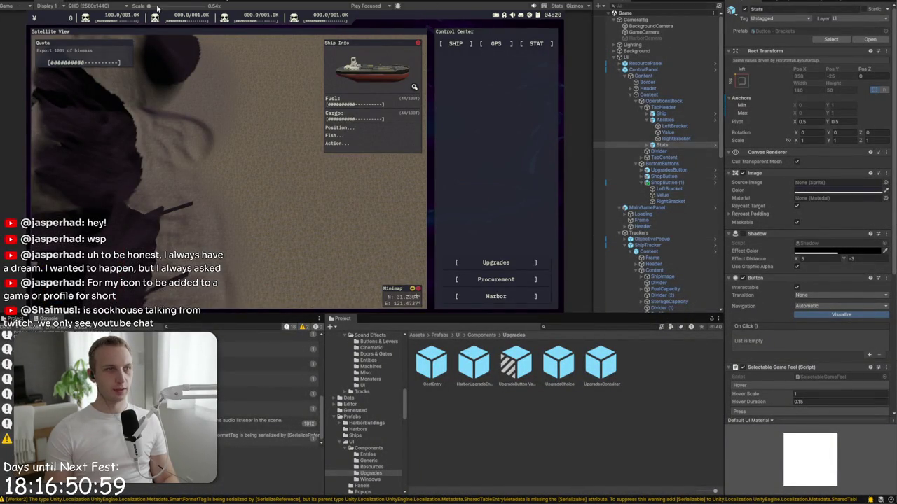
key("ctrl+1")
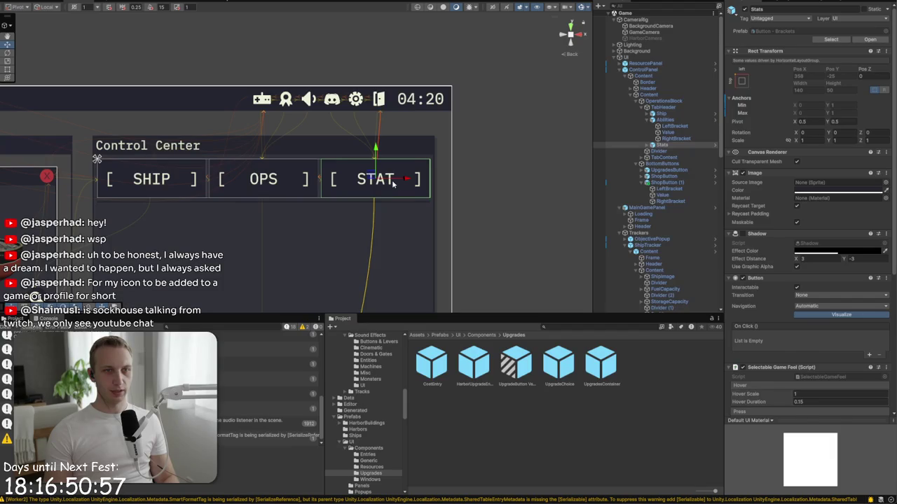
Step: Link the third tab's label to the statistics tab string so it reads LOG
left_click(394, 184)
left_click(806, 321)
type("LOG")
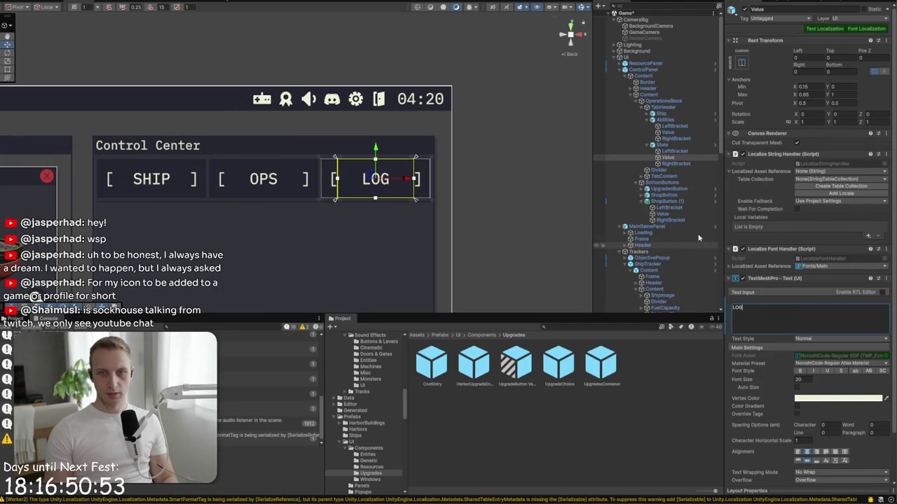
left_click(834, 172)
key("alt+Tab")
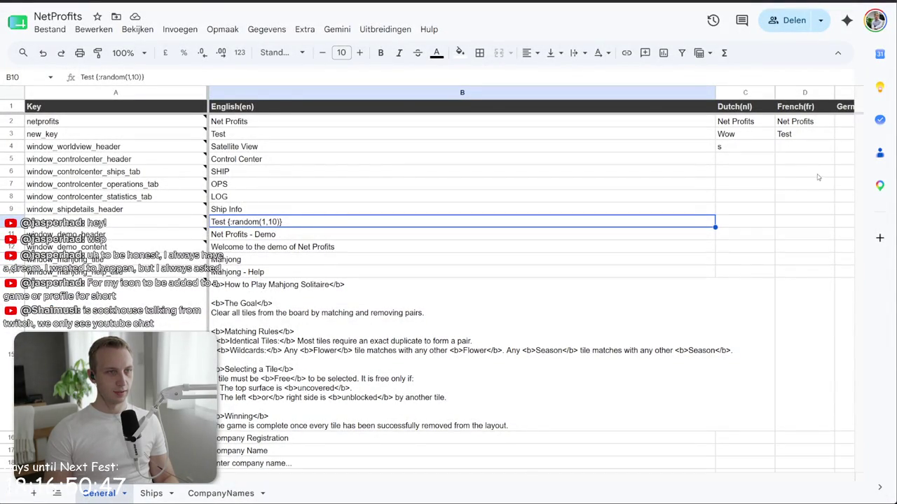
key("alt+Tab")
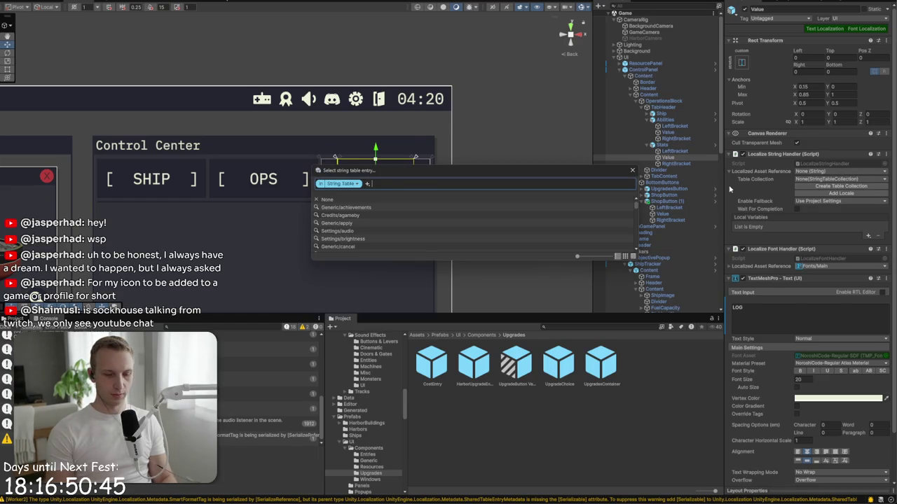
type("log")
left_click(408, 188)
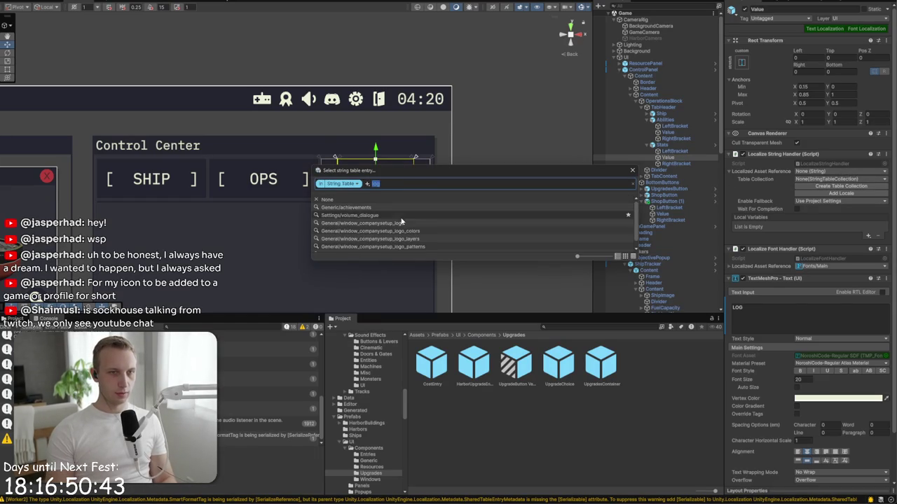
scroll(401, 225, "down", 1)
left_click(413, 249)
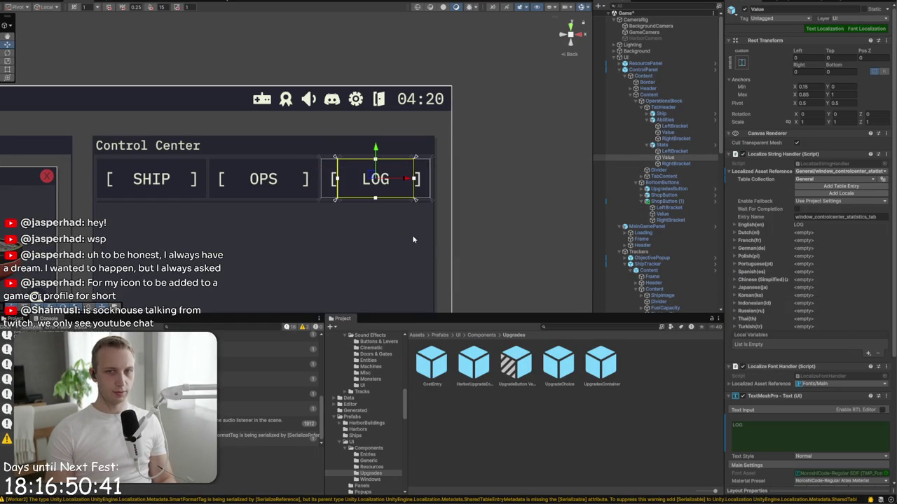
Step: Link the SHIP tab's text to General/window_controlcenter_ships_tab
left_click(132, 186)
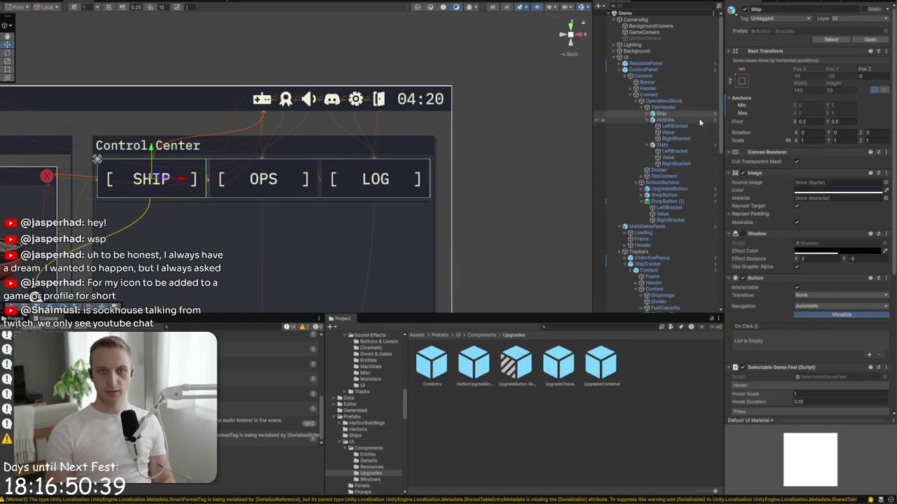
left_click(646, 113)
left_click(663, 126)
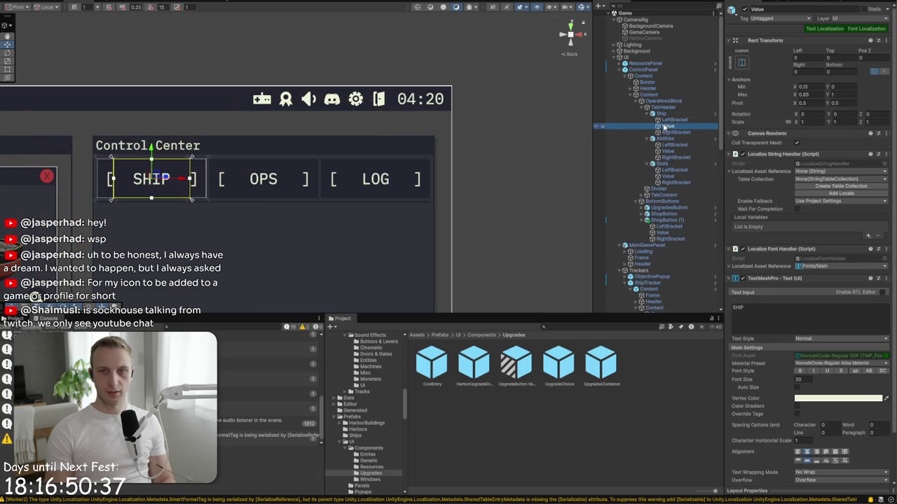
left_click(831, 174)
type("SHIP")
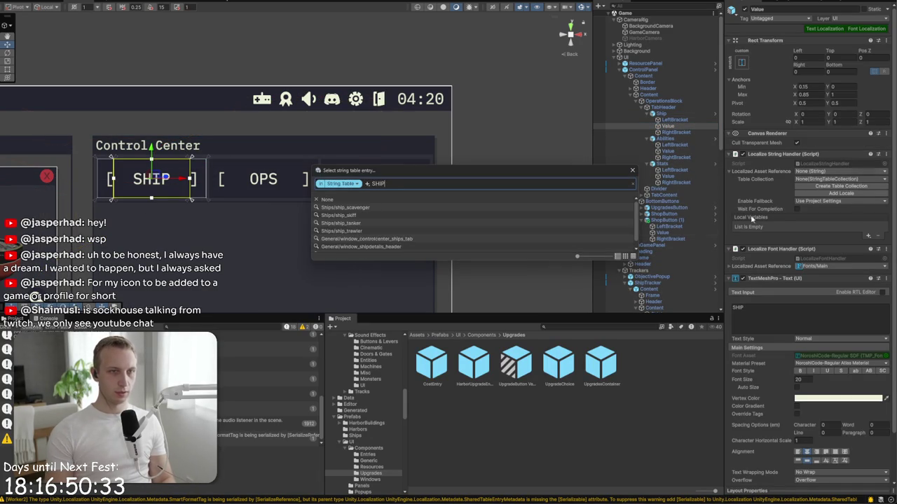
scroll(441, 239, "down", 1)
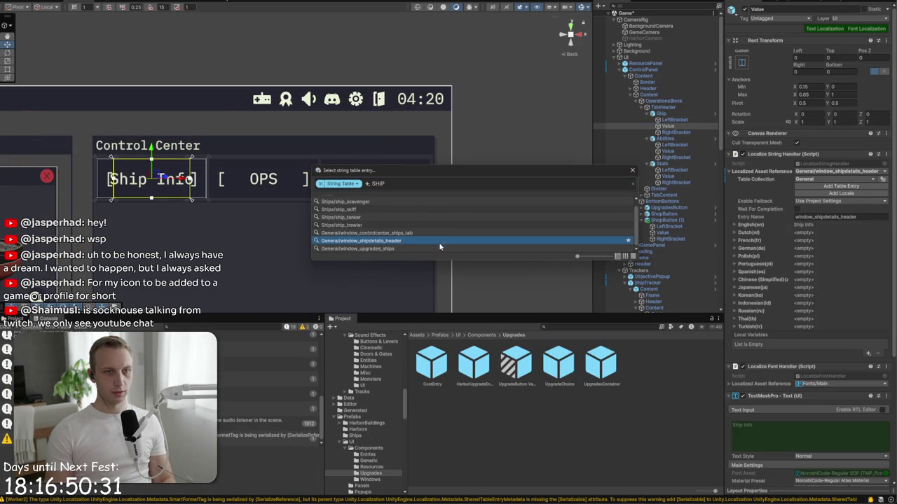
left_click(439, 232)
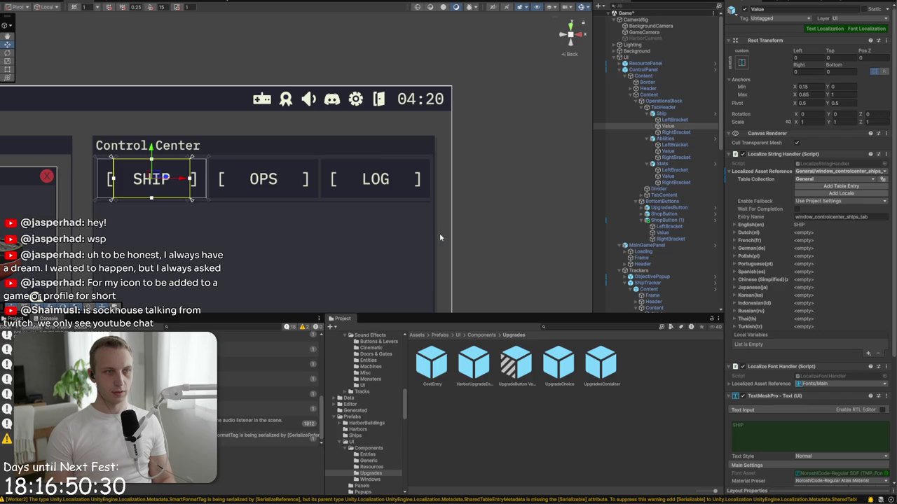
left_click(509, 206)
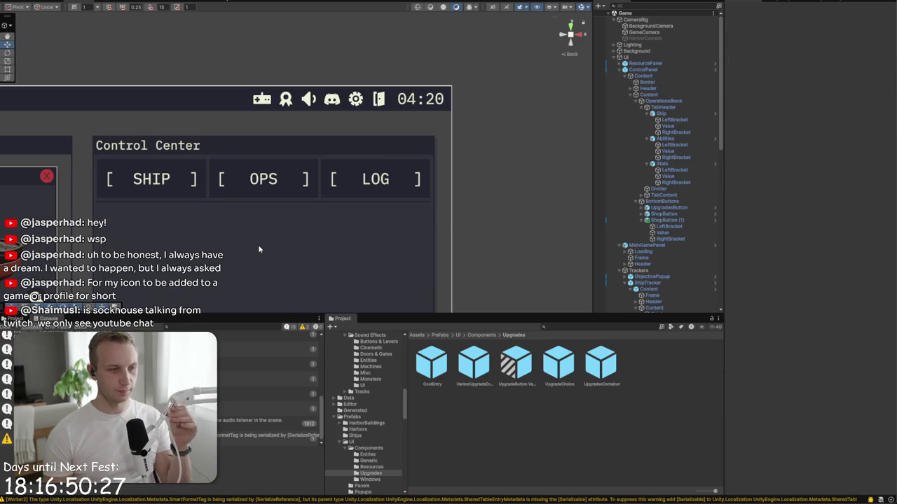
key("alt+Tab")
key("alt+Tab")
key("alt+Tab")
left_click(457, 200)
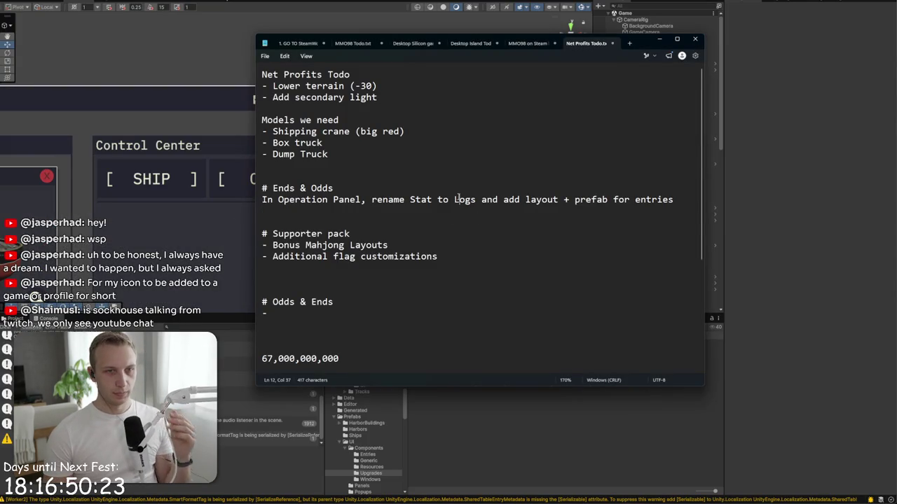
left_click(124, 113)
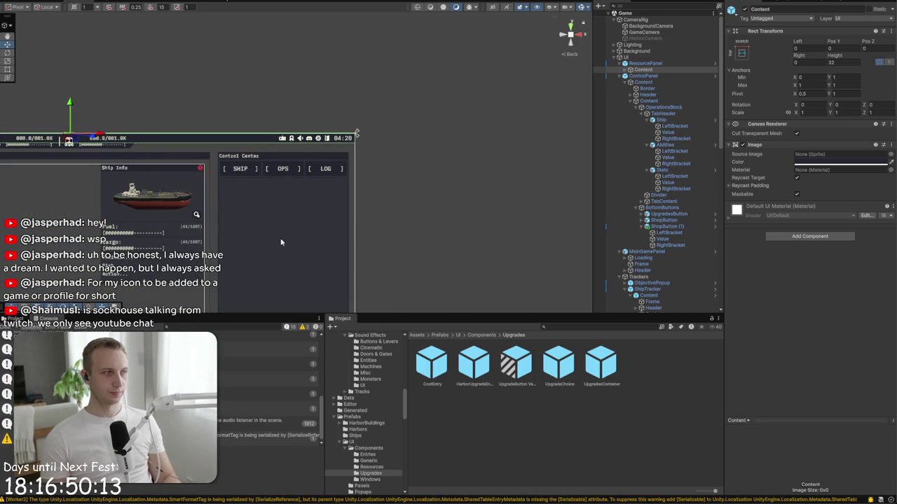
Step: Apply all of ControlPanel's prefab overrides
left_click_drag(280, 241, 248, 143)
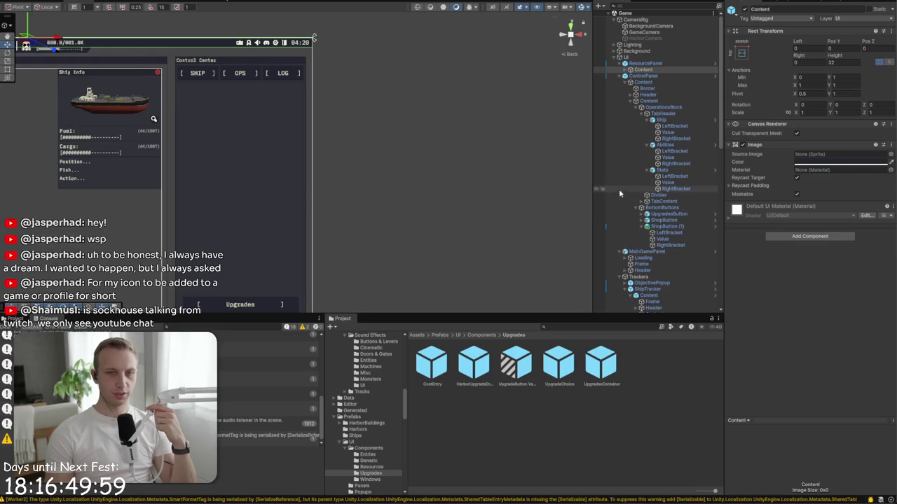
left_click(646, 227)
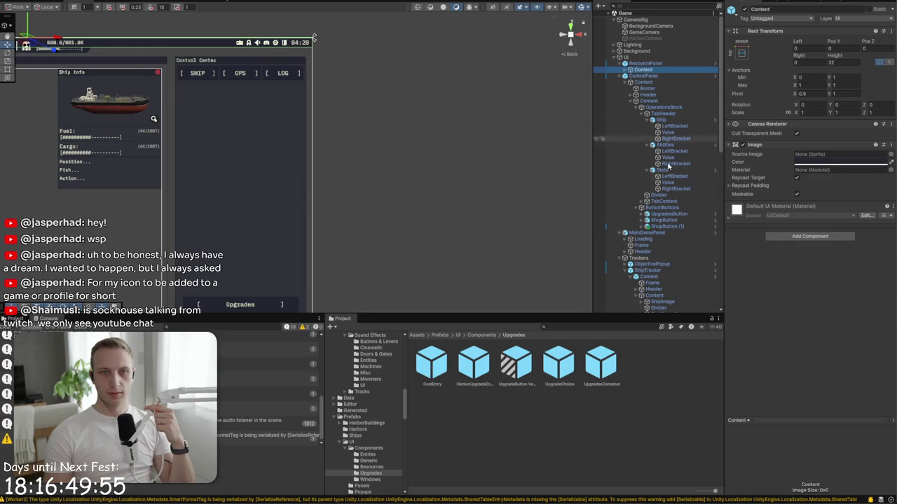
left_click(677, 208)
left_click(657, 76)
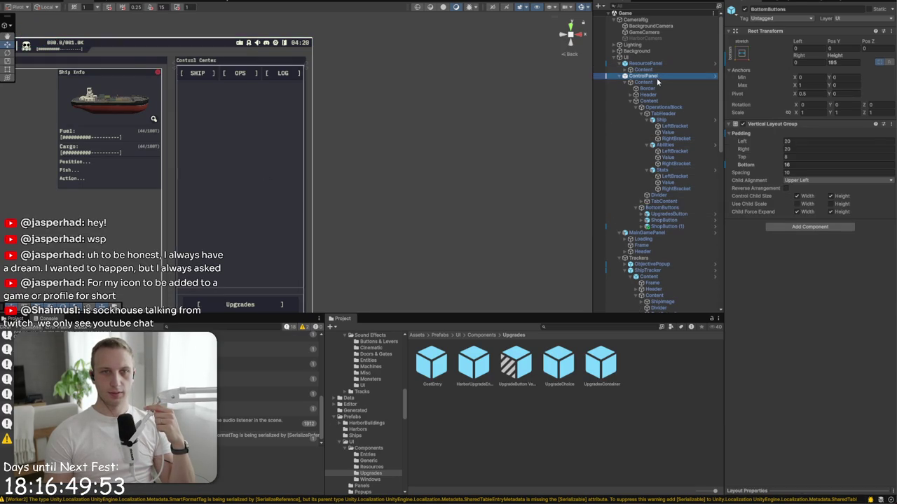
left_click(773, 39)
left_click(843, 250)
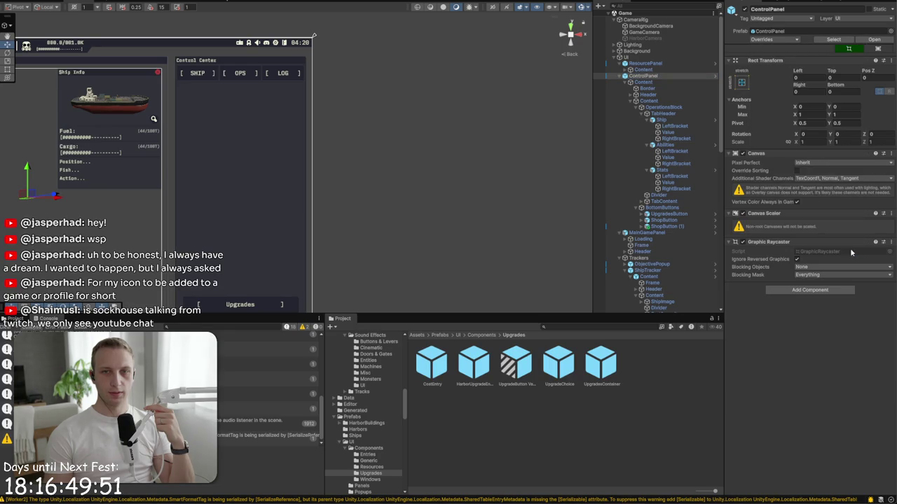
Step: Collapse the ControlPanel, ResourcePanel, MainGamePanel, Trackers and Popups branches in the Hierarchy
left_click(619, 75)
left_click(617, 59)
left_click(619, 63)
left_click(619, 76)
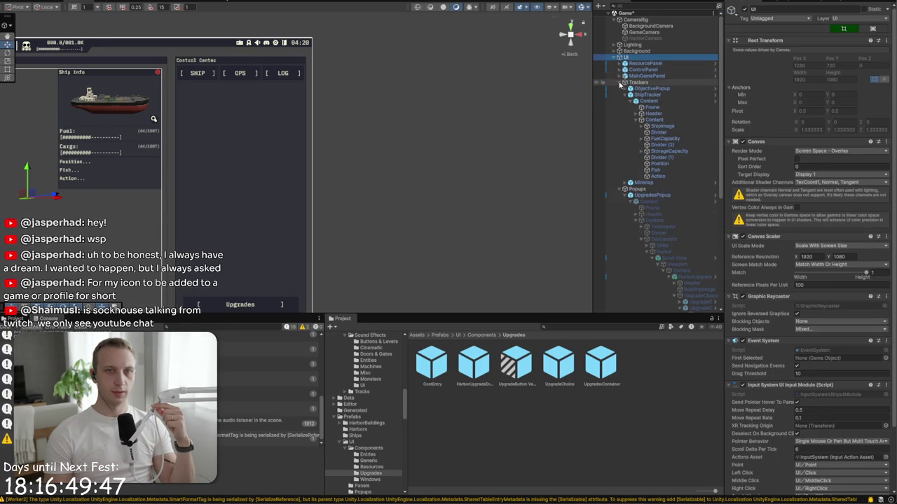
left_click(619, 82)
left_click(619, 88)
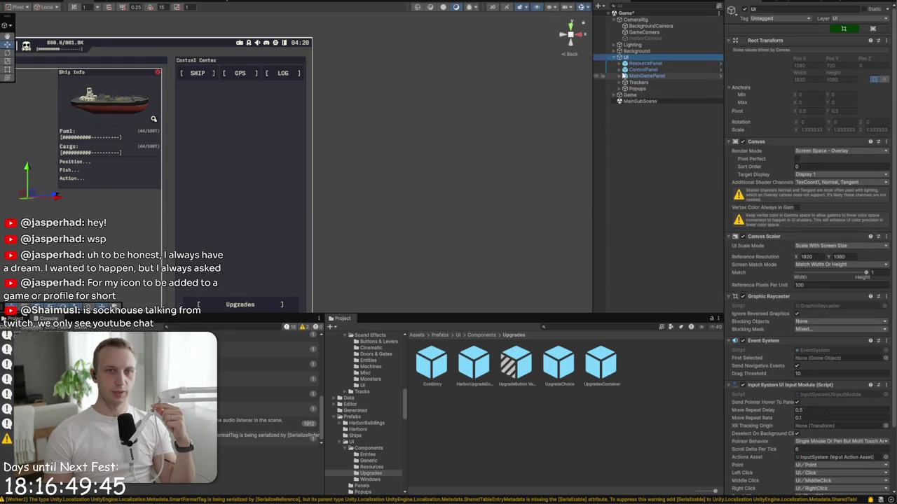
left_click(251, 94)
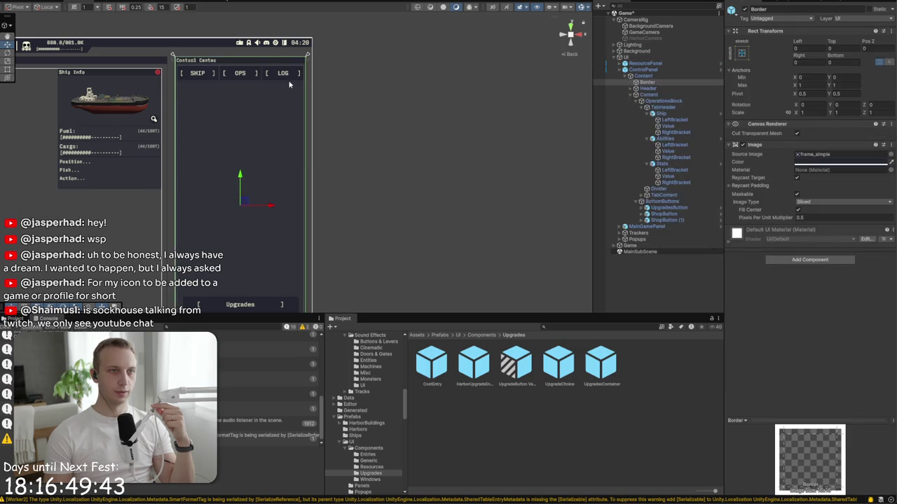
Step: Expand TabContent and select the StatsTab container, comparing it with ShipsTab
left_click(641, 195)
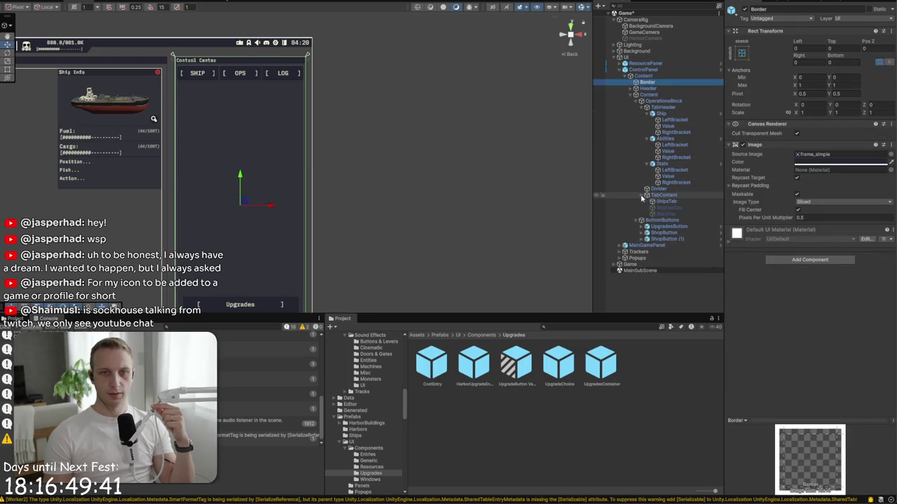
left_click(656, 208)
left_click(664, 214)
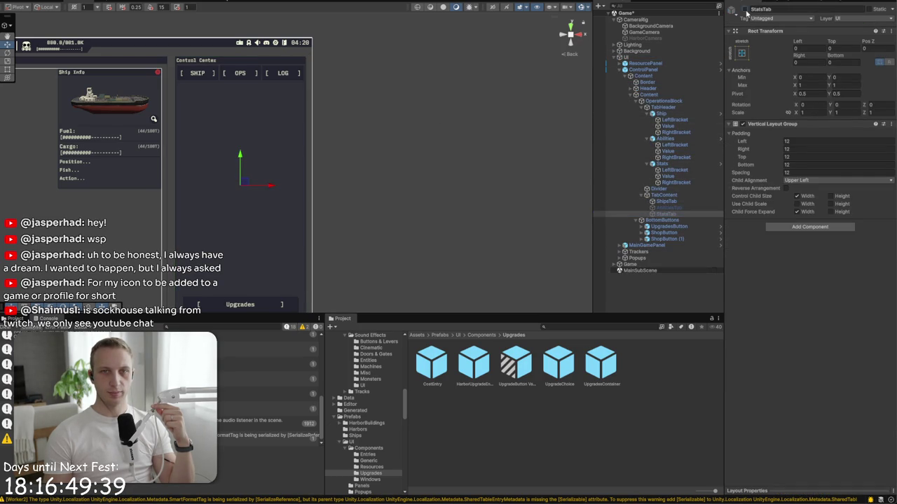
left_click(666, 201)
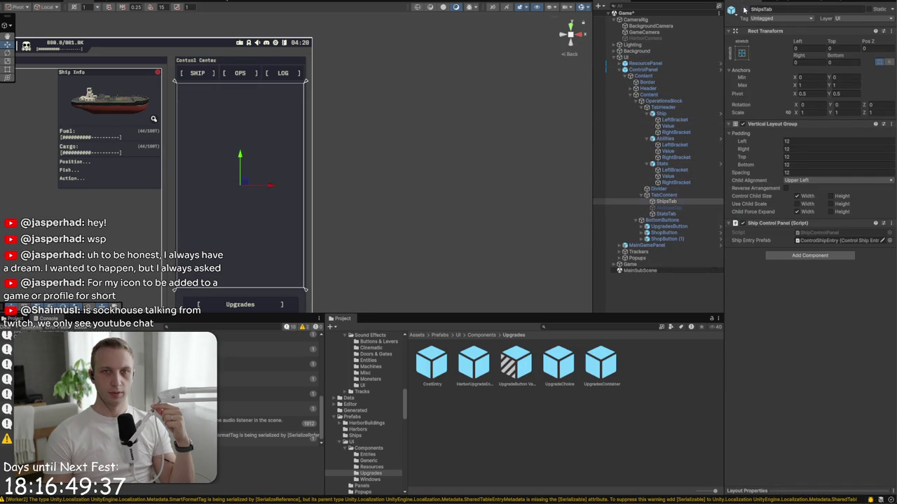
left_click(664, 208)
left_click(665, 214)
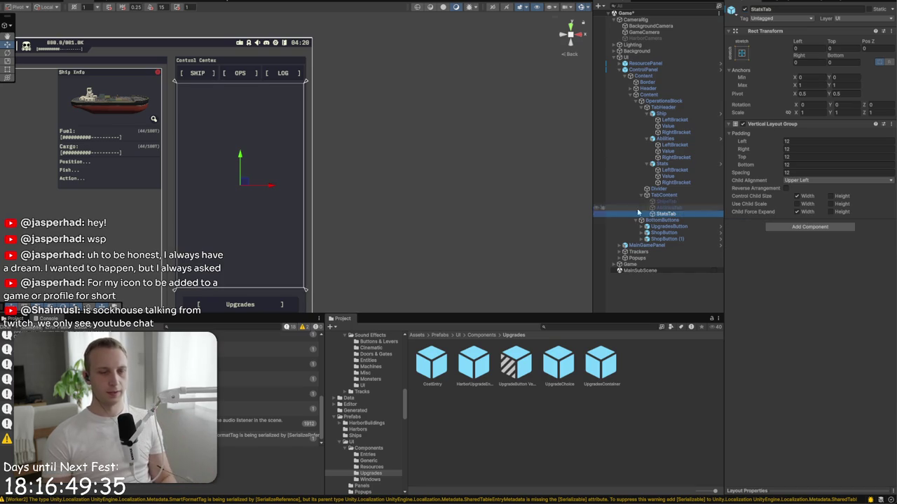
scroll(344, 133, "up", 2)
scroll(344, 133, "down", 2)
scroll(327, 124, "up", 2)
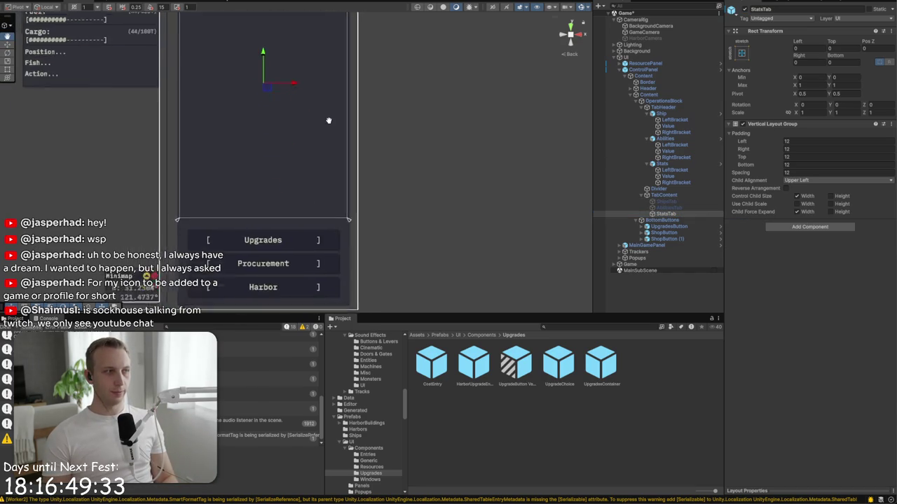
scroll(327, 124, "down", 5)
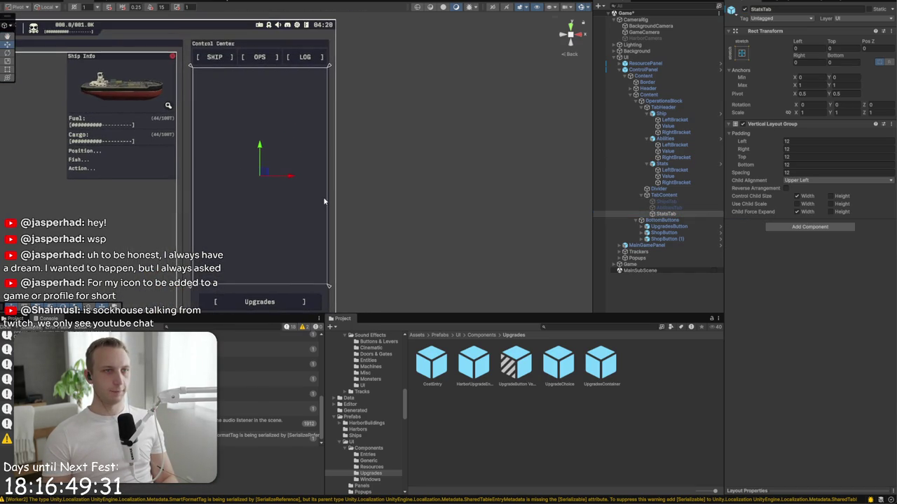
Step: Create a white Image inside StatsTab with height 180
key("ctrl+p")
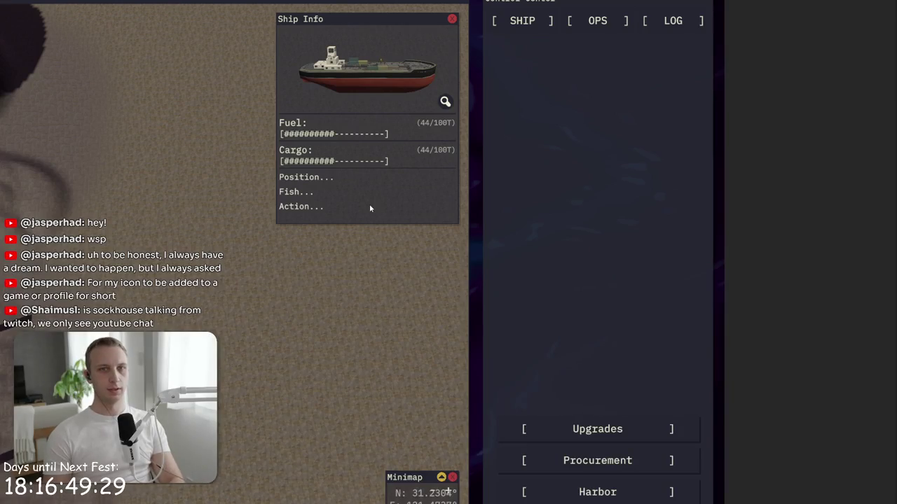
key("ctrl+p")
right_click(685, 214)
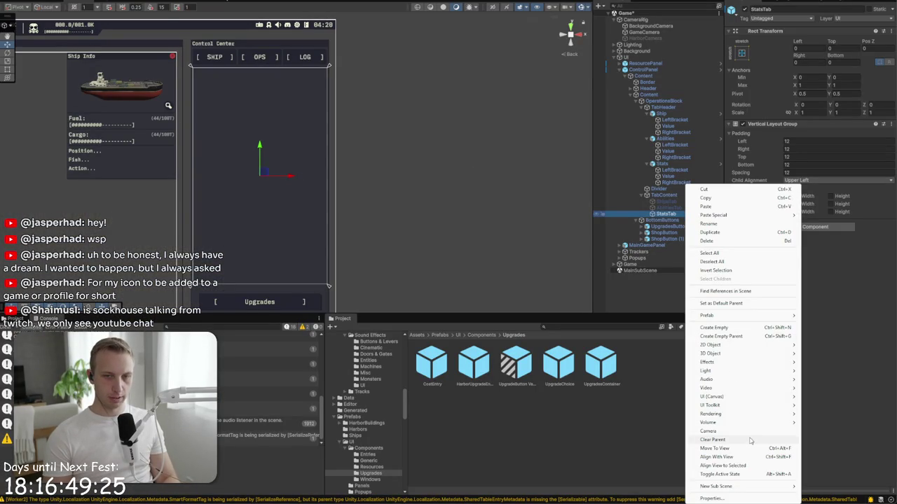
mouse_move(722, 388)
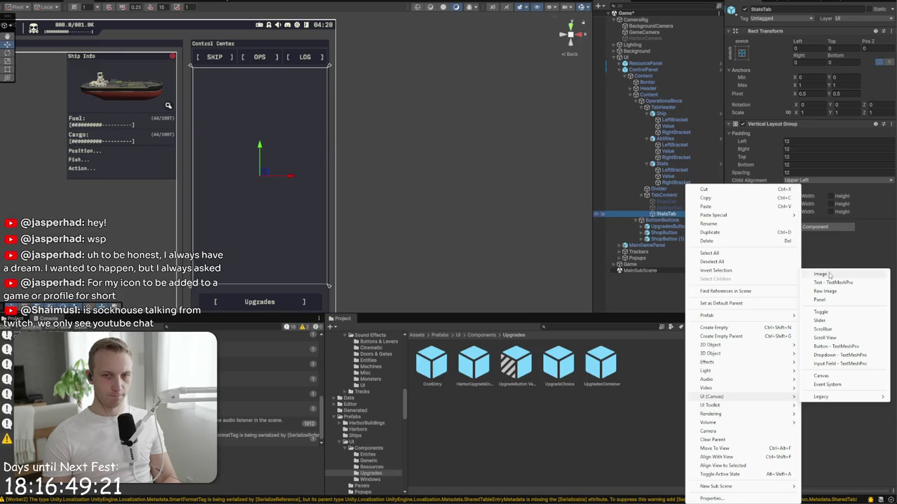
left_click(828, 274)
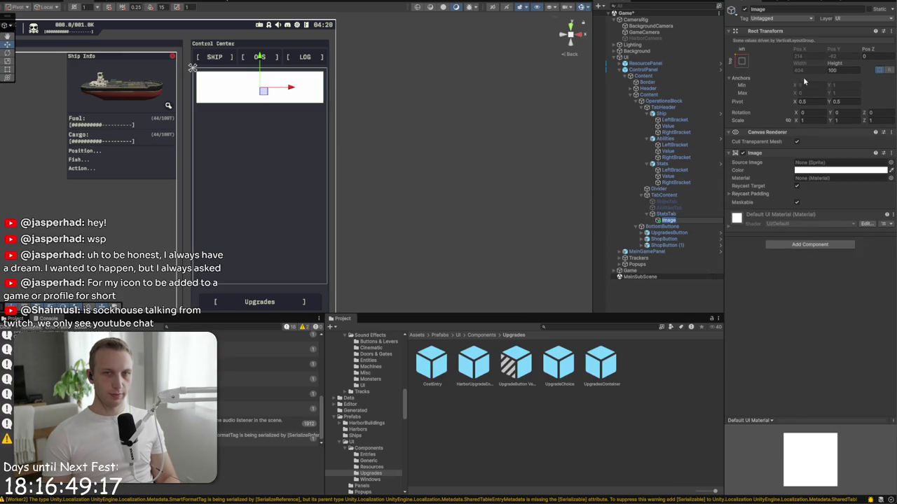
left_click(852, 70)
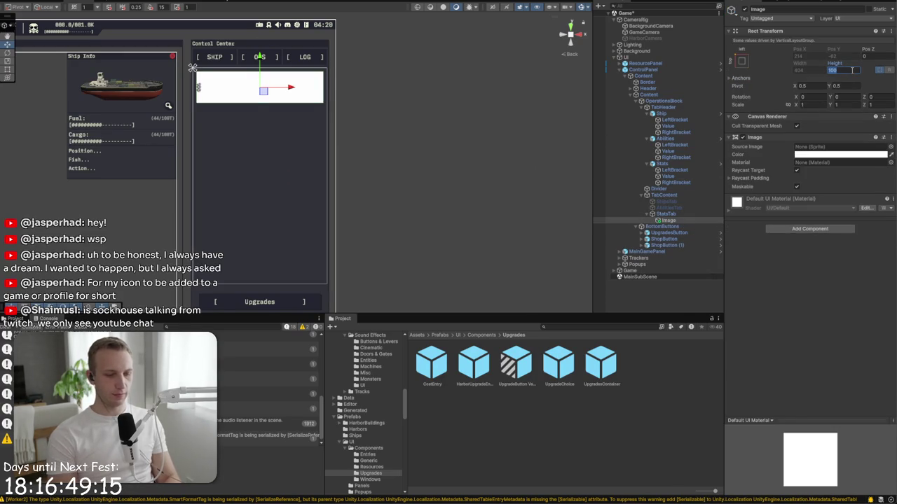
type("160")
key("BackSpace")
key("BackSpace")
type("80")
Step: Duplicate the Image into a second panel and preview both in the running game
left_click(669, 220)
key("ctrl+d")
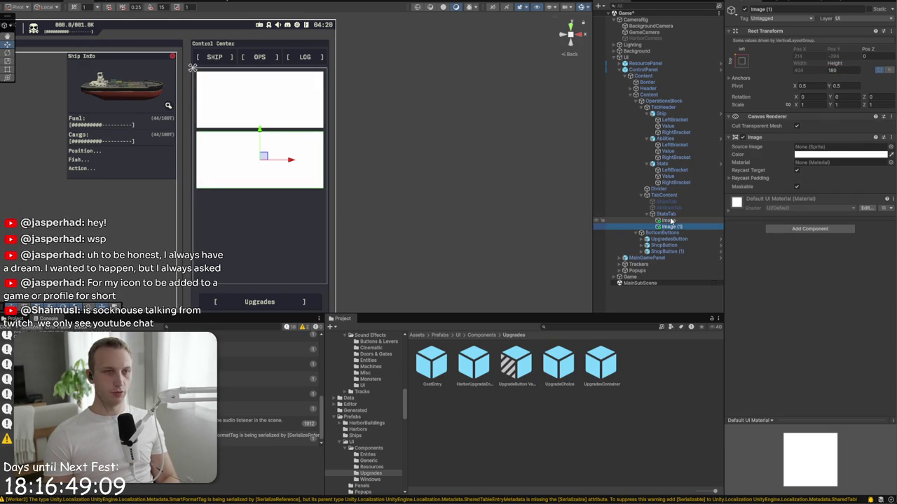
key("ctrl+p")
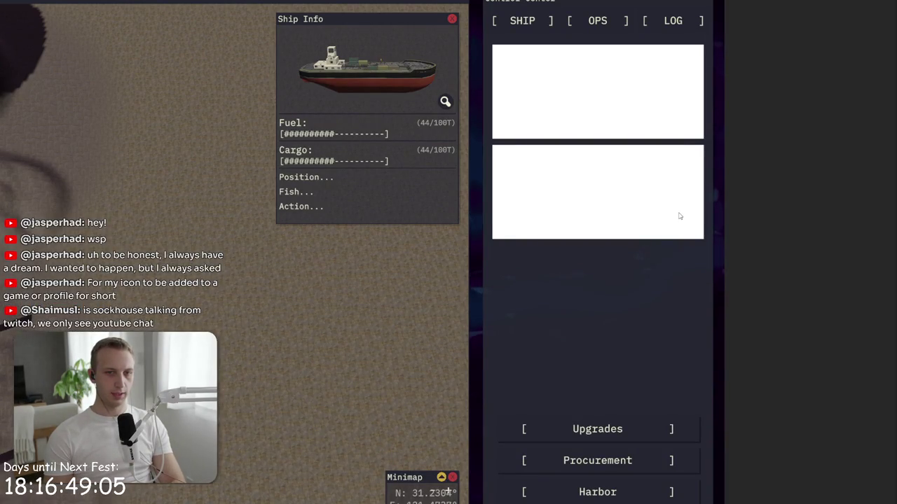
key("ctrl+p")
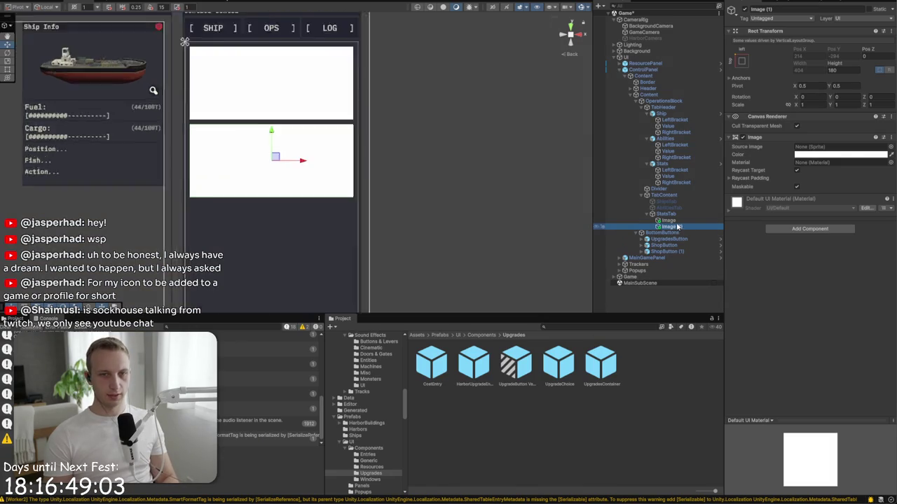
Step: Rename the two images Graph1 and Graph2
left_click(798, 10)
type("raph2")
left_click(670, 226)
type("rap")
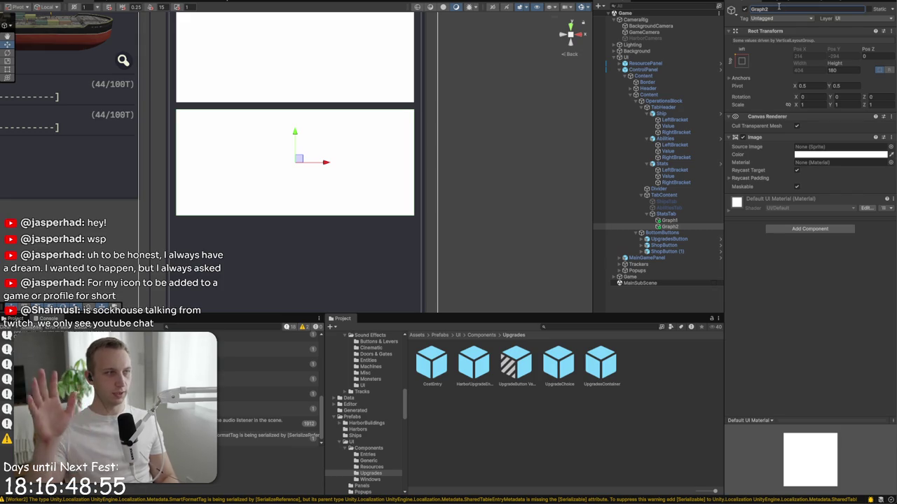
key("Return")
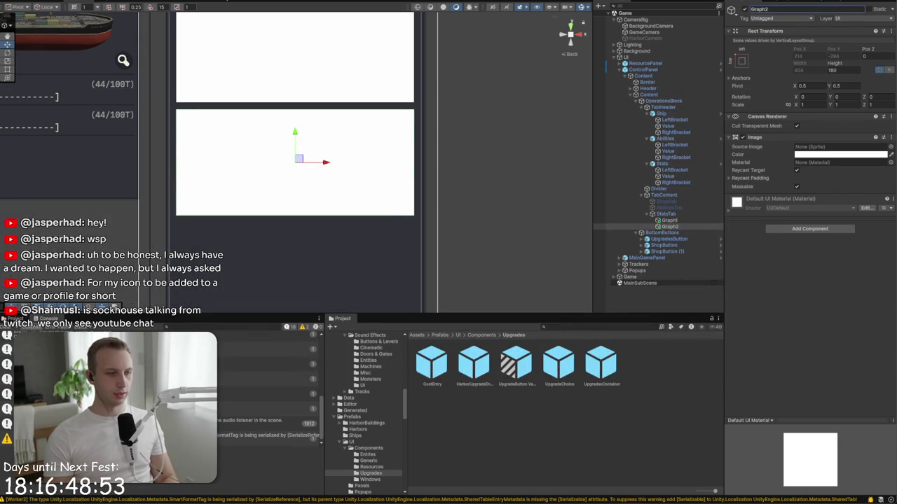
Step: Duplicate Graph2 into a 290-high panel named Log below the graphs
key("ctrl+d")
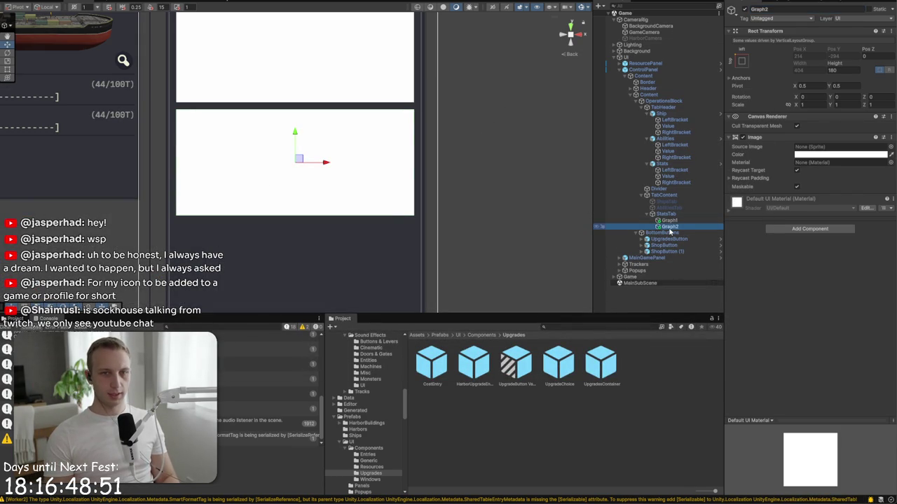
key("f")
key("t")
left_click_drag(302, 166, 297, 220)
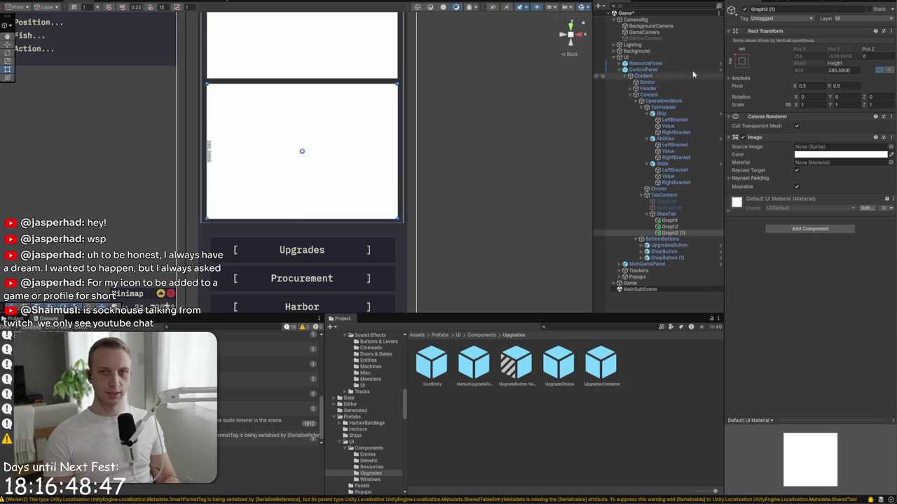
double_click(856, 71)
type("290")
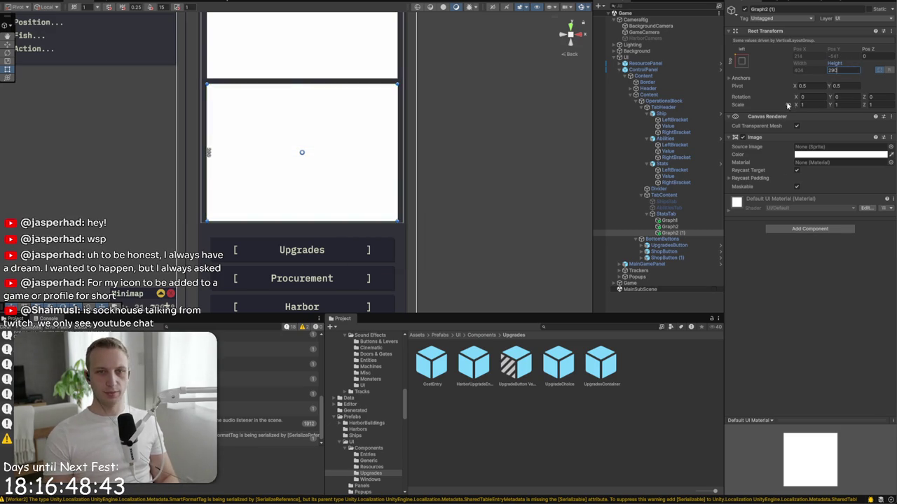
left_click(785, 10)
type("Log")
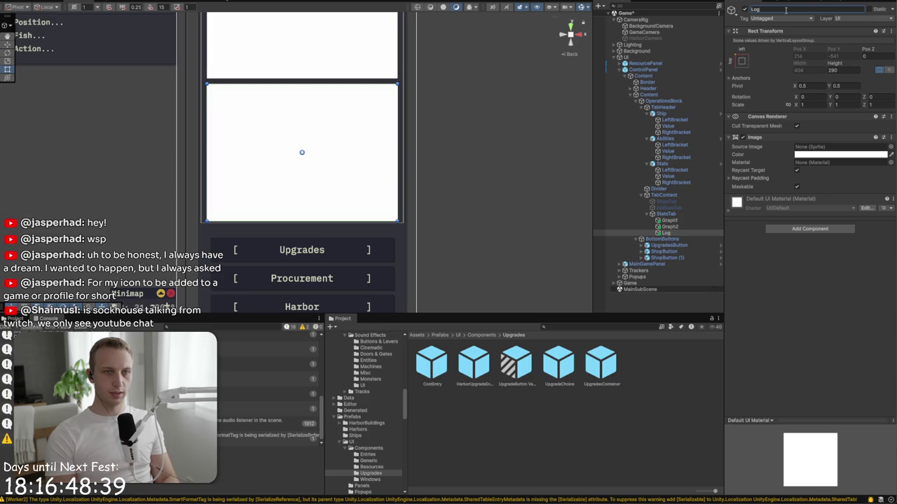
left_click(498, 131)
scroll(498, 131, "down", 6)
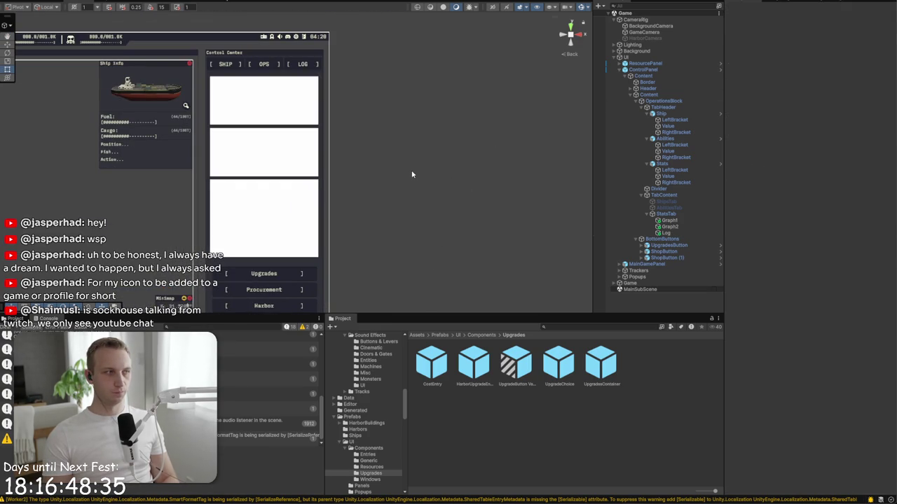
left_click(663, 234)
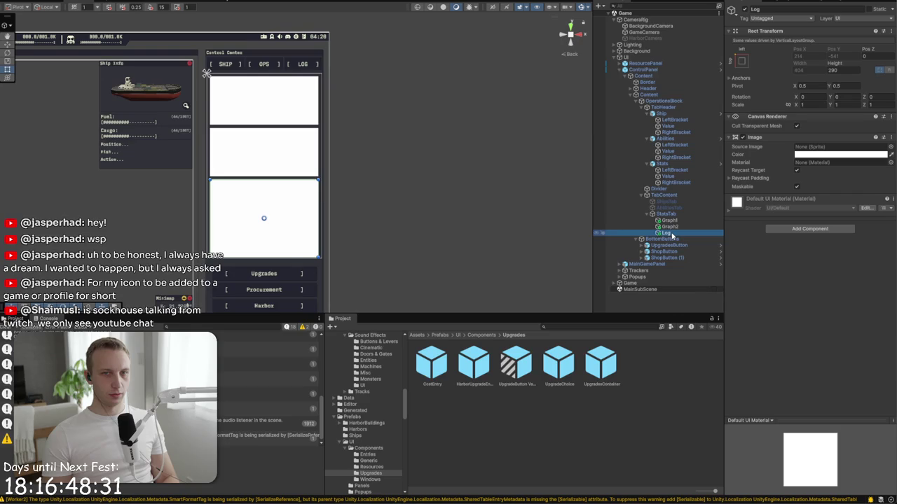
Step: Give Log the frame_simple sprite, 0.5 pixels-per-unit multiplier and dark 182229 colour
left_click(891, 149)
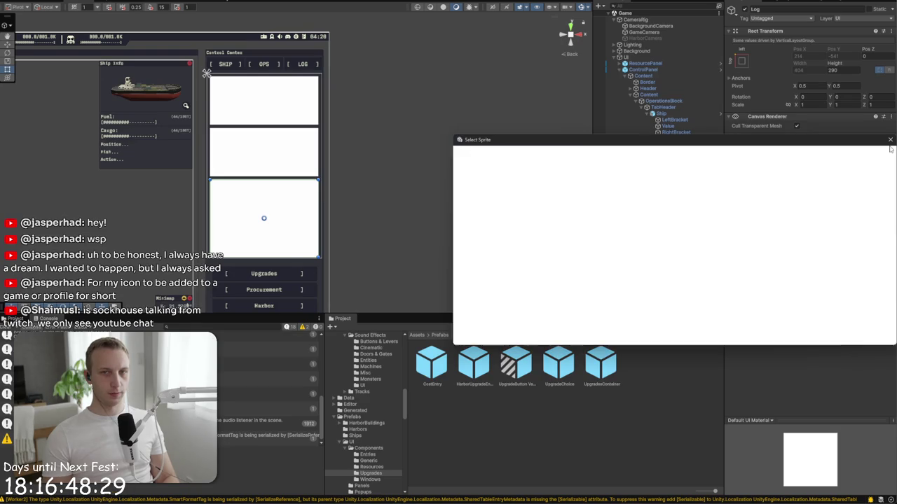
type("fra")
left_click(511, 189)
double_click(514, 191)
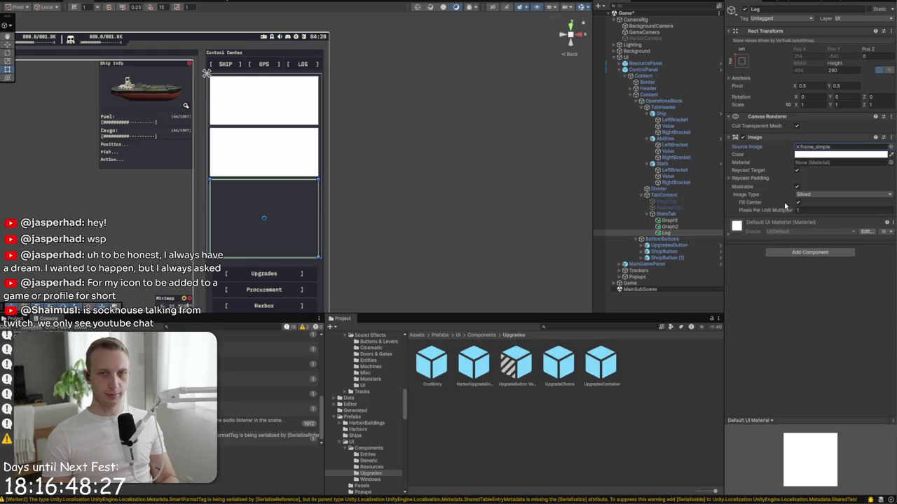
type("0.5")
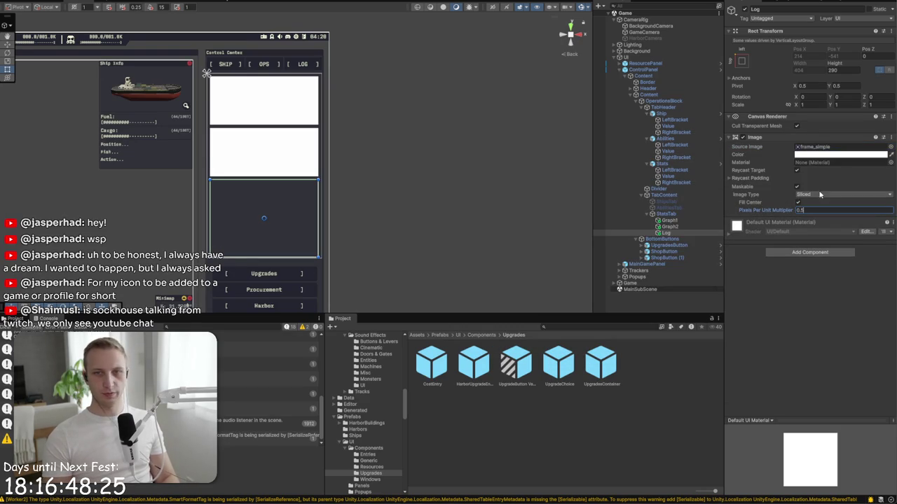
left_click(875, 156)
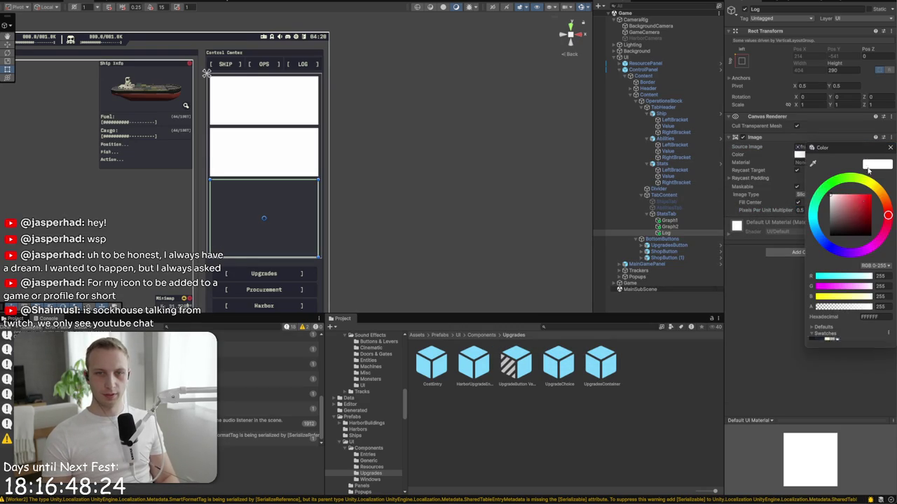
left_click(823, 342)
scroll(288, 221, "up", 5)
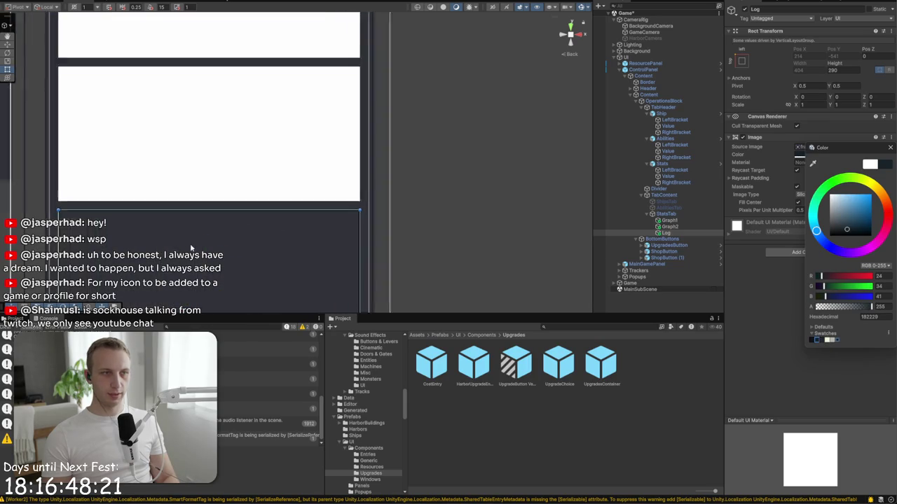
Step: Add a new Image named Header inside the Log panel
right_click(671, 232)
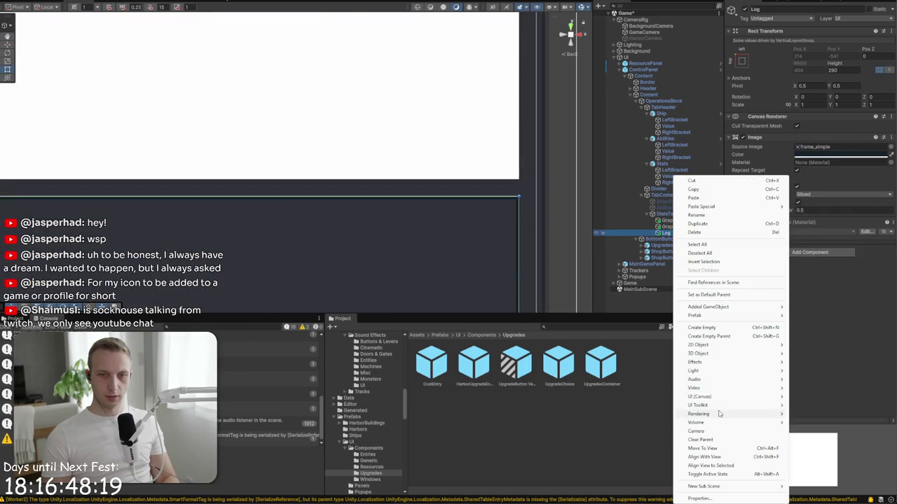
mouse_move(728, 398)
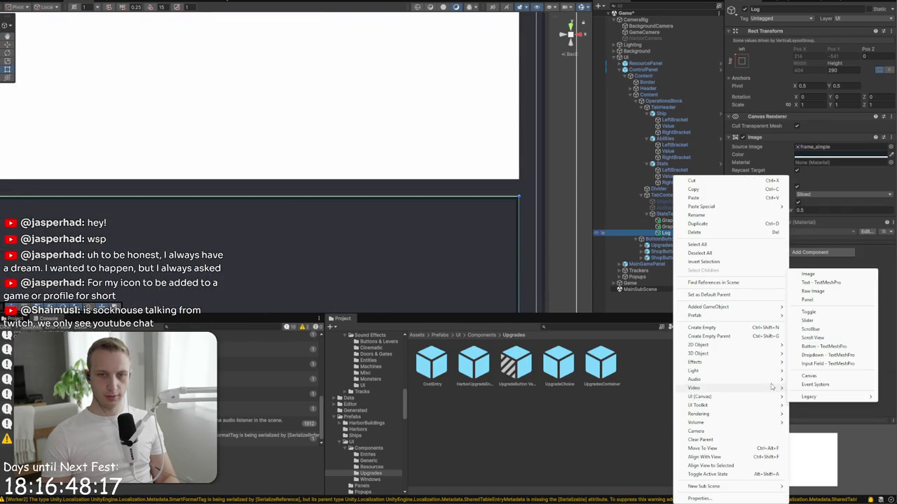
left_click(815, 275)
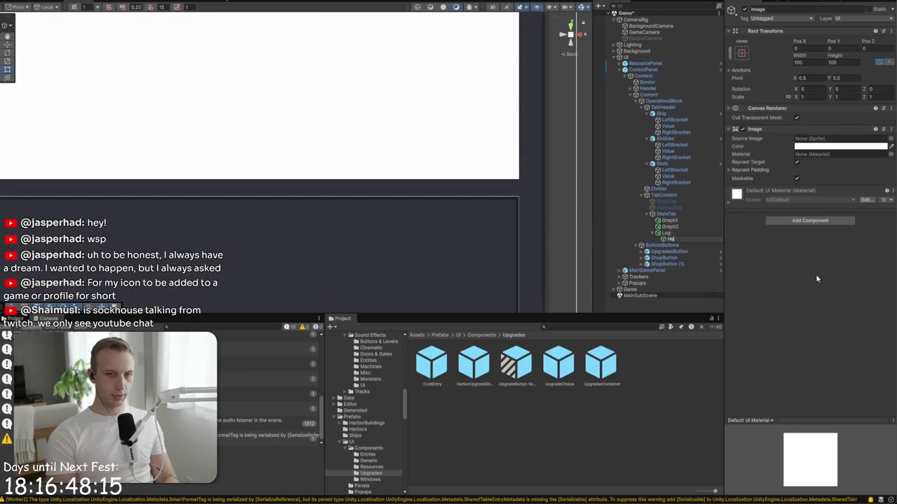
type("Header")
key("Return")
Step: Anchor Header top-stretch with height 24, Pos Y -12 and the dark 182229 colour
left_click(741, 53)
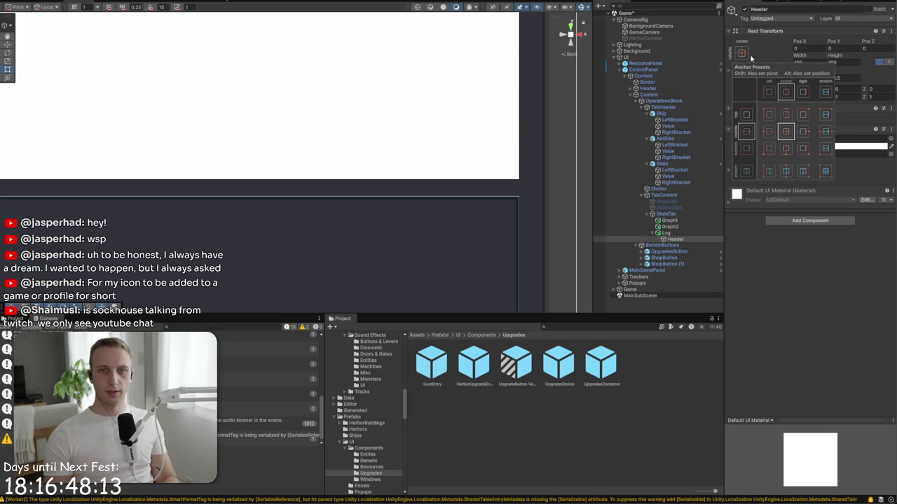
left_click(824, 113)
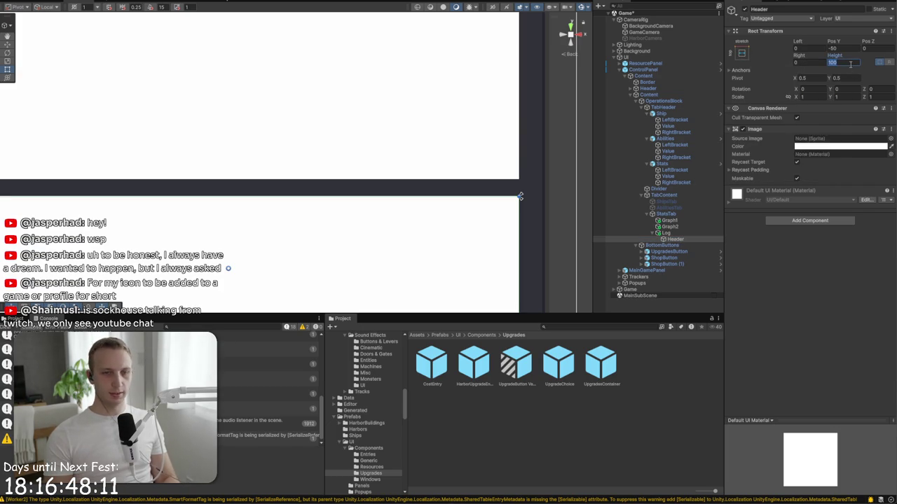
left_click(833, 62)
type("24")
left_click(841, 47)
type("-50")
type("-12")
left_click(851, 146)
left_click(823, 337)
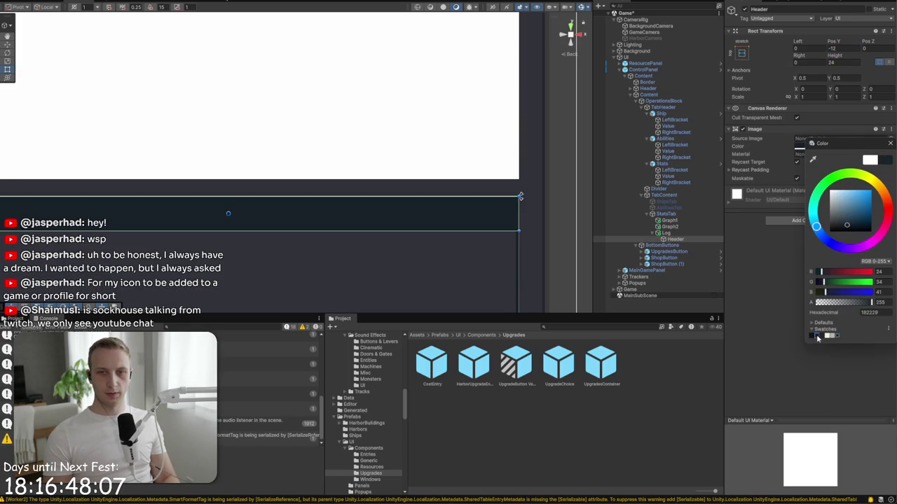
left_click(674, 239)
right_click(674, 239)
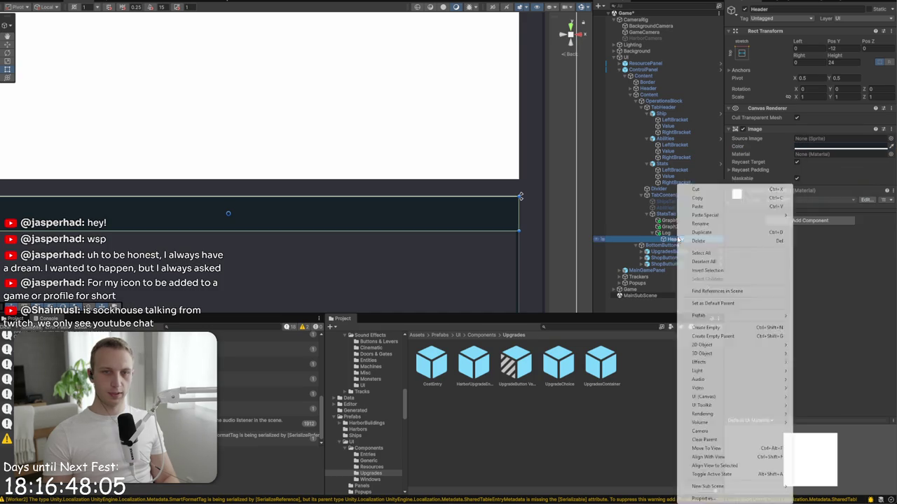
Step: Add a TextMeshPro label inside the Header reading 'Log' at font size 20
mouse_move(728, 397)
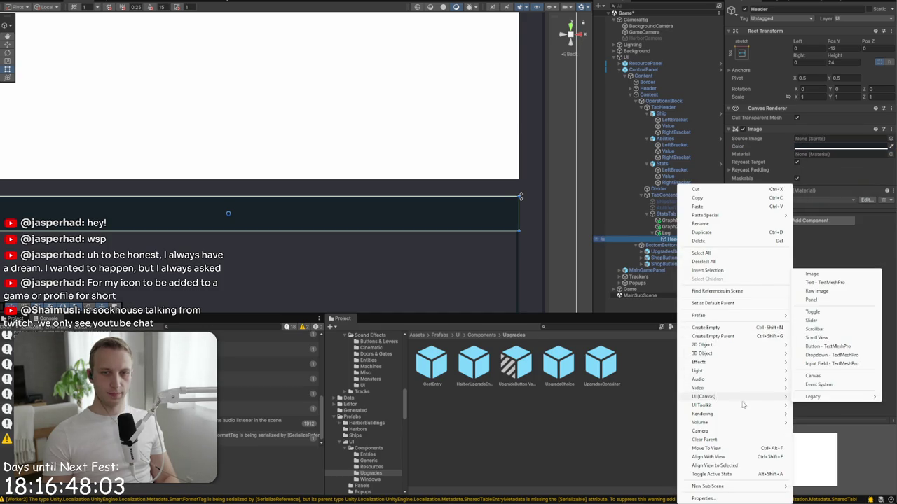
left_click(831, 283)
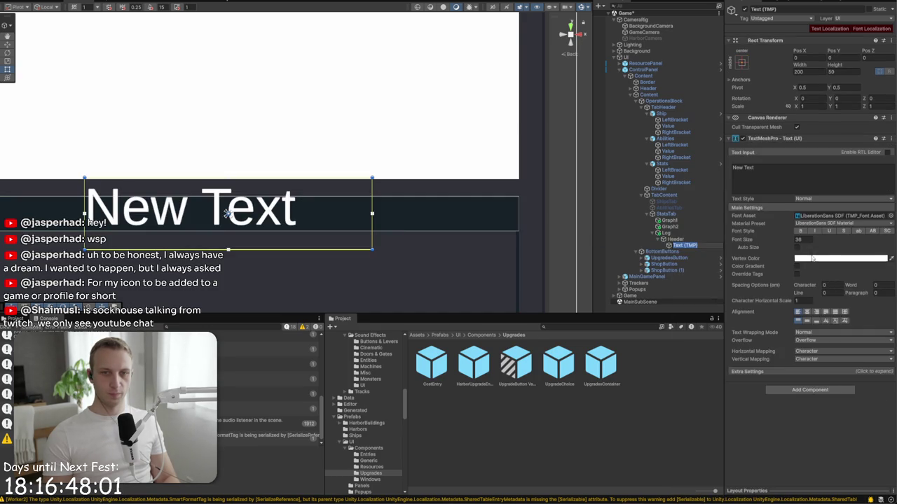
left_click(774, 179)
type("Log")
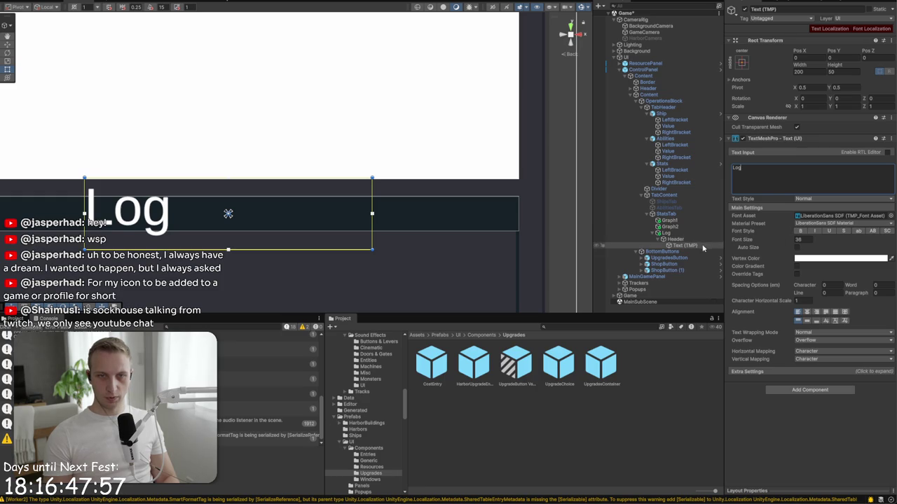
left_click(811, 241)
type("20")
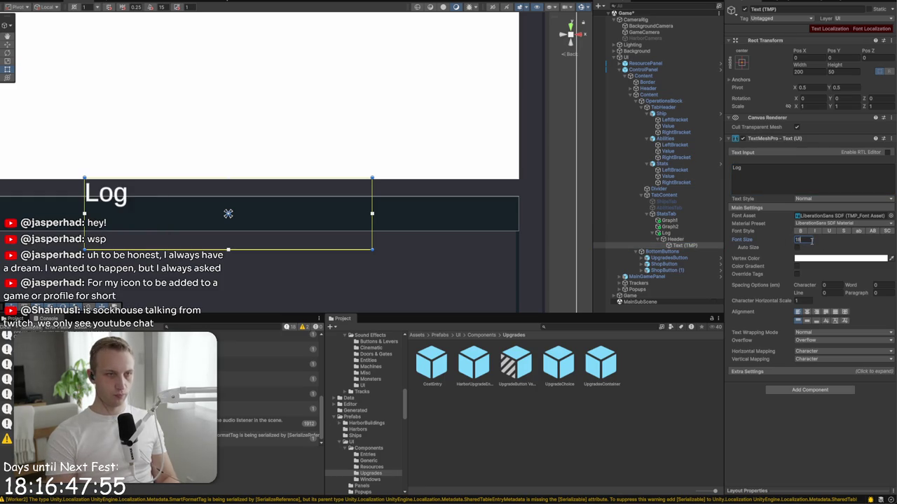
key("BackSpace")
type("4")
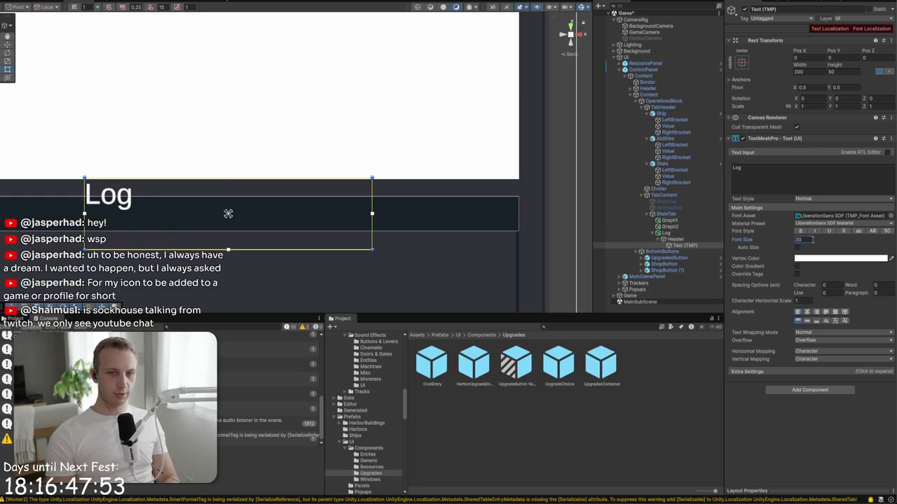
Step: Keep the NoroshiCode-Regular SDF font and add font localization set to Fonts/Main
left_click(890, 216)
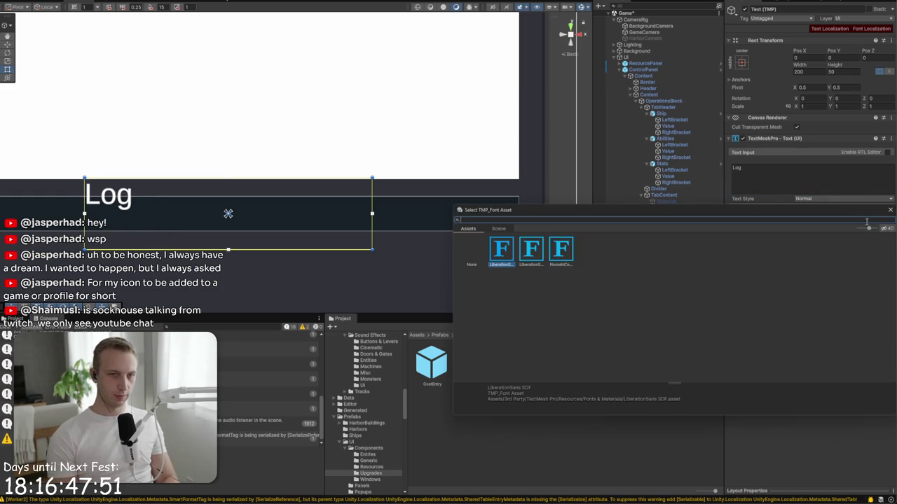
key("Escape")
left_click(837, 30)
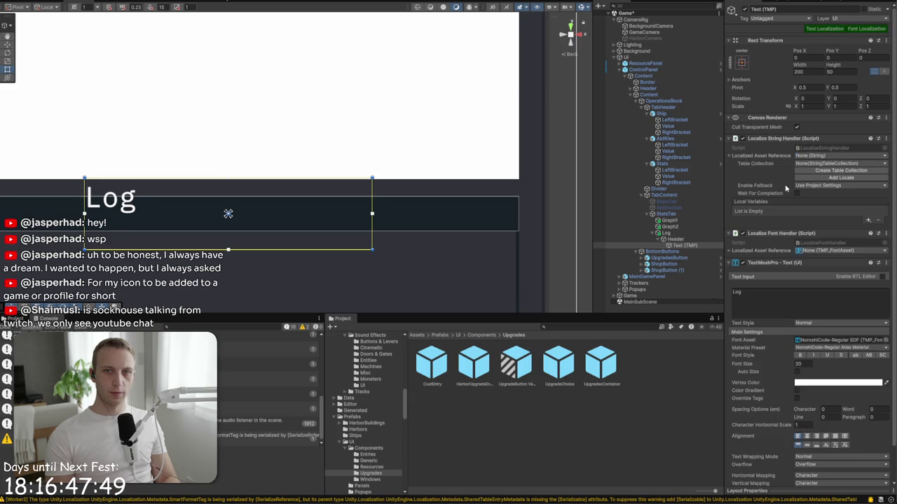
left_click(813, 250)
left_click(337, 214)
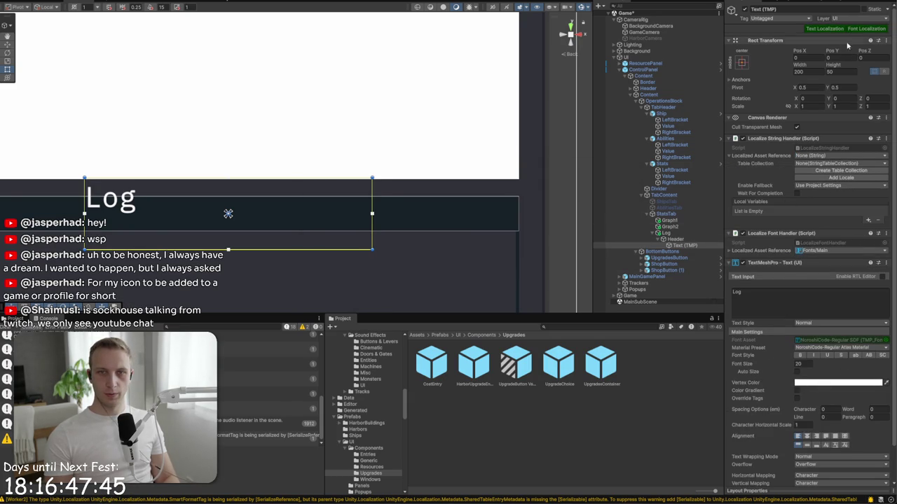
Step: Stretch the Log label across its header, tint it pale cream, and change its vertical alignment
left_click(742, 63)
left_click(825, 181)
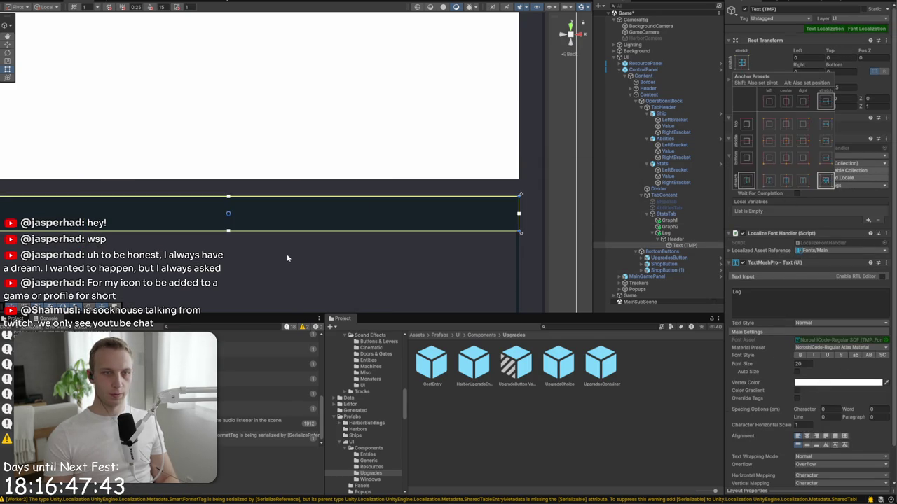
key("f")
left_click(837, 383)
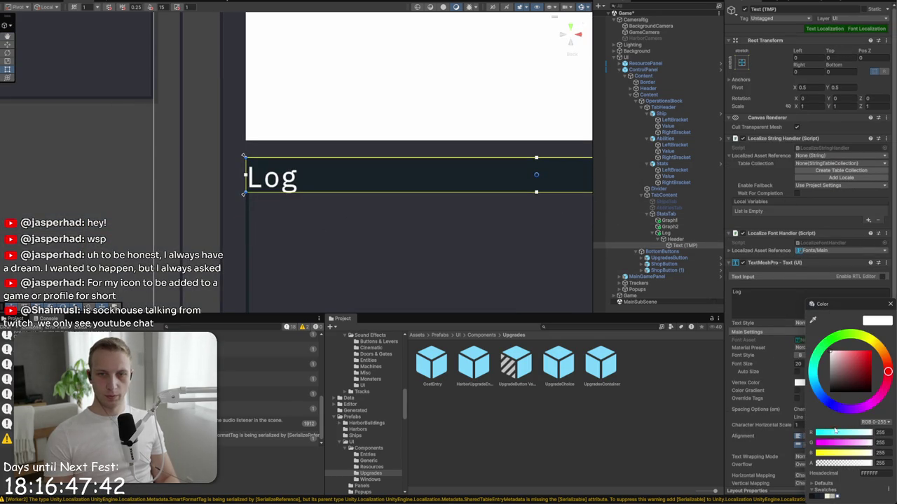
left_click(829, 496)
left_click(890, 306)
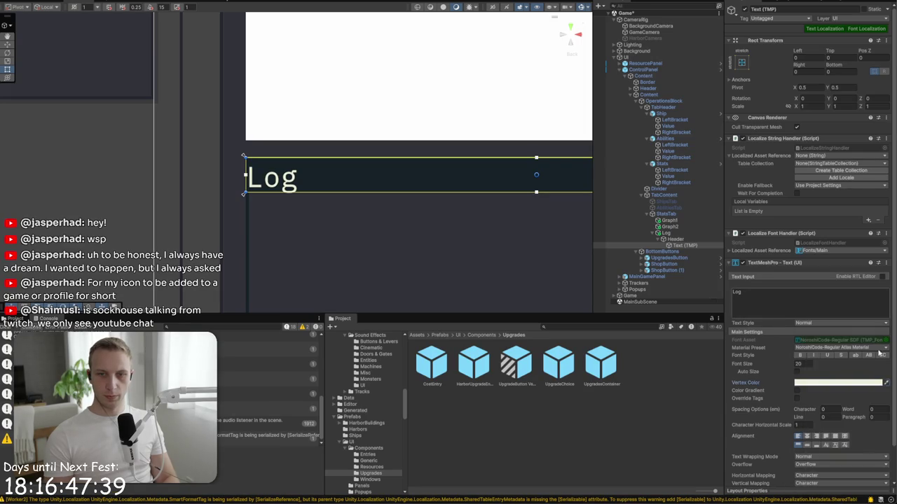
left_click(816, 447)
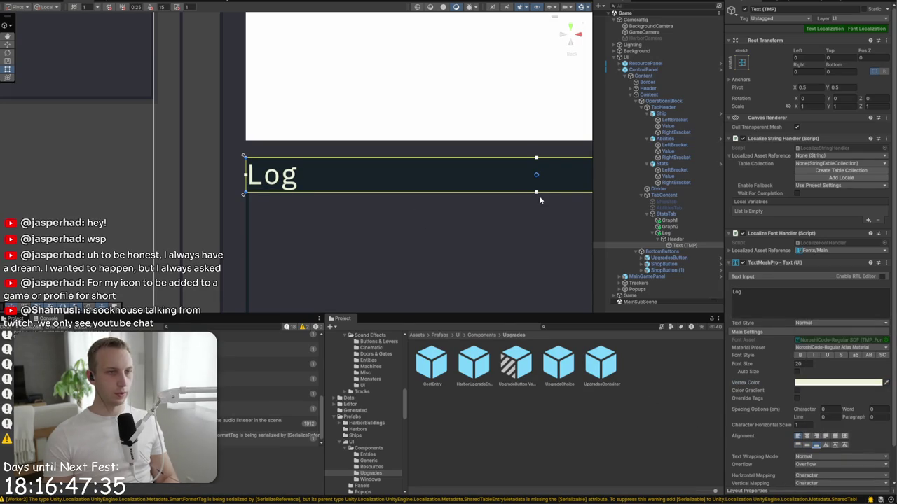
Step: Shift the view left and run the game to preview the panel
scroll(495, 205, "down", 3)
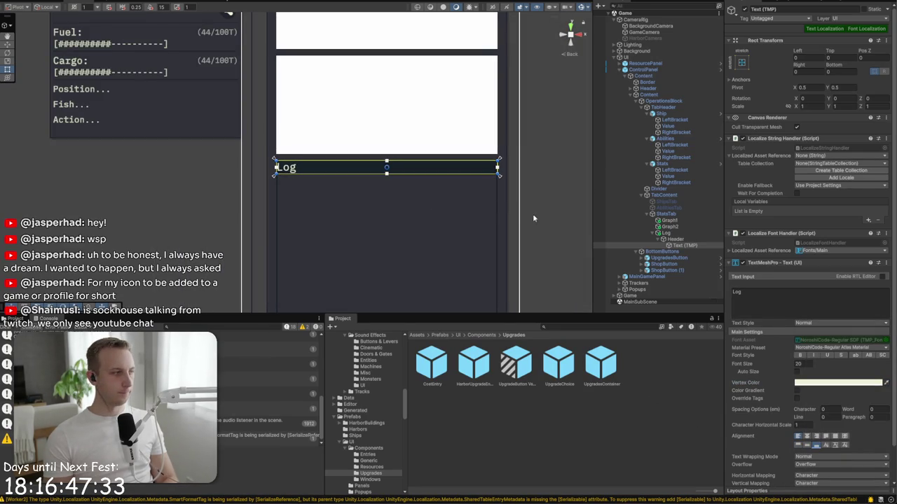
left_click_drag(532, 218, 456, 221)
key("ctrl+p")
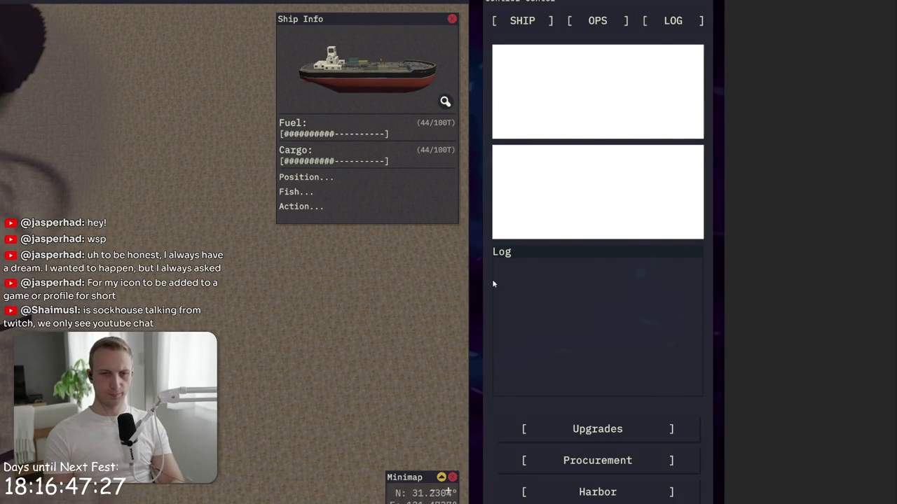
key("ctrl+p")
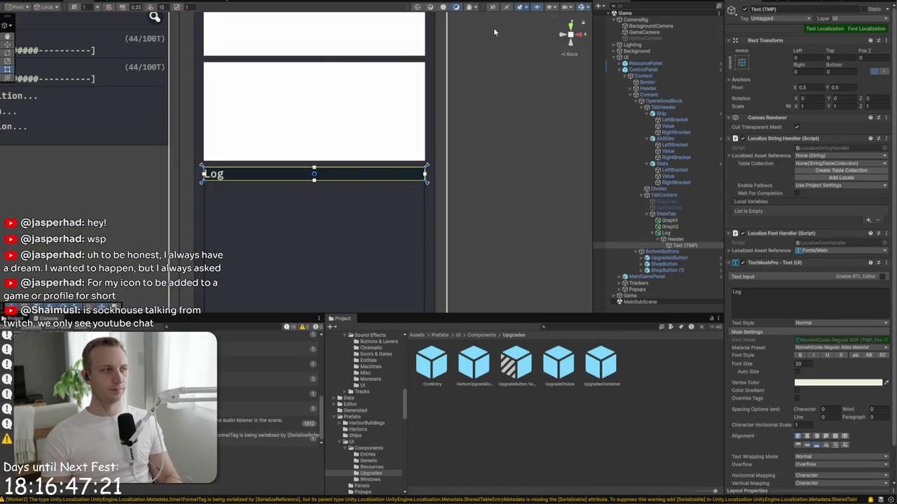
scroll(387, 106, "down", 2)
left_click_drag(419, 152, 603, 246)
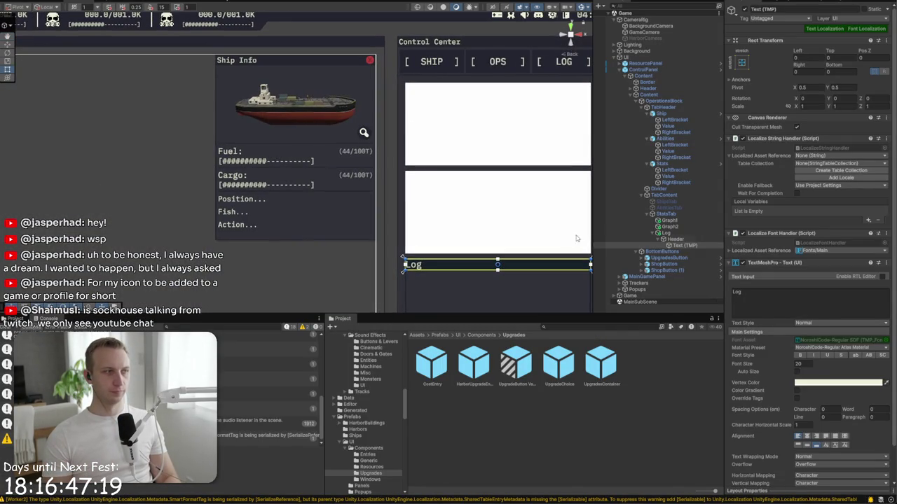
Step: Centre the view on the graph panels and select the top panel, Graph1
left_click_drag(564, 271, 486, 232)
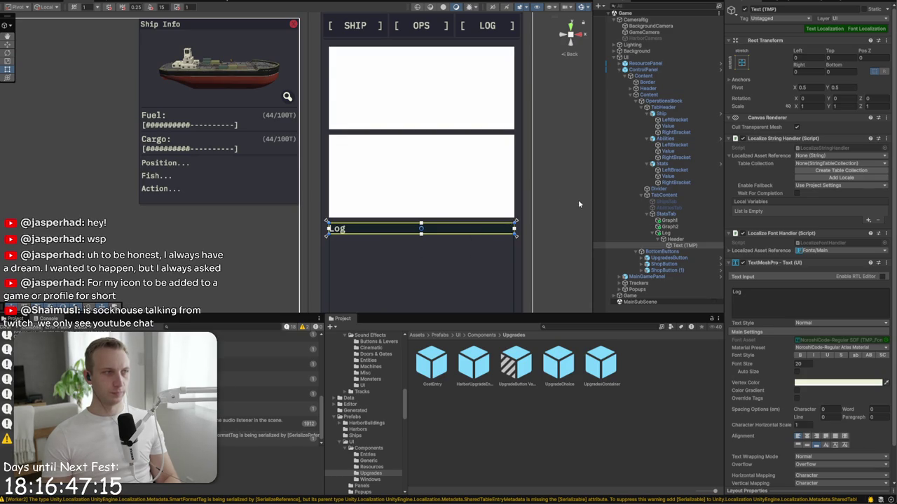
left_click_drag(579, 204, 487, 173)
scroll(488, 173, "up", 2)
left_click_drag(456, 203, 426, 100)
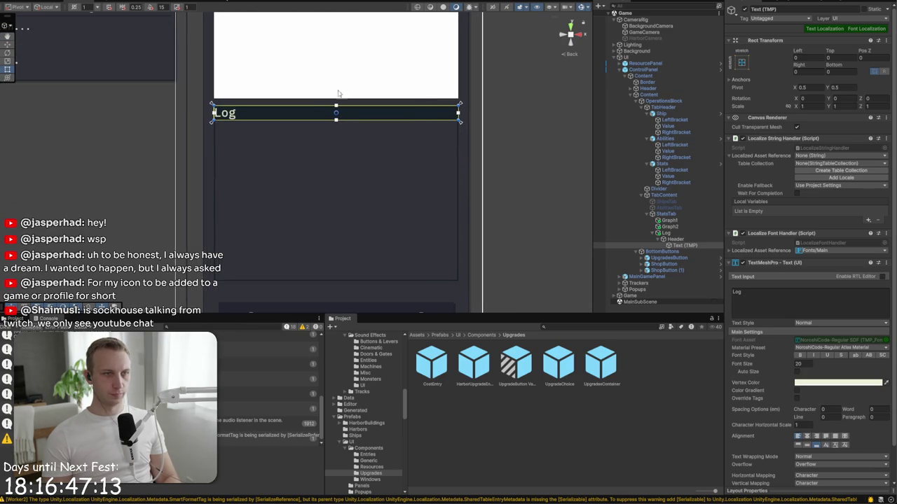
left_click(653, 226)
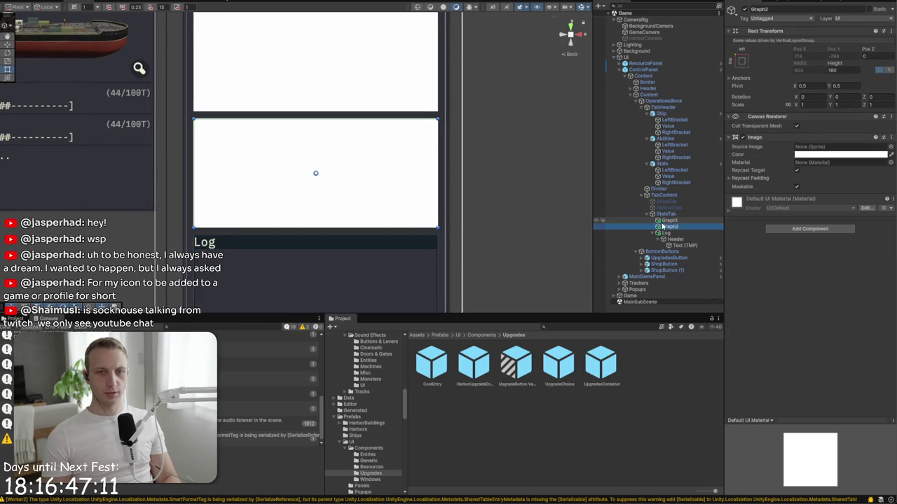
left_click(398, 110)
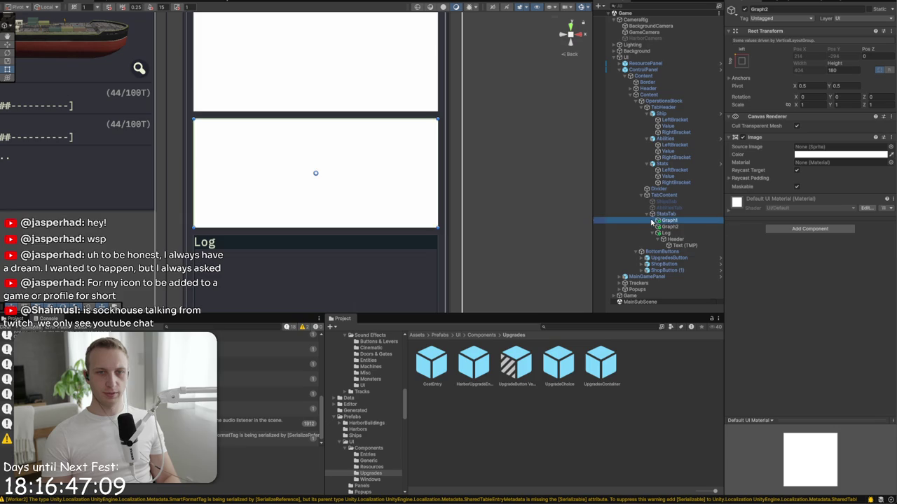
Step: Give Graph1 the frame_simple sprite in a dark colour and drag a Header under it
left_click(891, 146)
type("frame")
double_click(501, 178)
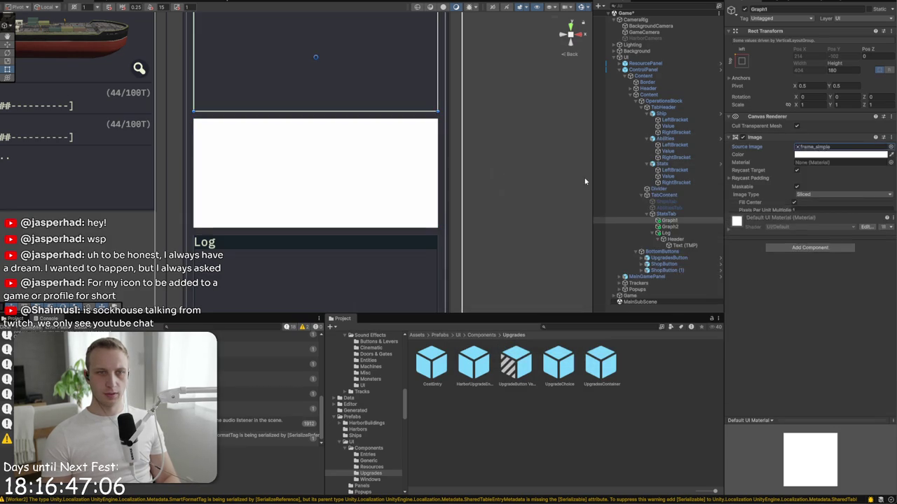
left_click(878, 147)
left_click(880, 155)
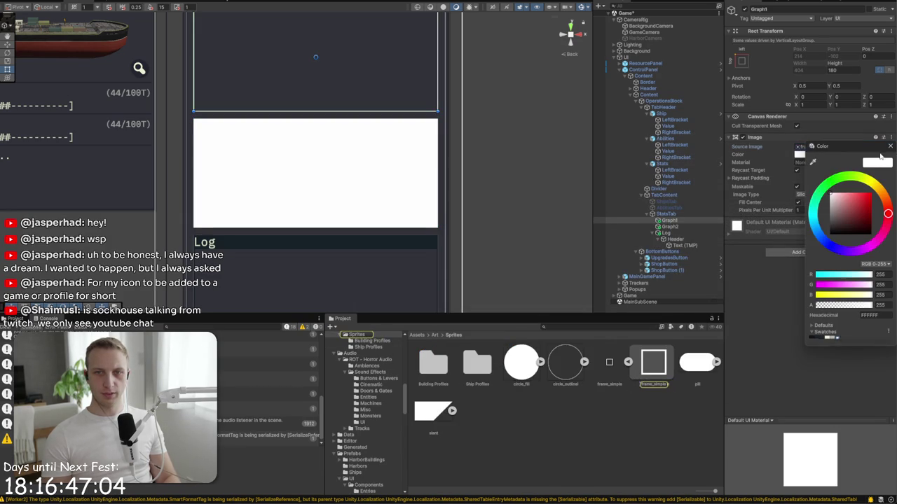
left_click(818, 339)
left_click(890, 145)
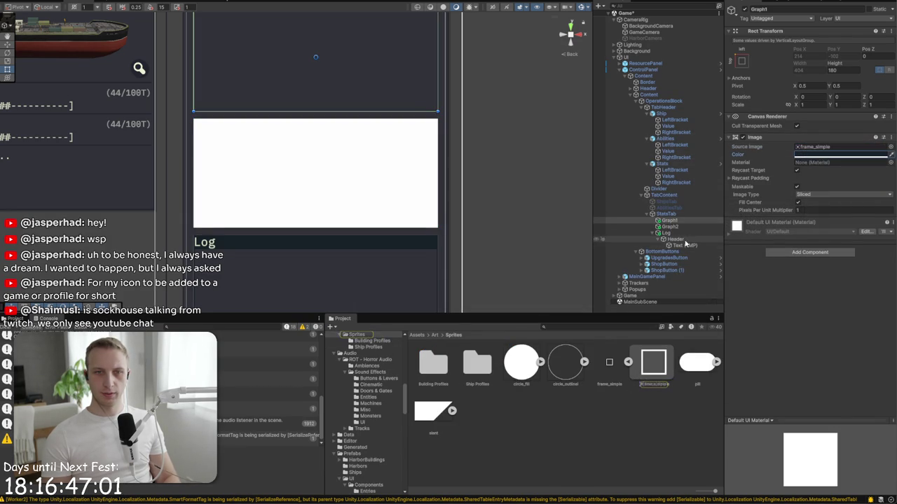
left_click(685, 243)
left_click_drag(686, 242, 667, 228)
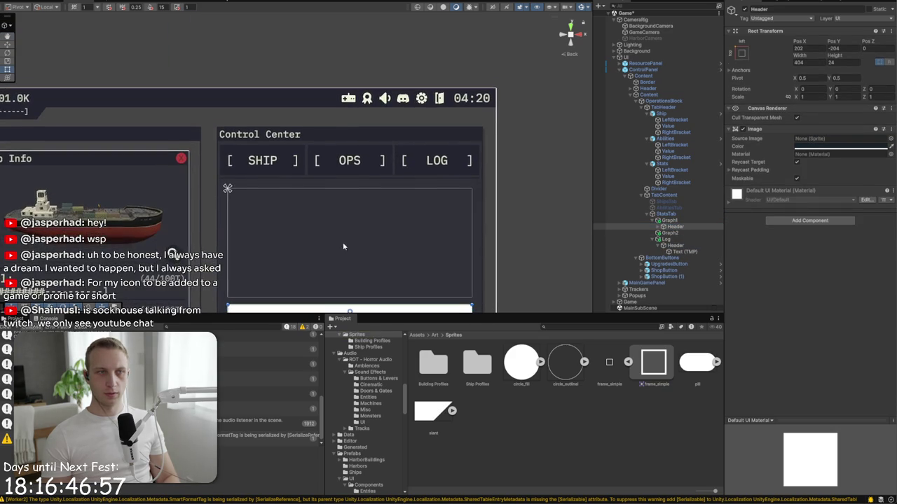
Step: Stretch the Header across Graph1's top and change its text to graph_title
left_click(743, 52)
left_click(825, 114, "alt")
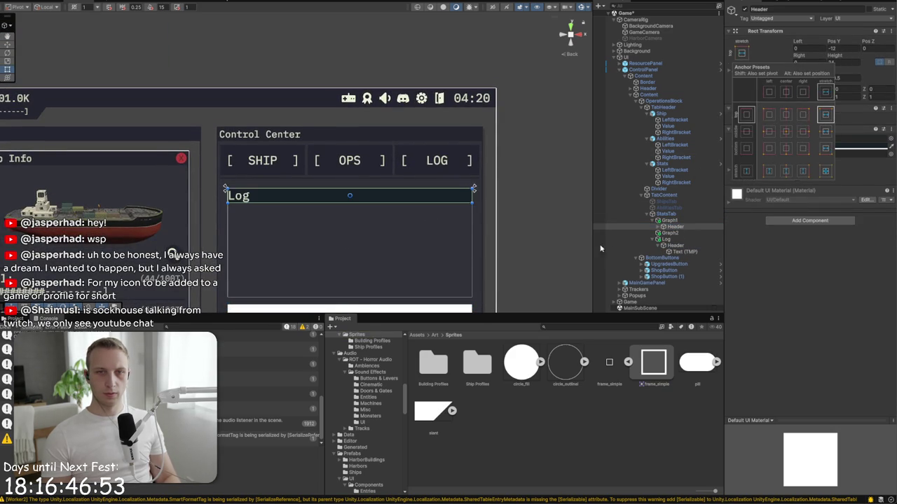
left_click(658, 226)
left_click(684, 233)
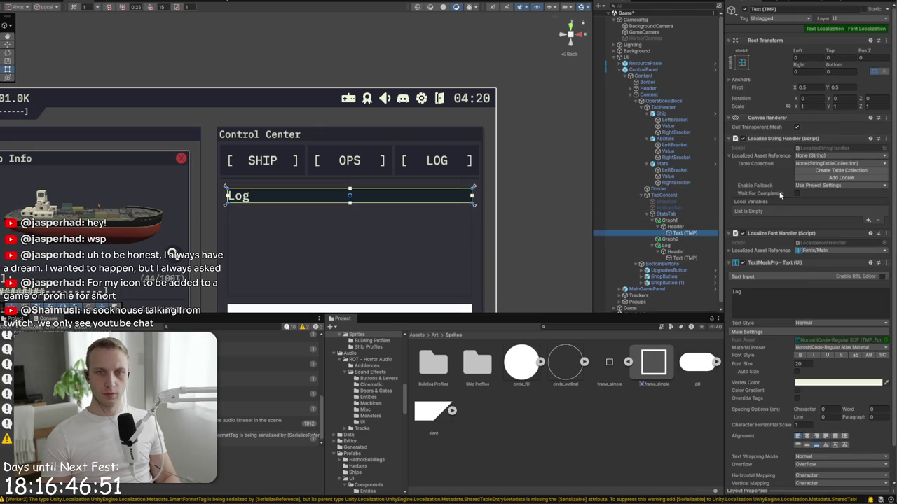
left_click(807, 302)
type("graap")
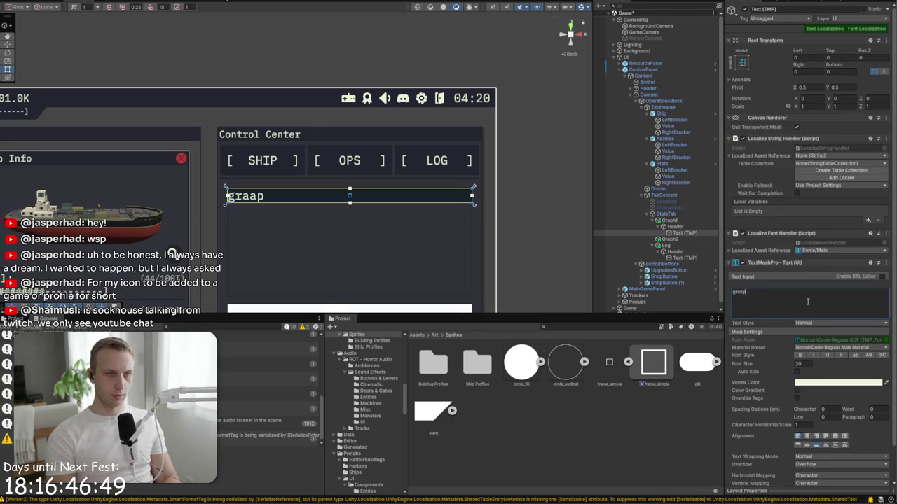
key("BackSpace")
key("BackSpace")
type("ph_title")
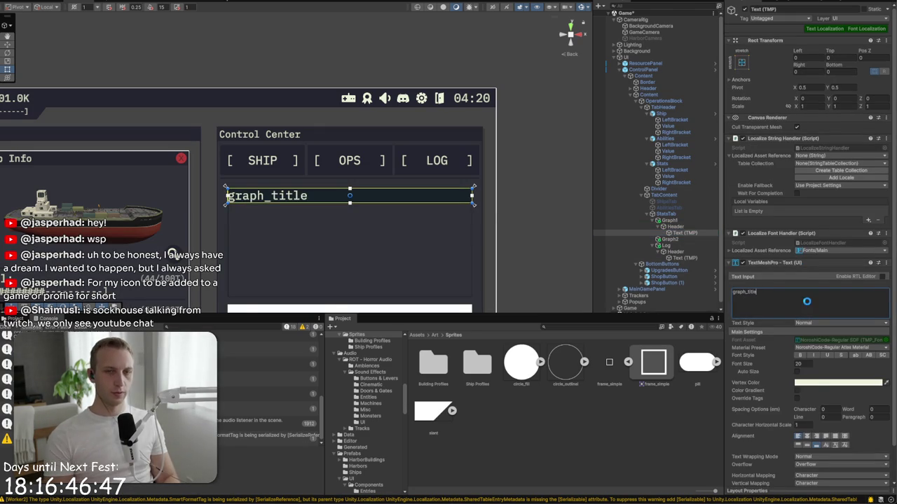
Step: Delete the second graph panel, duplicate Graph1, and select the Log panel
left_click(681, 238)
key("Delete")
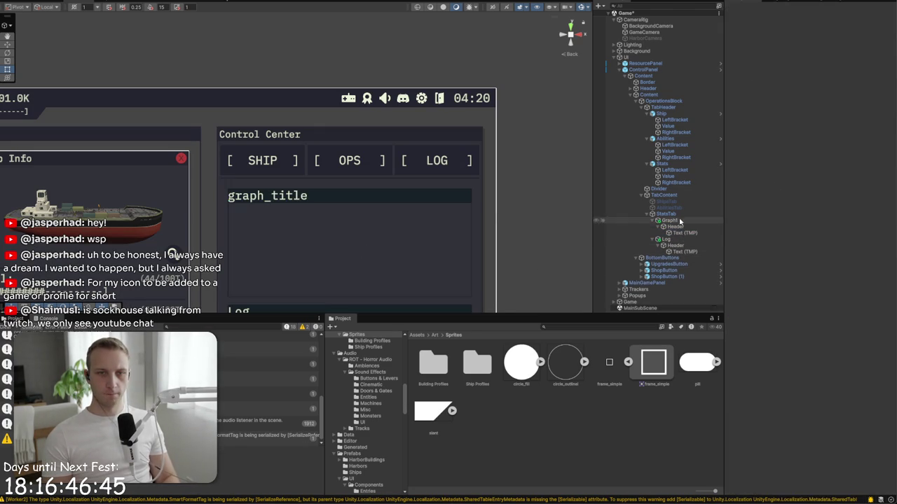
left_click(669, 220)
key("ctrl+d")
scroll(472, 212, "down", 5)
scroll(473, 217, "down", 5)
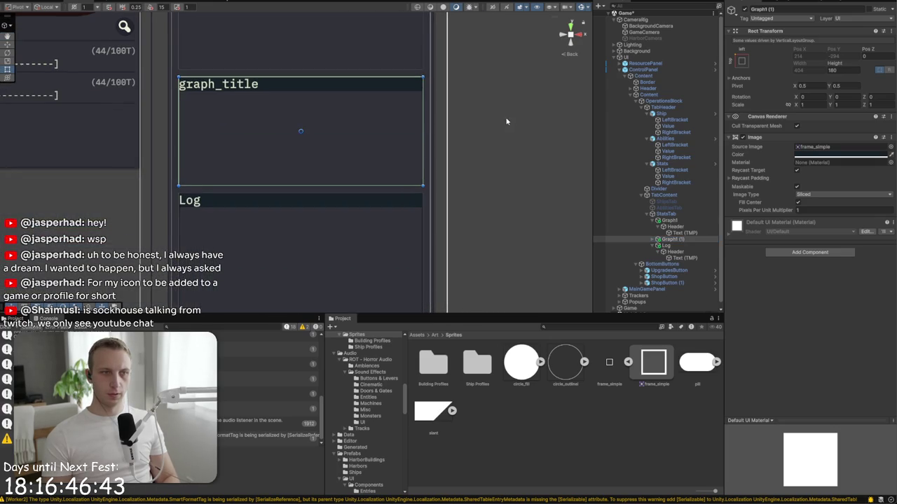
left_click(497, 153)
scroll(501, 261, "down", 5)
scroll(494, 124, "down", 3)
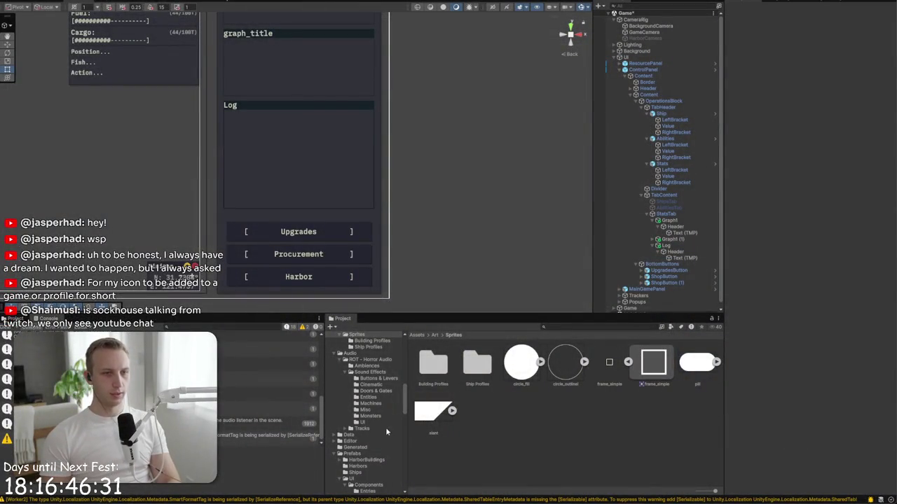
left_click(297, 119)
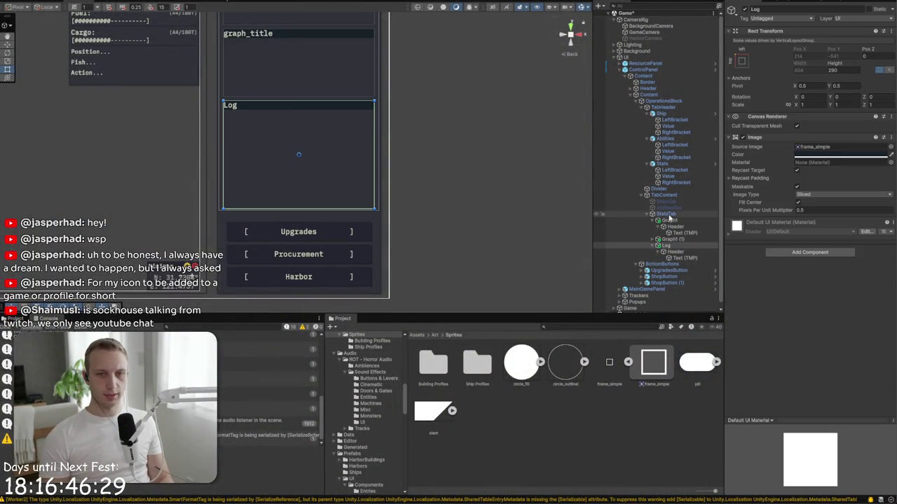
Step: Add an image named Content inside the Log panel, stretched to fill it with Top 24
right_click(669, 246)
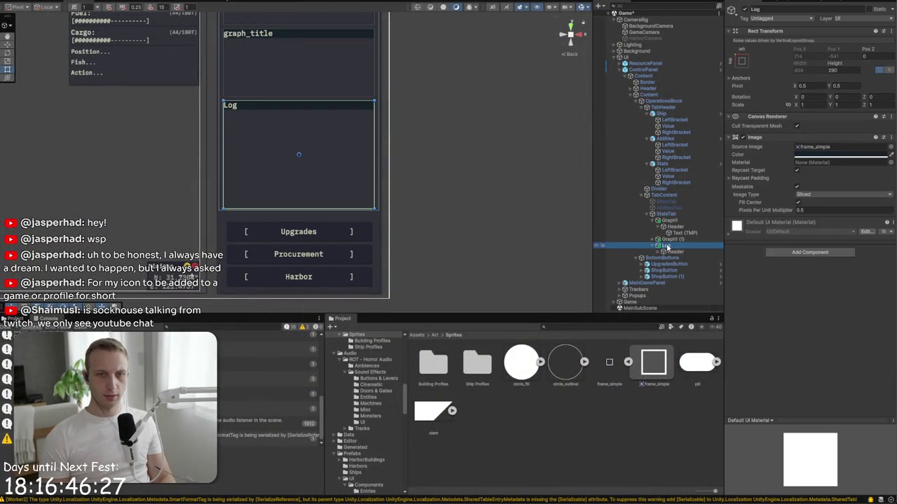
mouse_move(705, 396)
left_click(795, 274)
type("Conten")
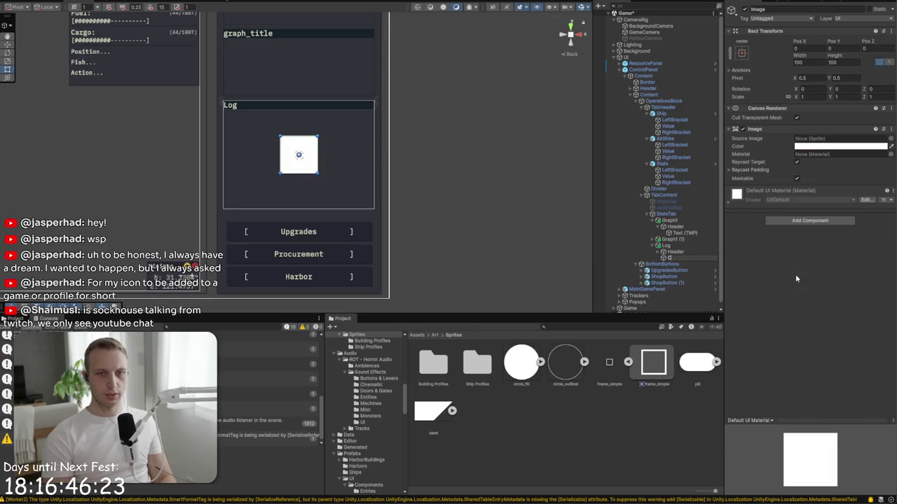
type("t")
key("Return")
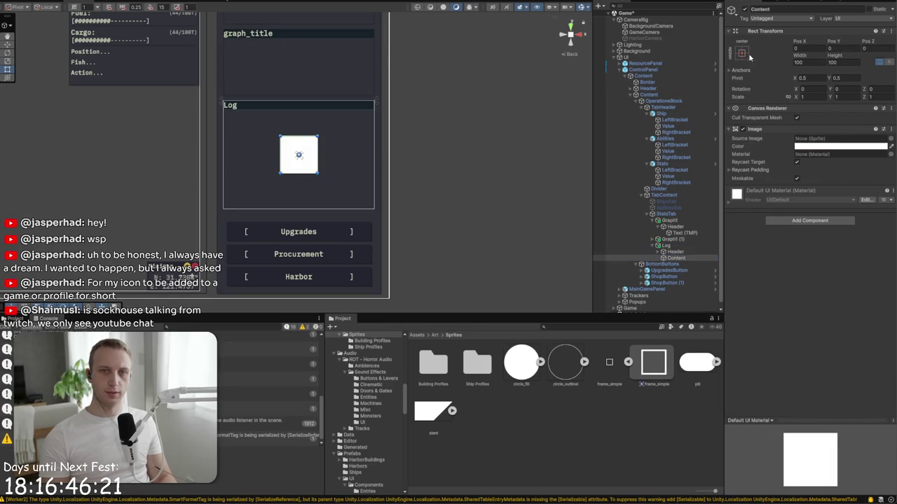
left_click(741, 53)
left_click(825, 170, "alt")
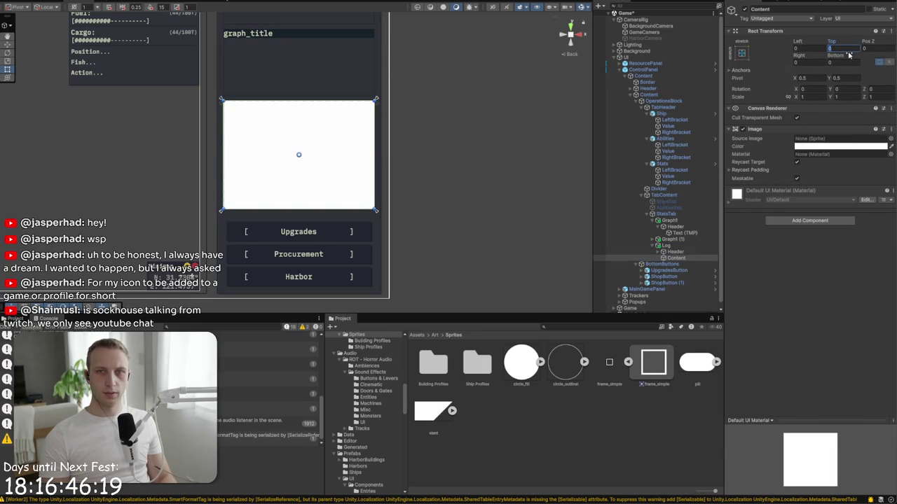
type("24")
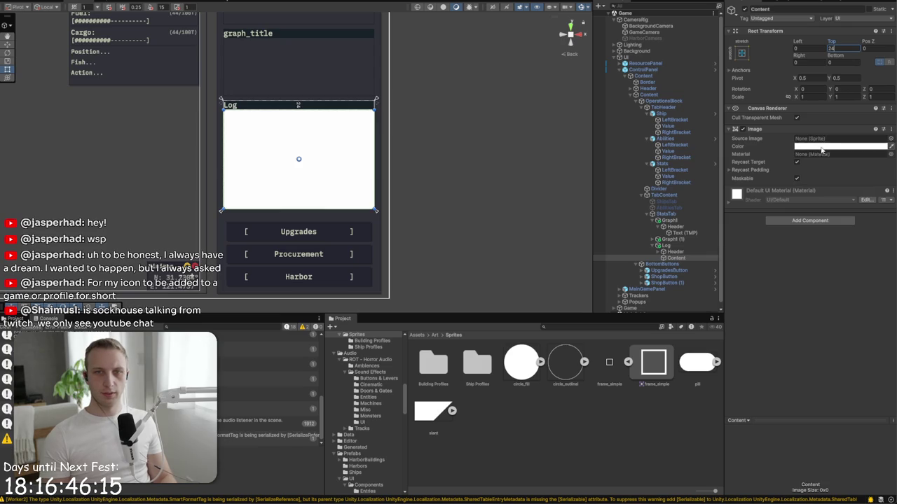
Step: Remove Content's Image and add a Vertical Layout Group aligned Lower Center without height expansion
right_click(811, 130)
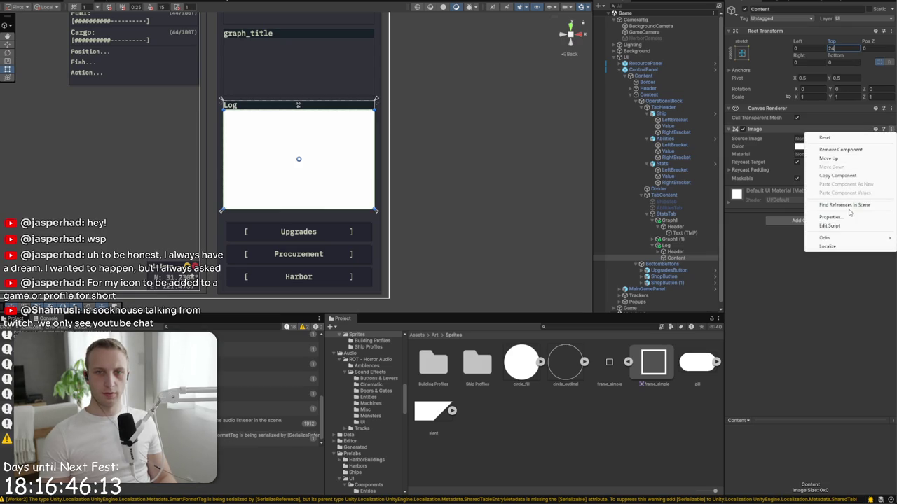
left_click(841, 149)
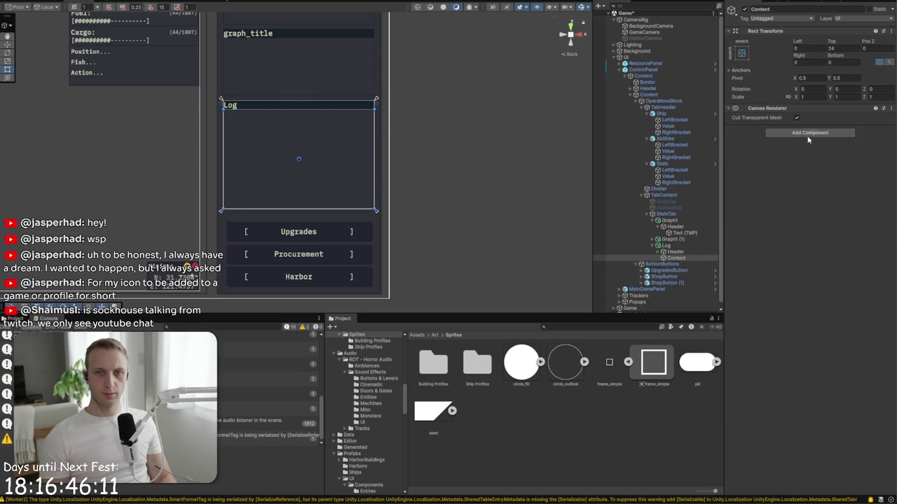
left_click(837, 133)
type("ver")
key("Down")
key("Down")
key("Return")
left_click(837, 185)
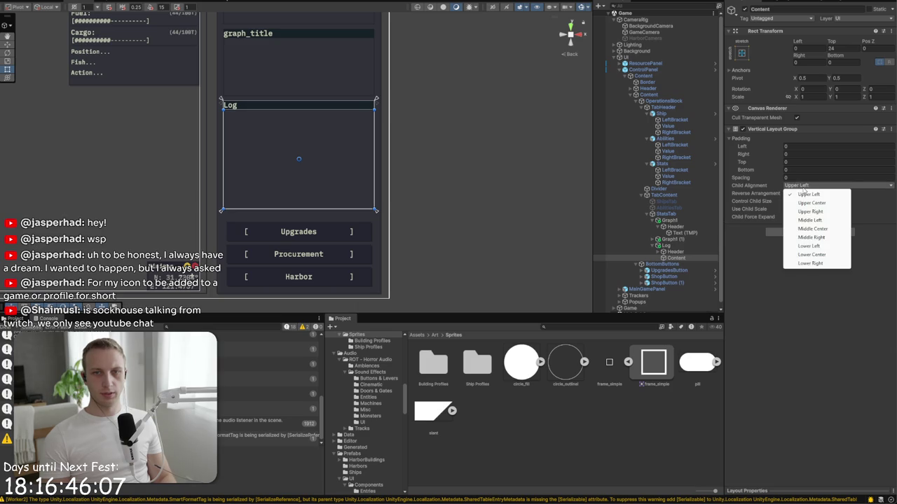
left_click(814, 255)
left_click(838, 219)
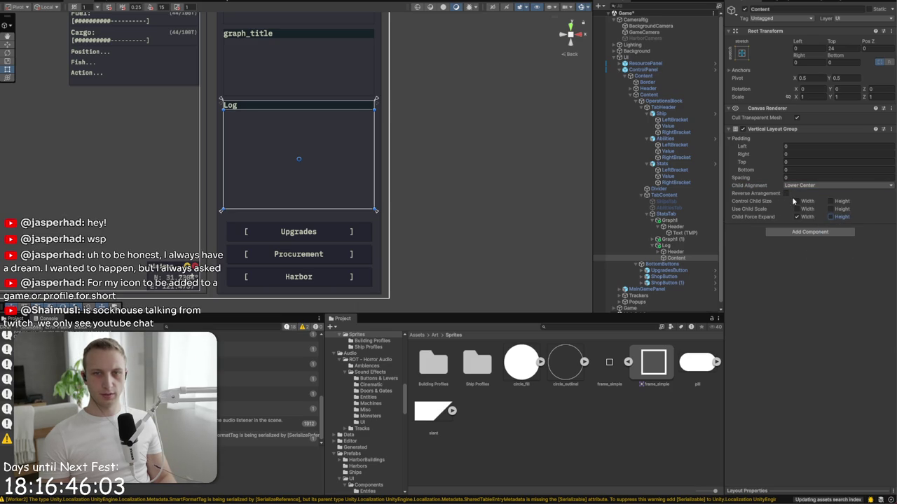
right_click(679, 258)
mouse_move(717, 401)
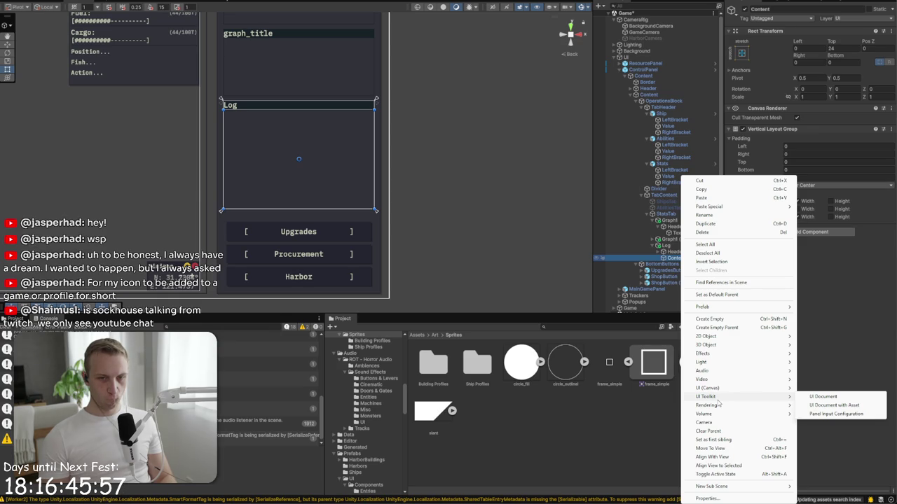
Step: Create an image inside Content, set its height to 22, and rename it LogEntry
left_click(823, 389)
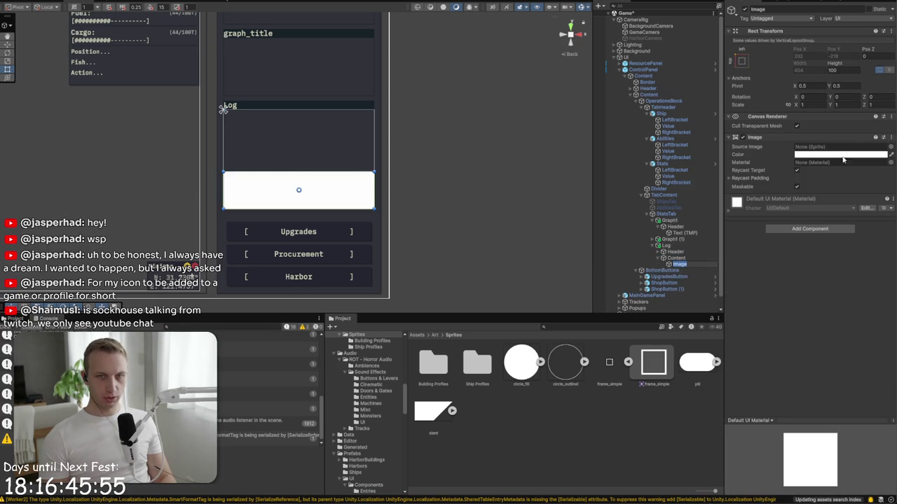
double_click(843, 71)
type("20")
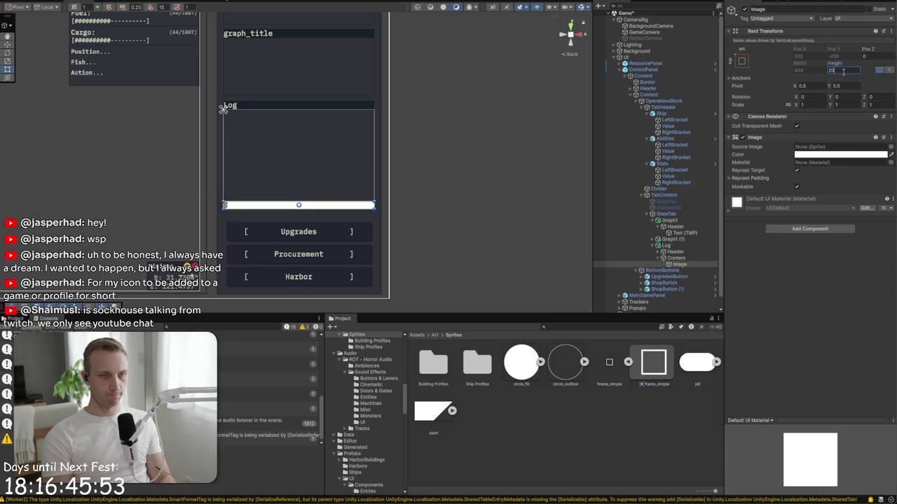
key("BackSpace")
type("4")
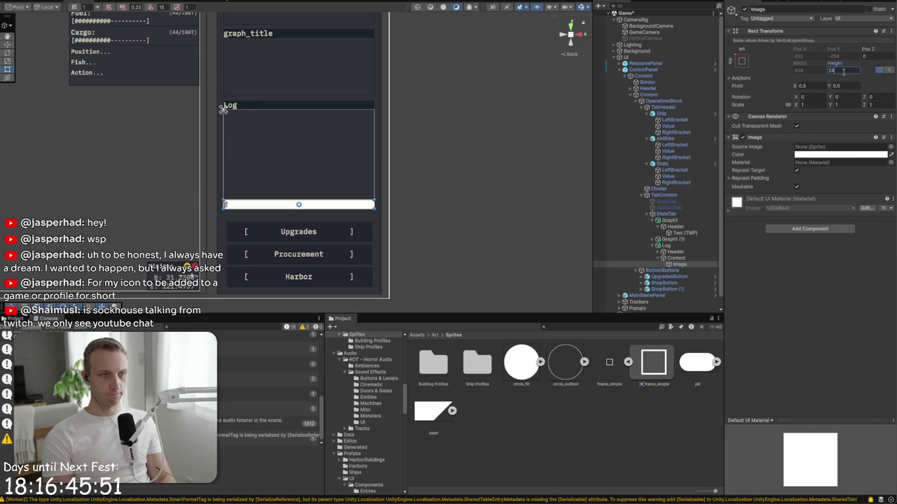
key("BackSpace")
type("2")
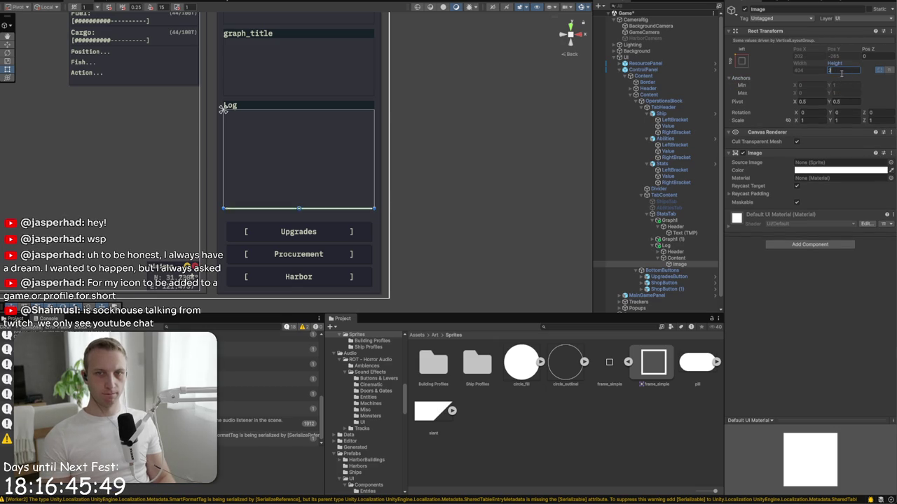
left_click(769, 9)
type("LogEntry")
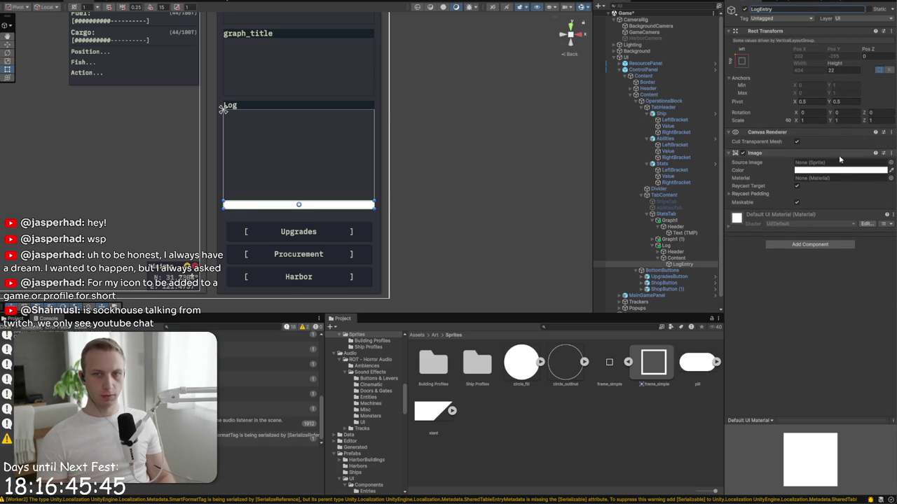
Step: Tint LogEntry grey B3B4AD with alpha 128
left_click(835, 170)
left_click(835, 360)
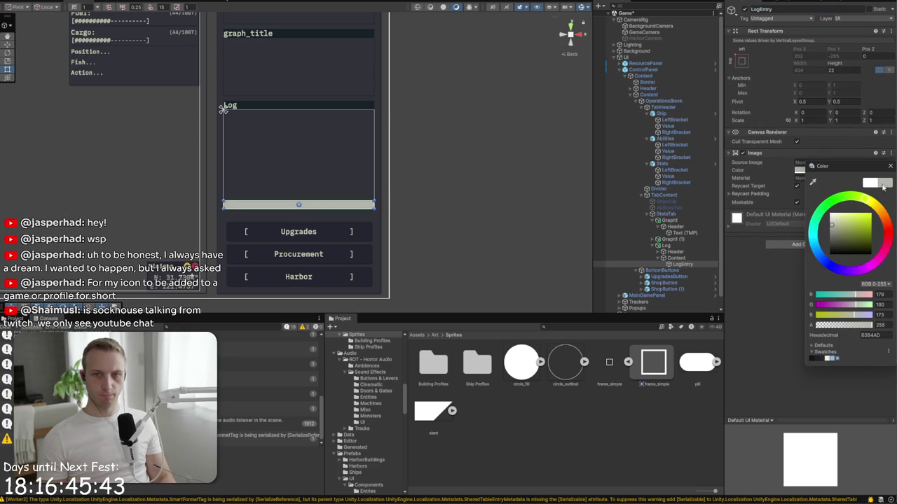
left_click(890, 167)
left_click(802, 170)
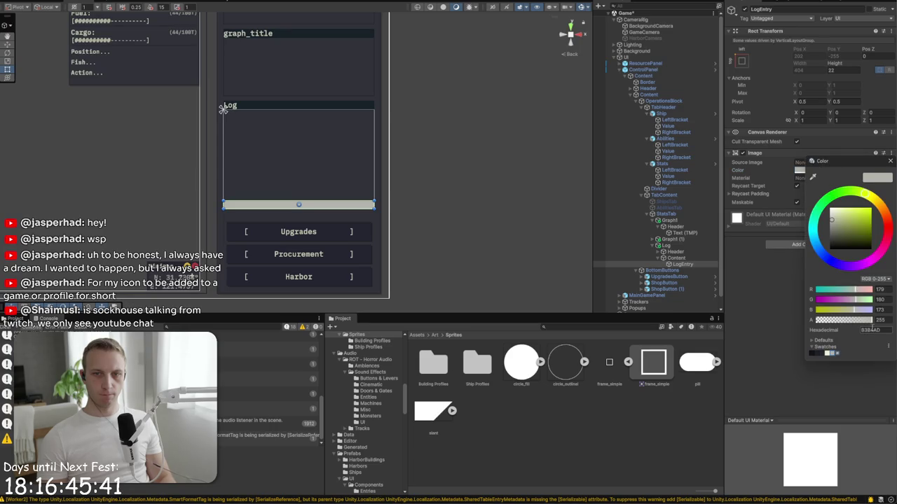
type("128")
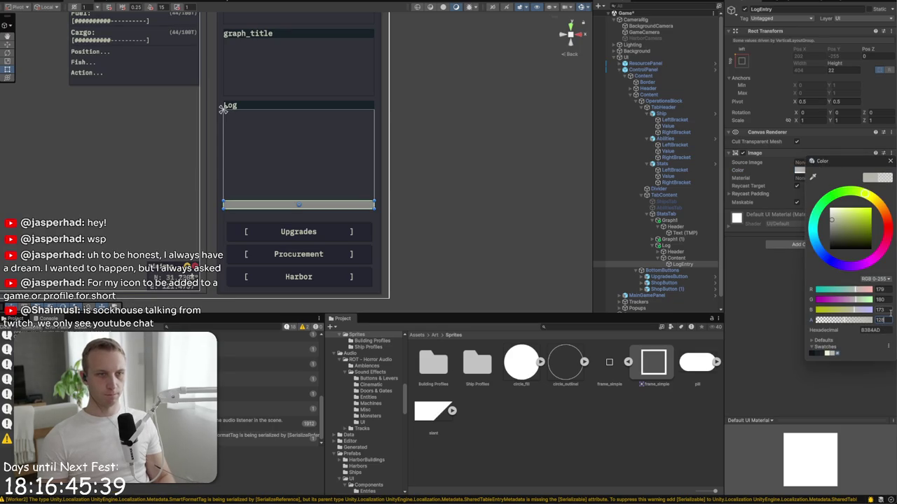
left_click(889, 161)
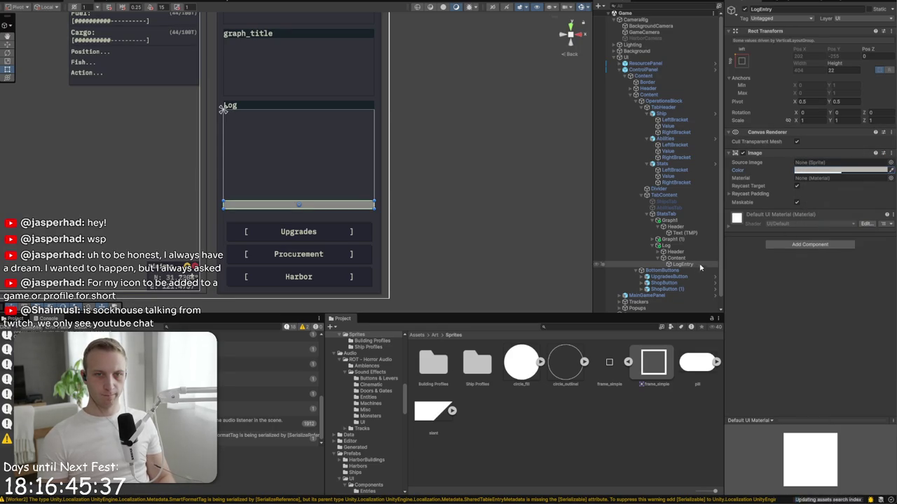
Step: Add a TextMeshPro text inside LogEntry, stretched to fill it, at font size 16
right_click(693, 269)
mouse_move(735, 400)
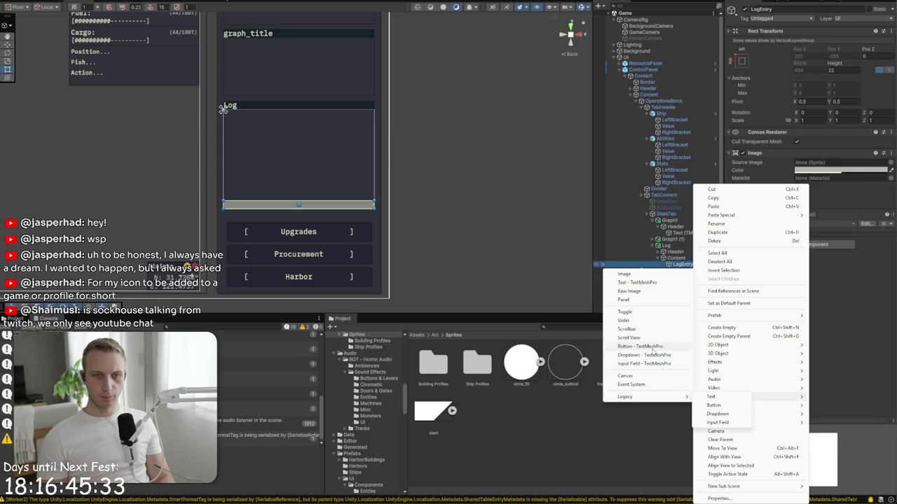
left_click(630, 283)
left_click(765, 197)
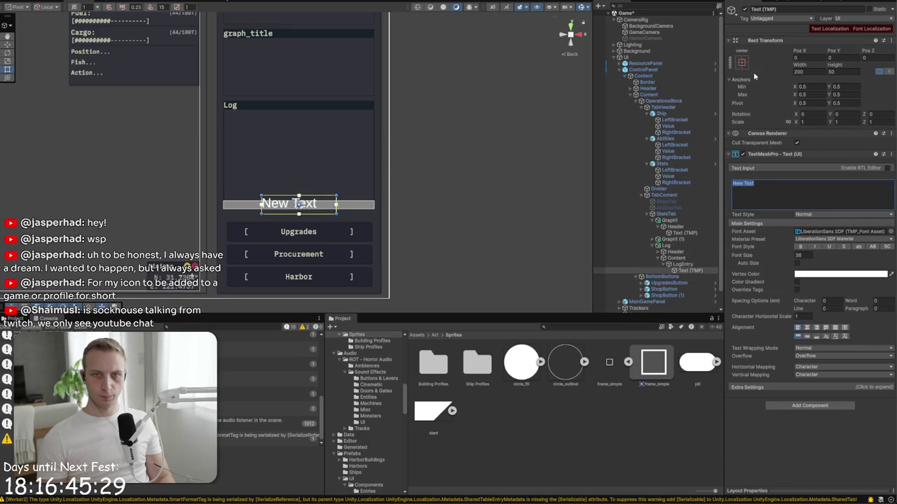
left_click(741, 62)
left_click(825, 180, "alt")
left_click(802, 255)
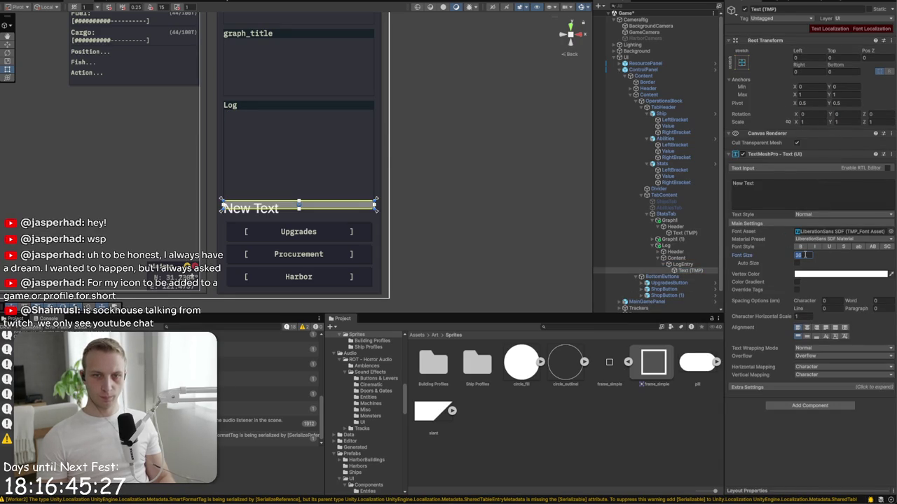
type("16")
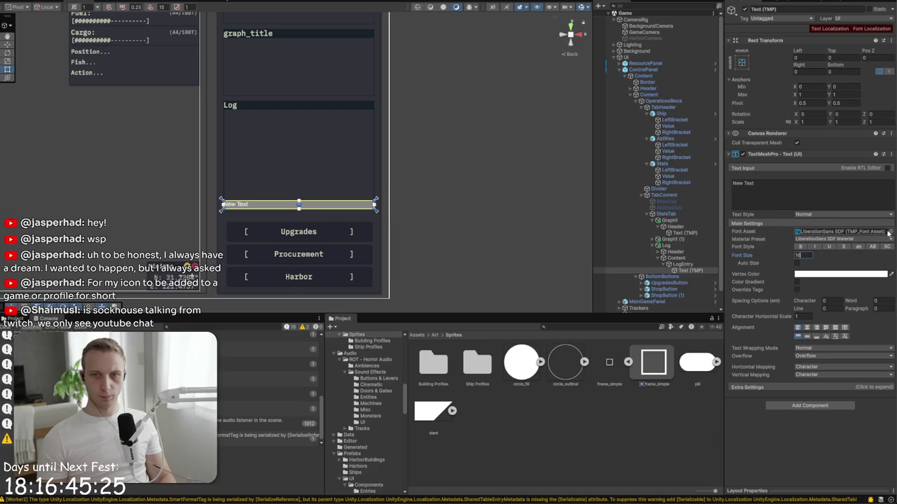
Step: Use the NoroshiCode-Regular font localized to Fonts/Main and enter the text LOG:
left_click(889, 232)
double_click(526, 265)
left_click(880, 29)
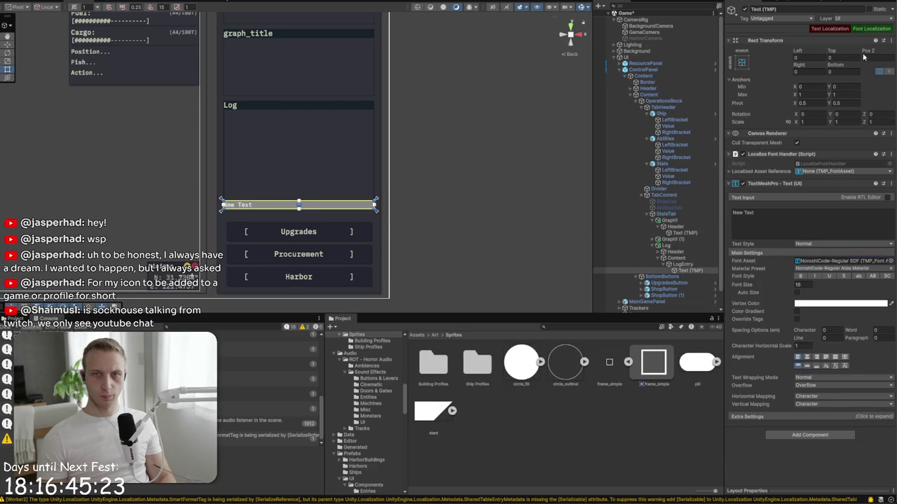
left_click(828, 172)
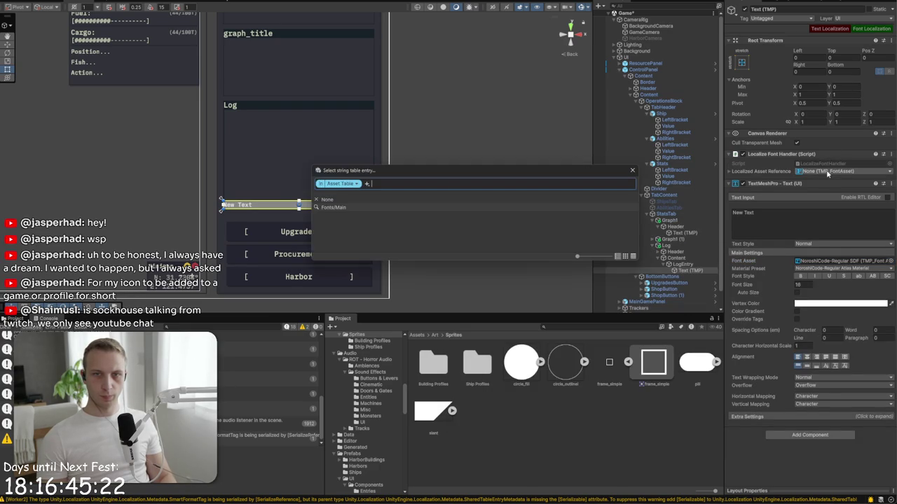
left_click(373, 206)
left_click(828, 230)
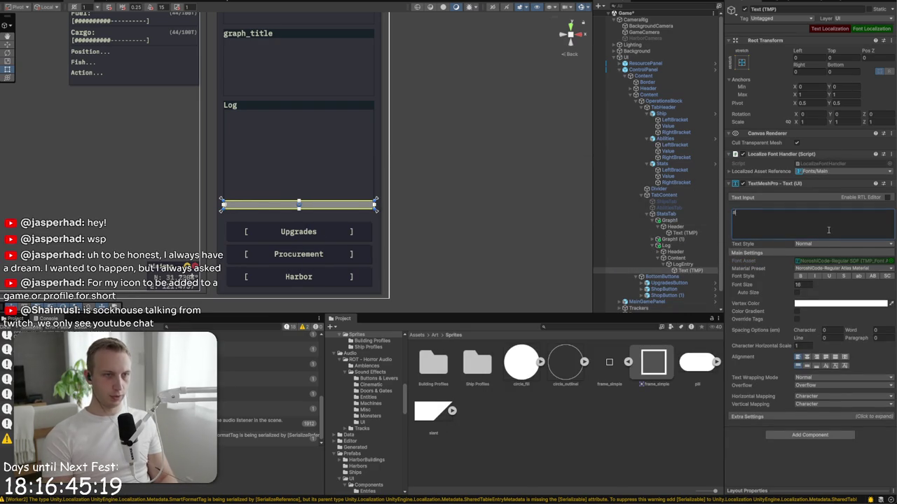
type("# LOG:")
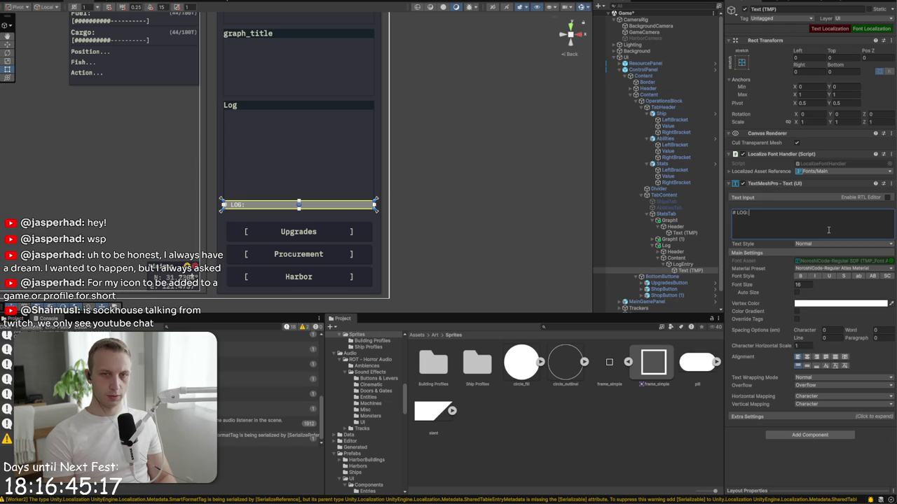